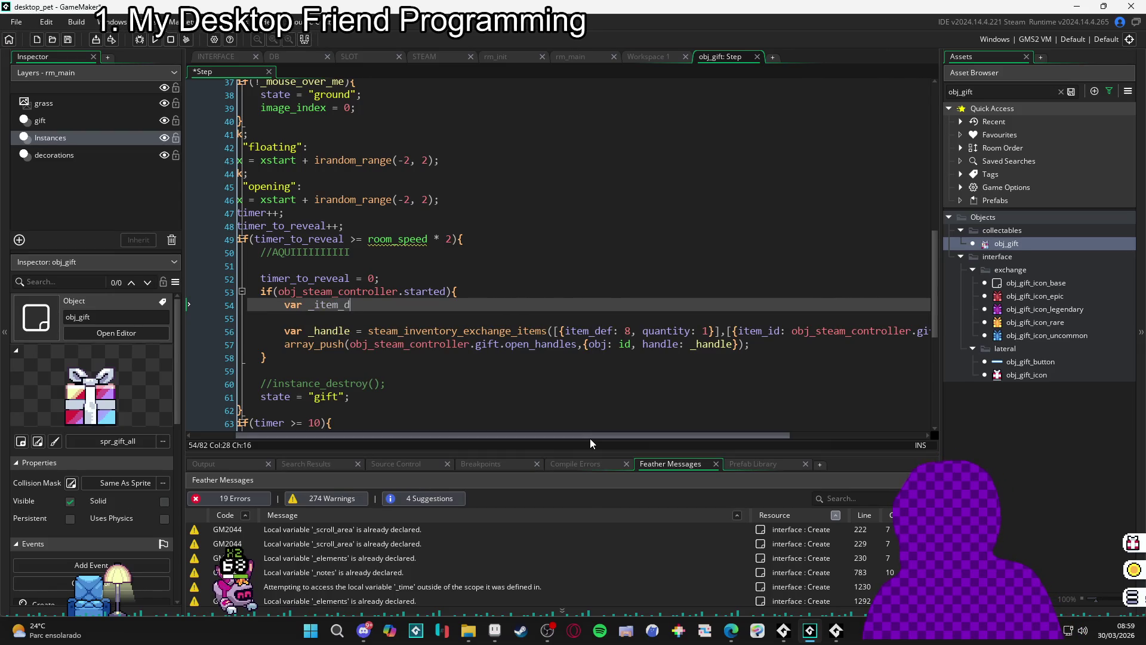
- Type `var _item_def = obj_steam_controller.gifts_item_defs[$ type]` on line 54 using autocomplete
text(_def = obj_stea)
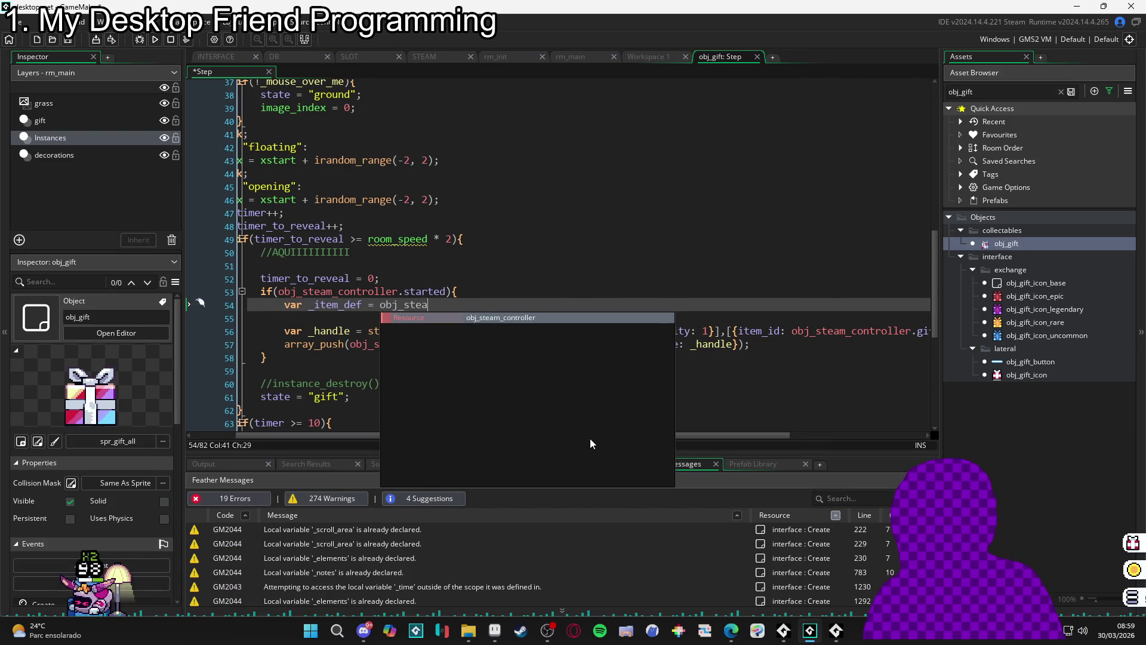
key(Return)
text(.gifts_item_defs)
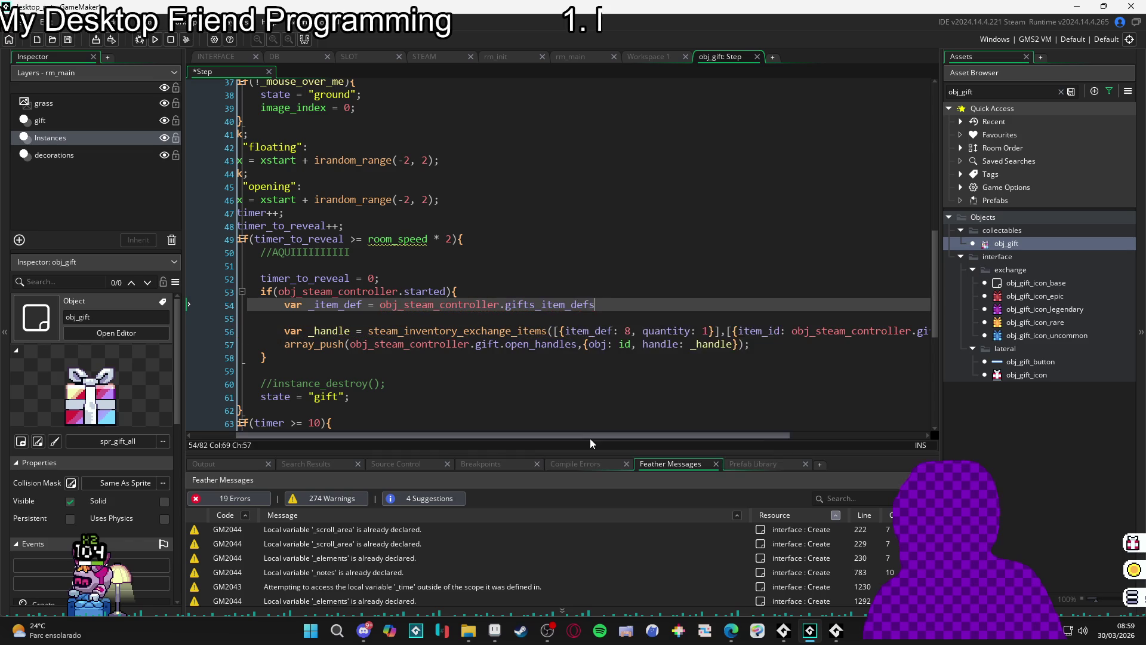
text([]$ type)
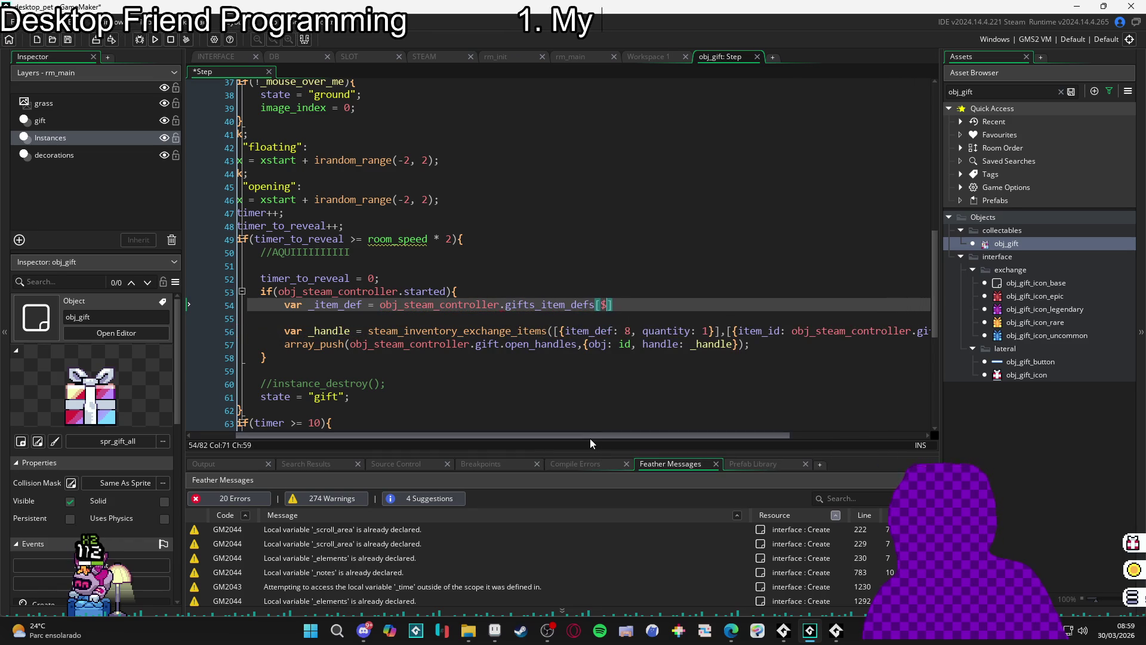
key(Escape)
key(Right)
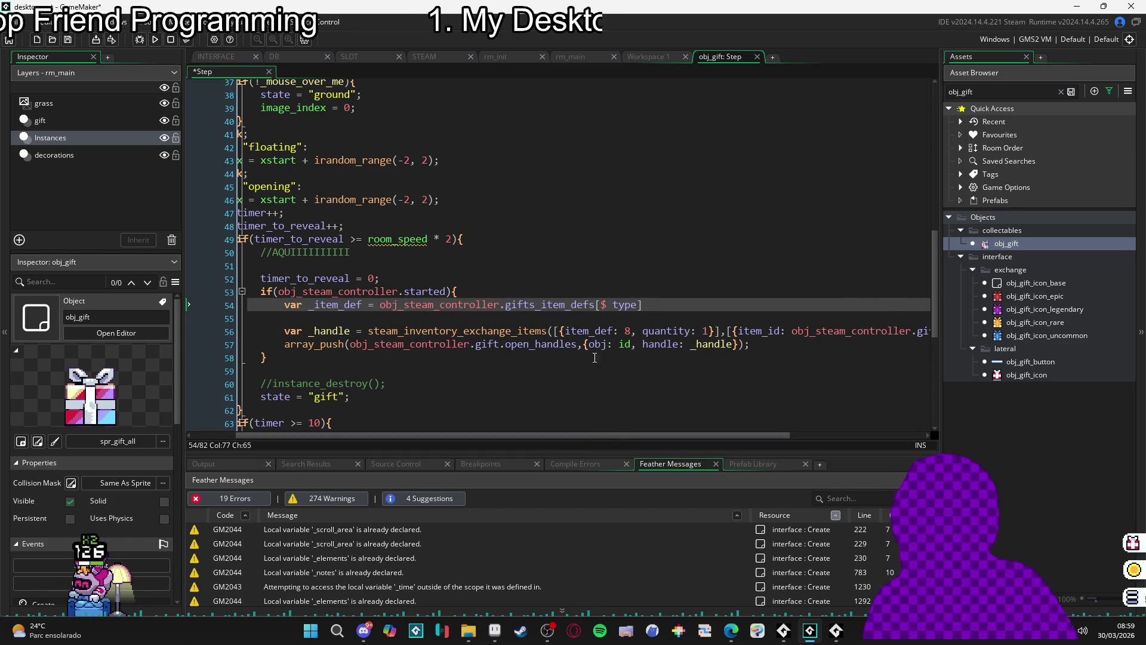
- Try replacing the value 8 on line 56 with _item_def, then undo it
double_click(353, 306)
key(ctrl+c)
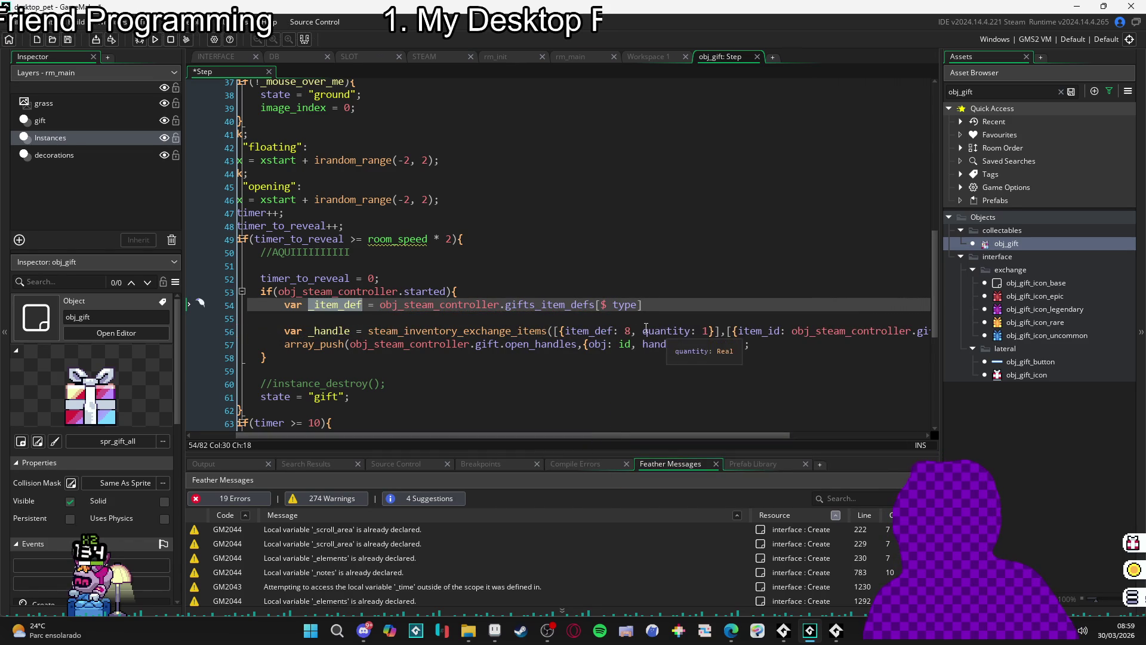
double_click(632, 331)
key(ctrl+v)
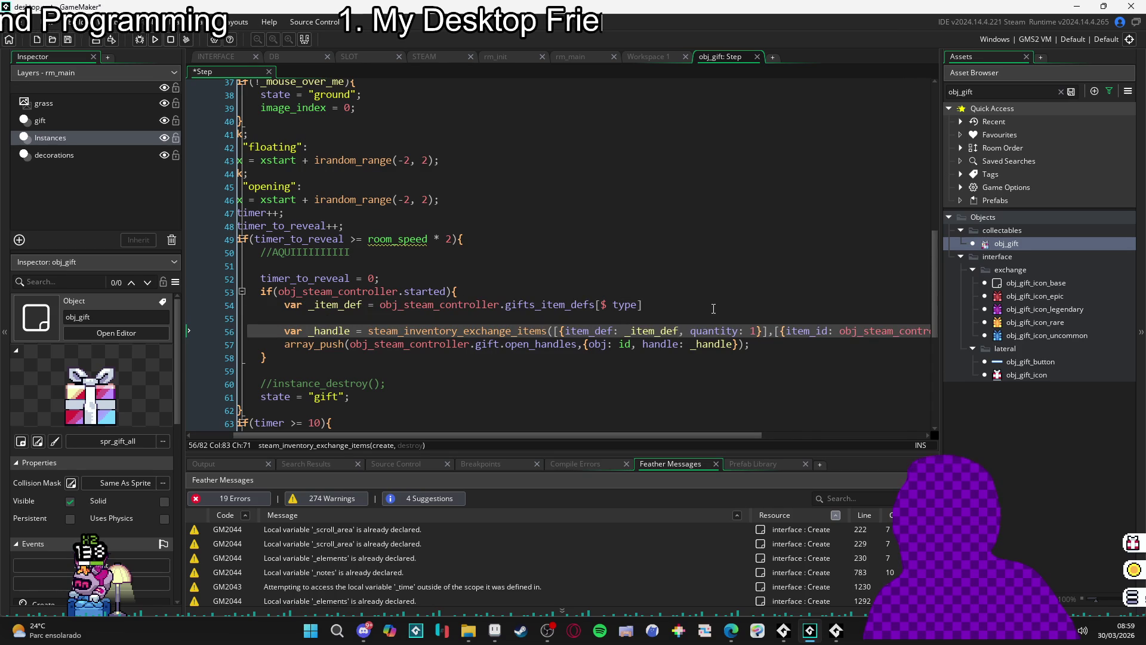
key(ctrl+z)
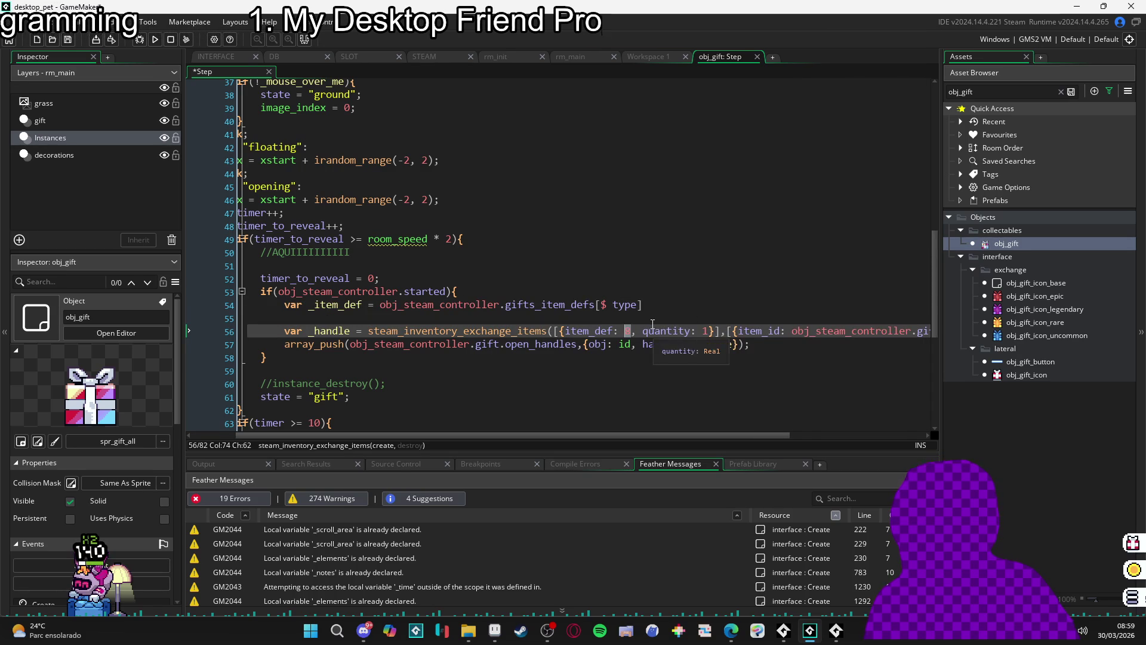
click(800, 309)
scroll(790, 323, right, 5)
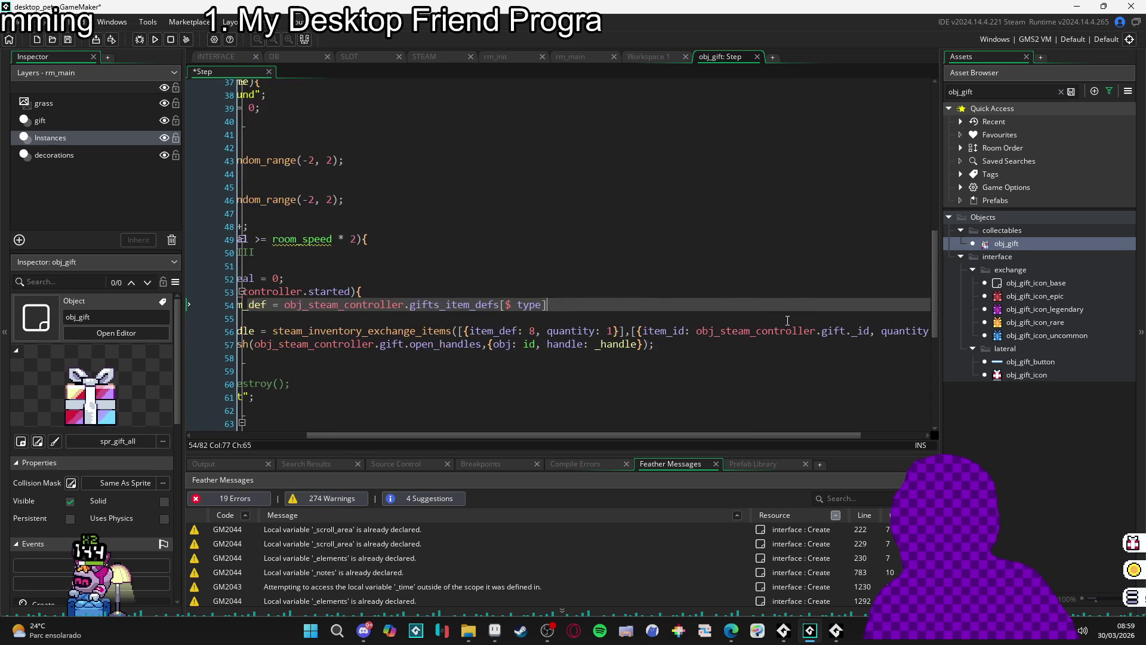
scroll(725, 326, left, 7)
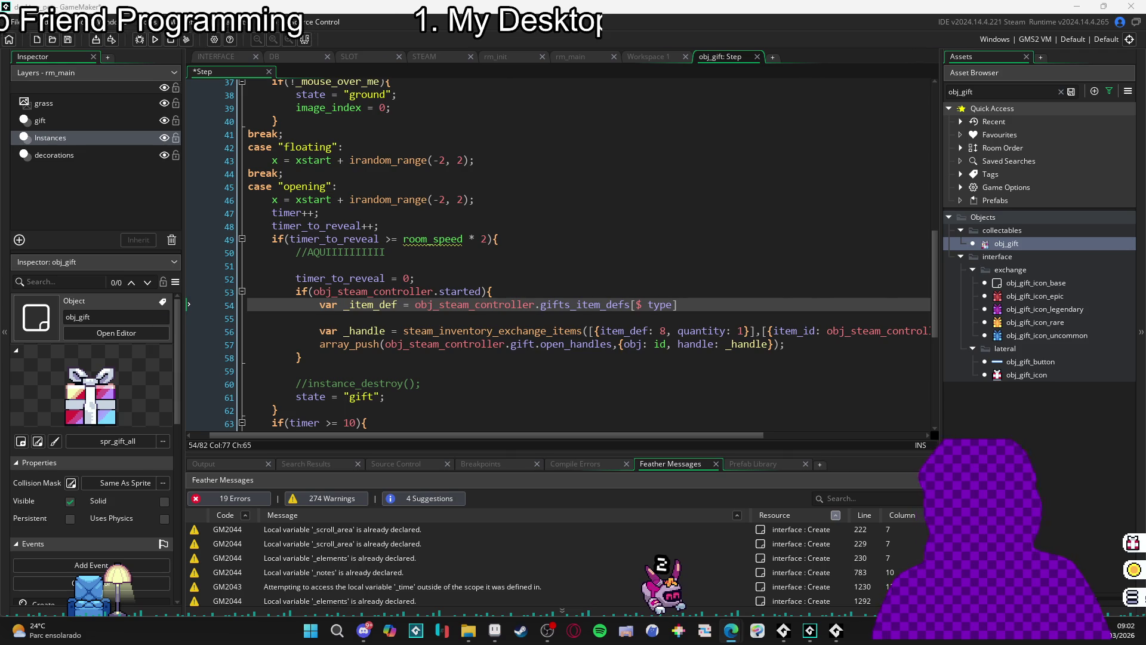
- In the browser, search for 'open sea dininho'
key(alt+Tab)
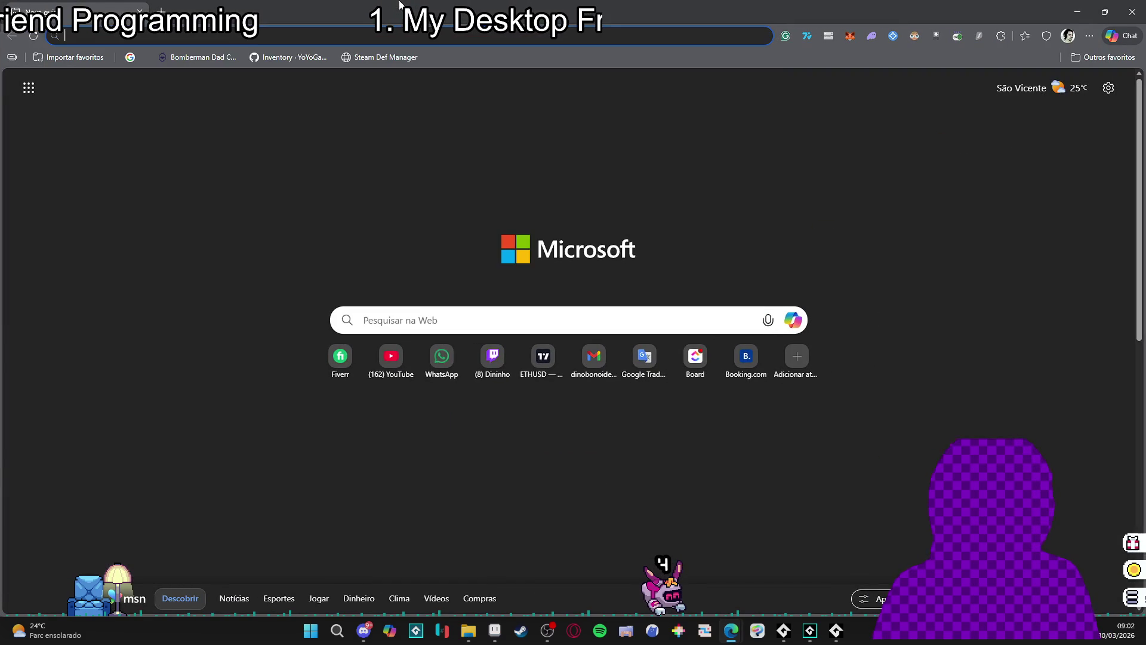
text(dino)
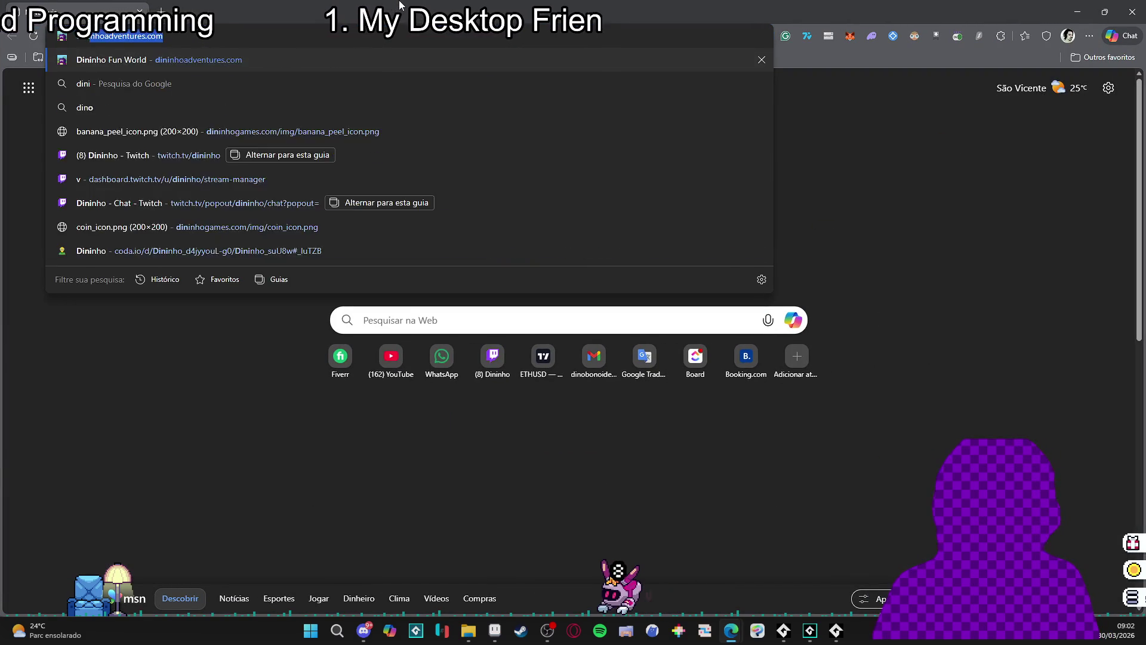
key(BackSpace)
text(inho)
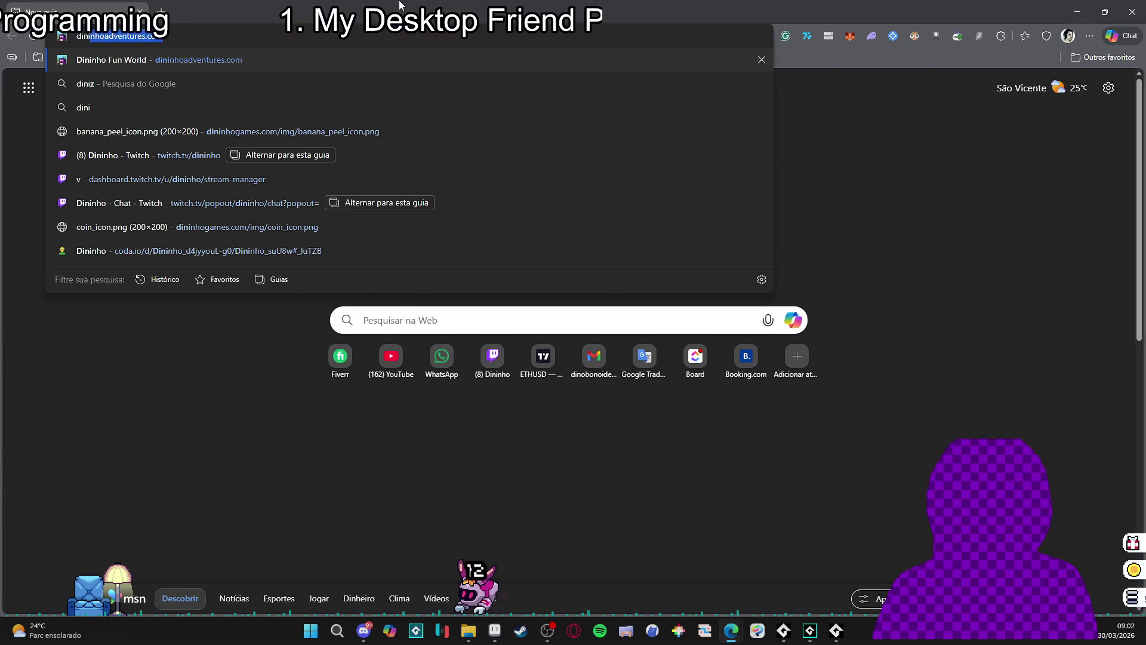
key(ctrl+a)
text(open)
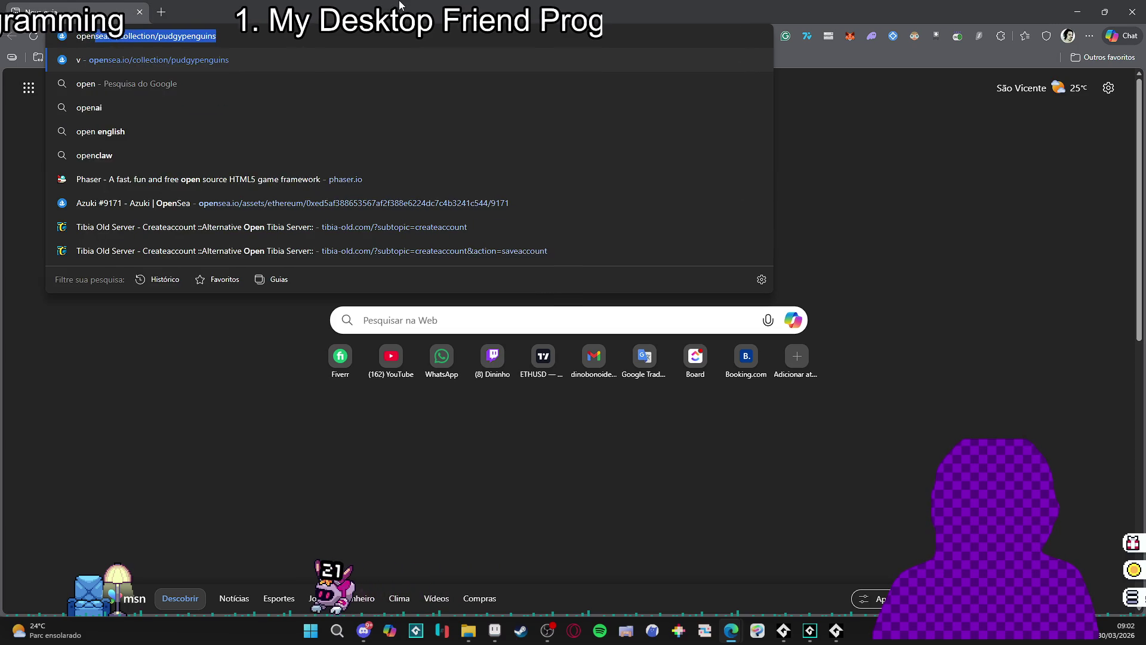
key(ctrl+a)
text(d)
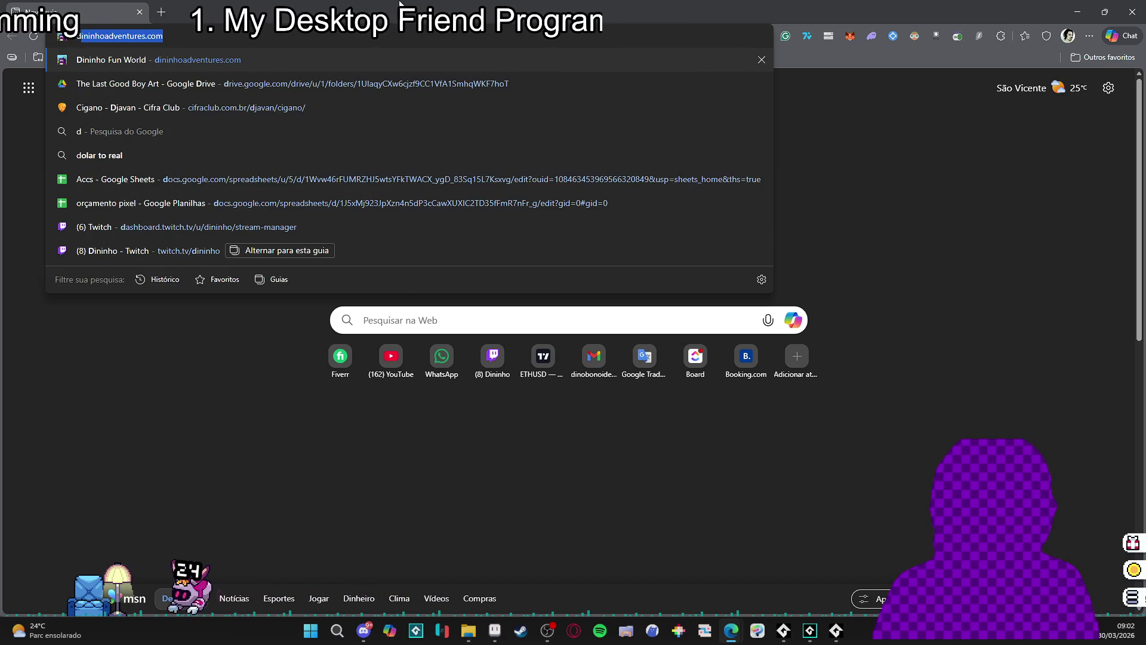
key(ctrl+a)
text(open sea dininho)
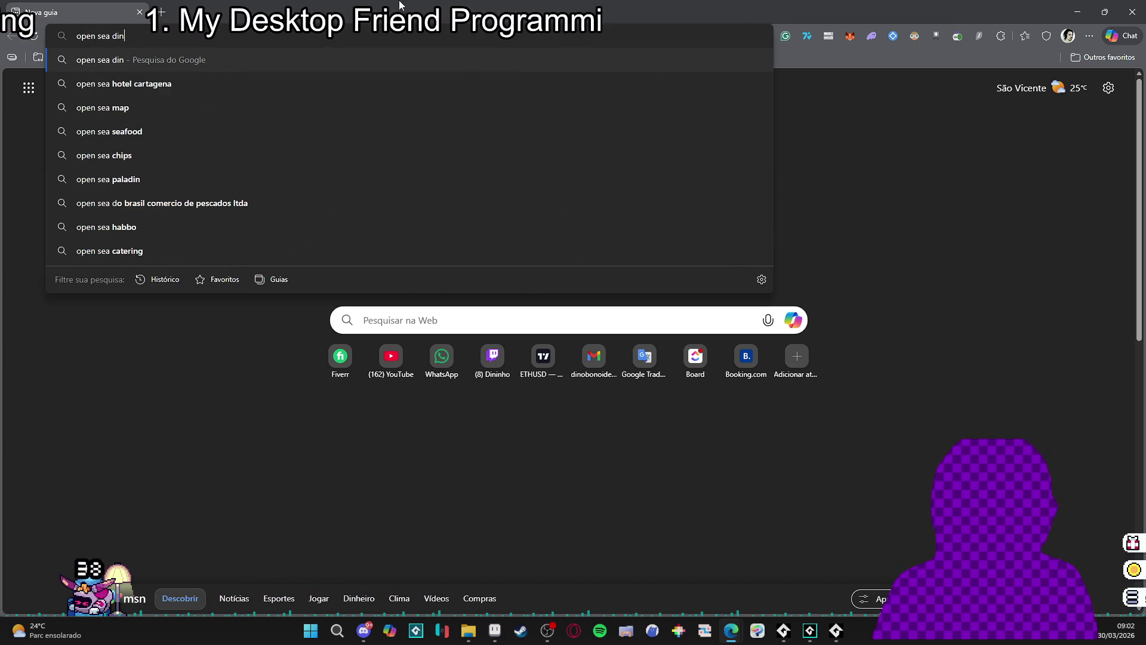
key(Return)
- Open the Dininho Adventures OpenSea collection and dismiss the sign-in prompt and cookie banner
click(257, 308)
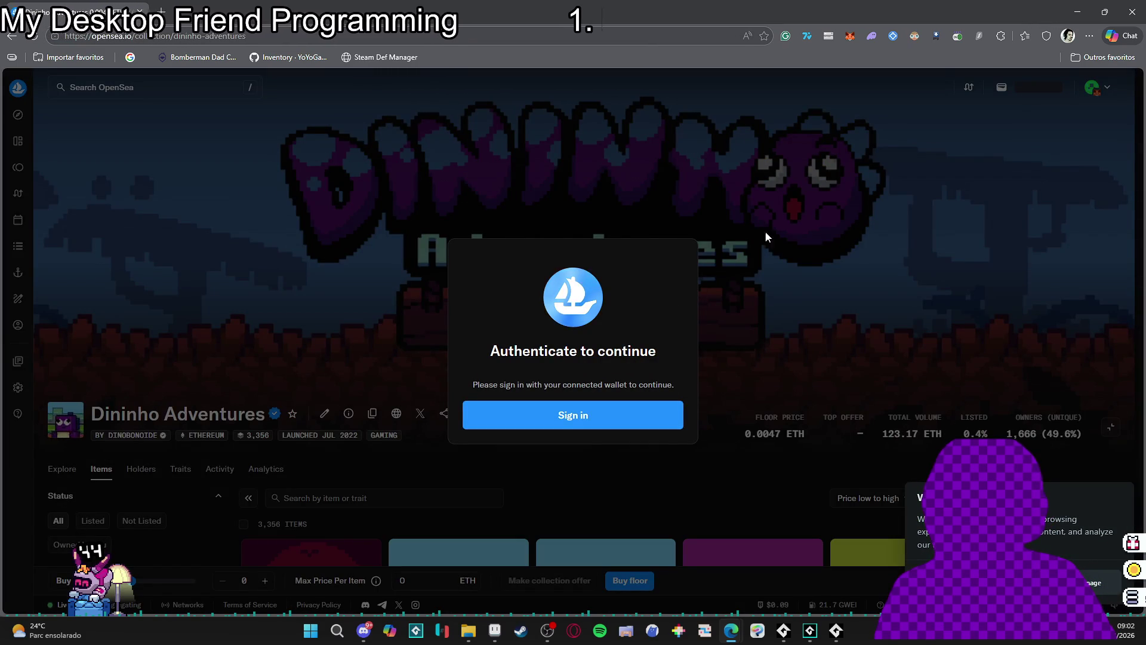
click(727, 238)
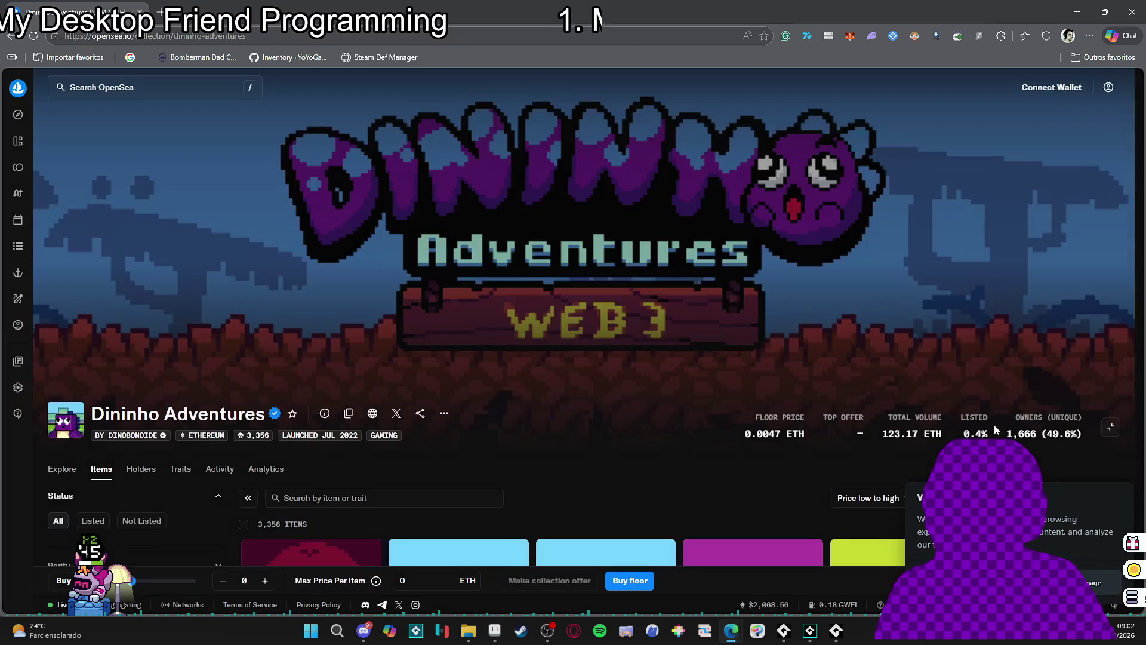
click(1089, 582)
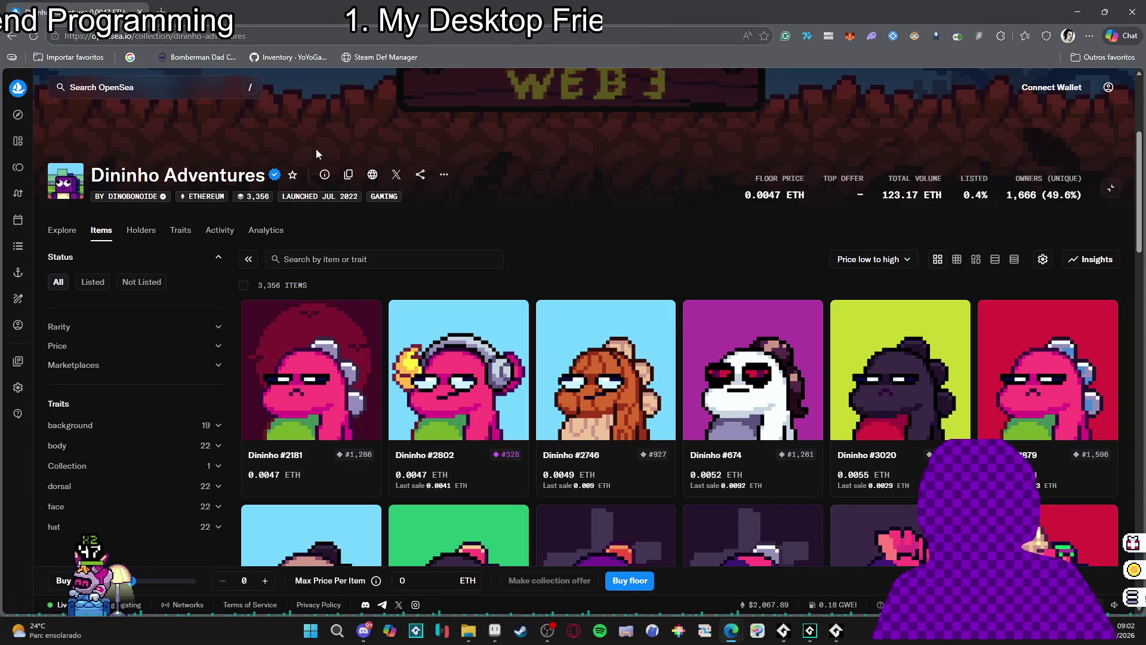
click(170, 6)
- Convert 0.0047 ETH to reais with Google's 'eth to brl' converter, then return to OpenSea
text(eth to brl)
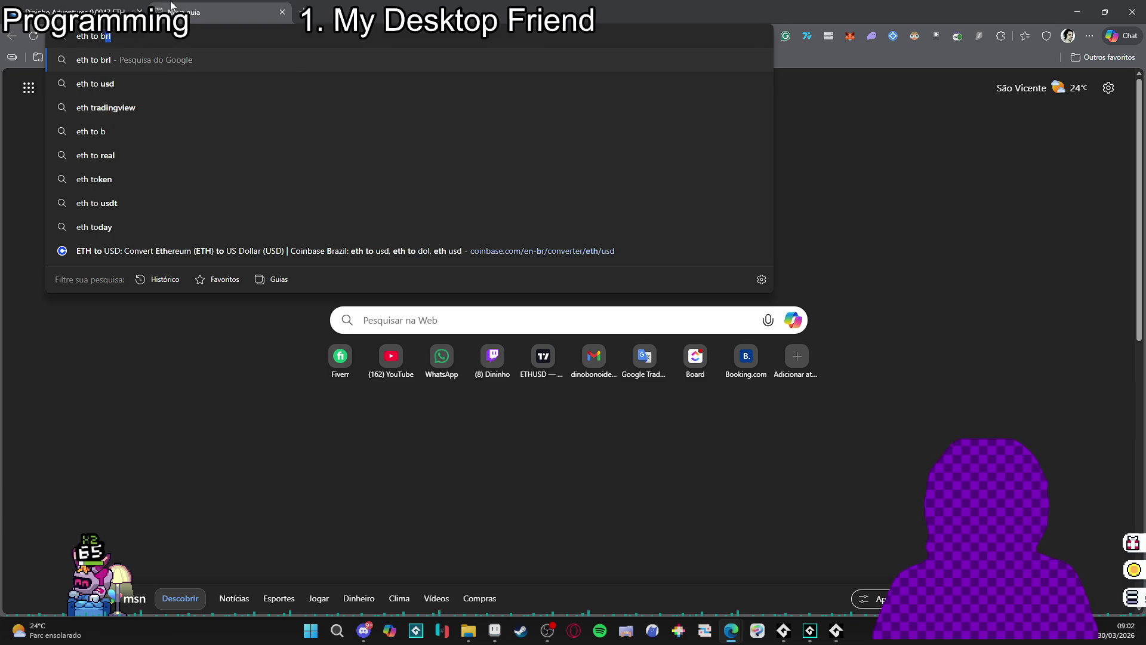
key(Return)
click(203, 431)
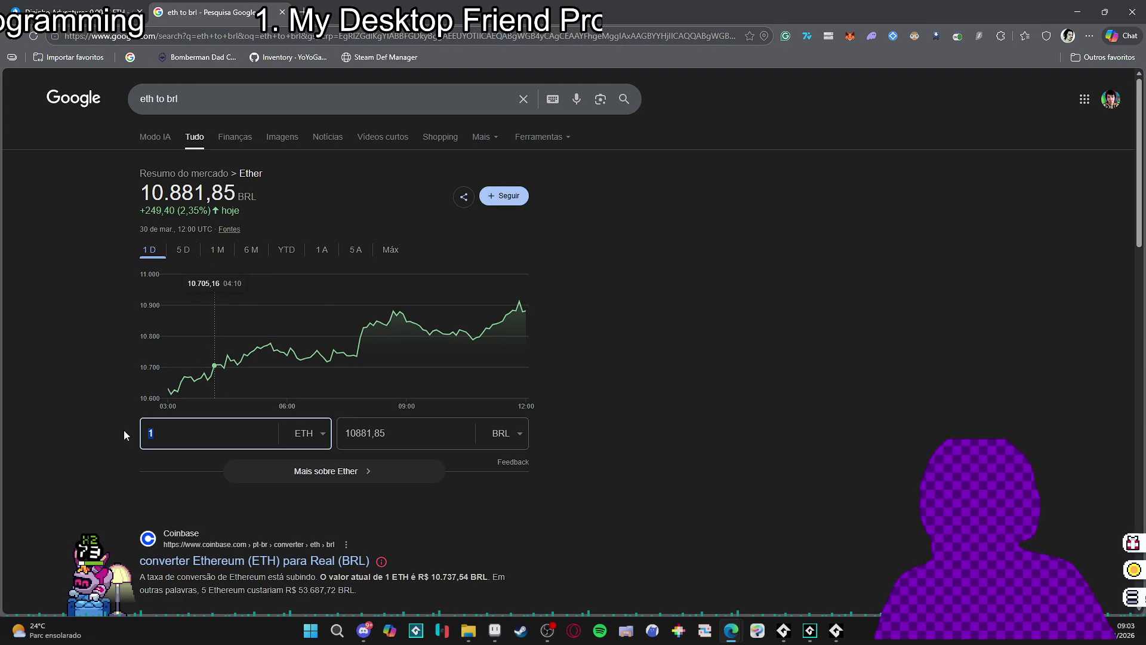
text(0.0047)
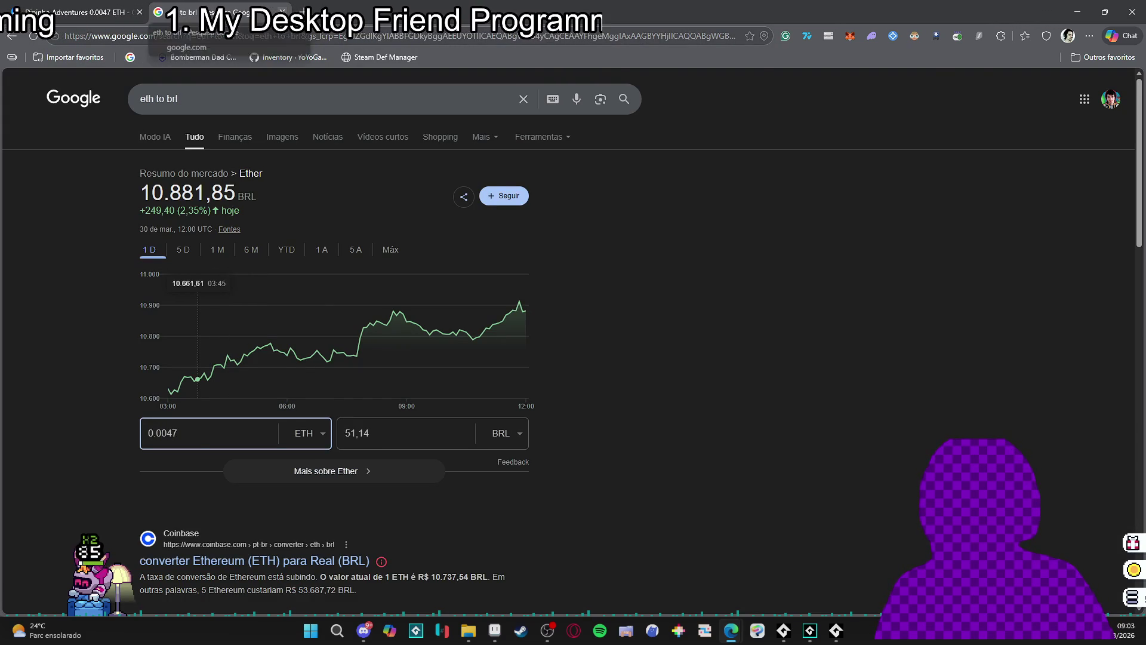
key(ctrl+shift+Tab)
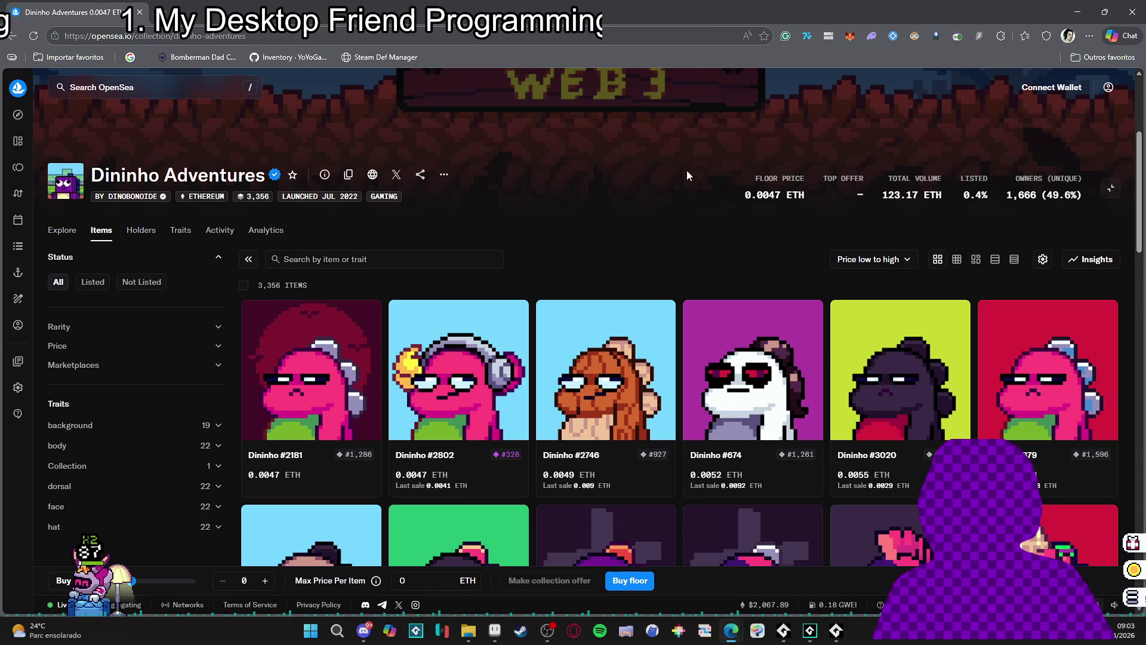
- Scroll through the Dininho Adventures collection page, then switch back to GameMaker
scroll(578, 160, down, 1)
scroll(575, 173, up, 5)
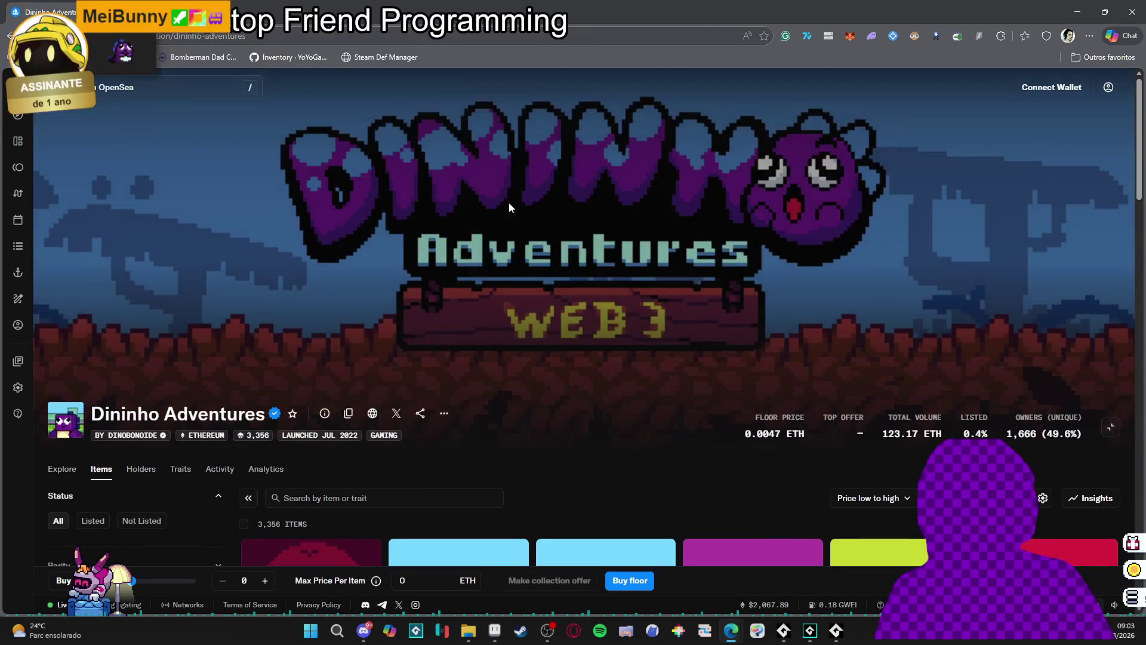
scroll(396, 249, down, 3)
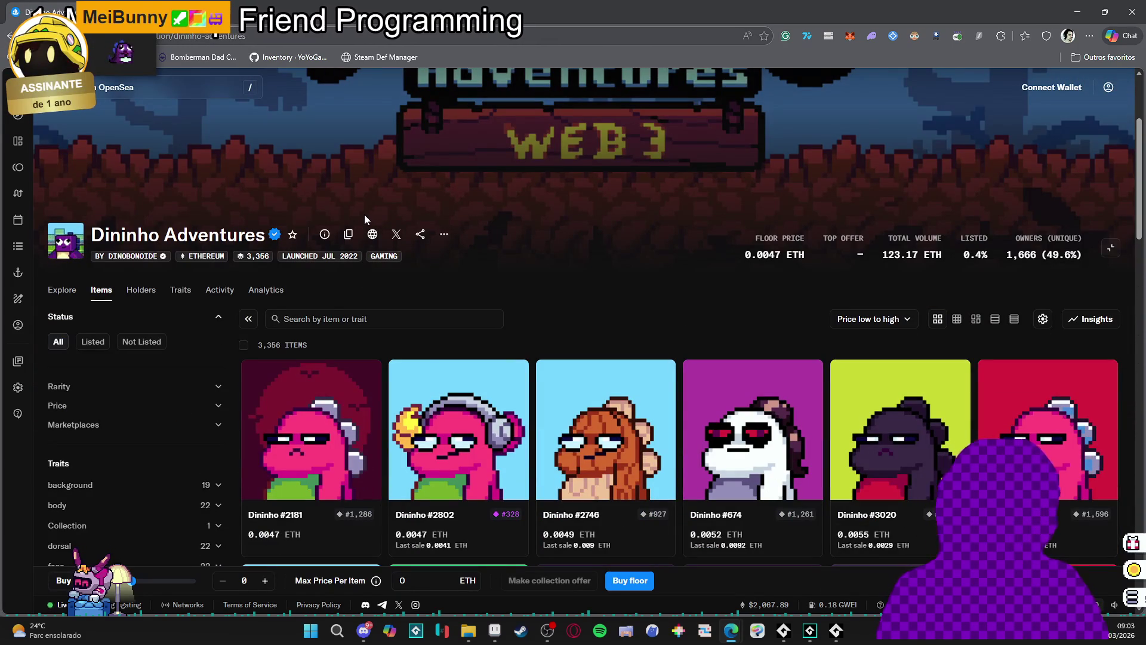
scroll(370, 217, down, 3)
scroll(371, 216, up, 6)
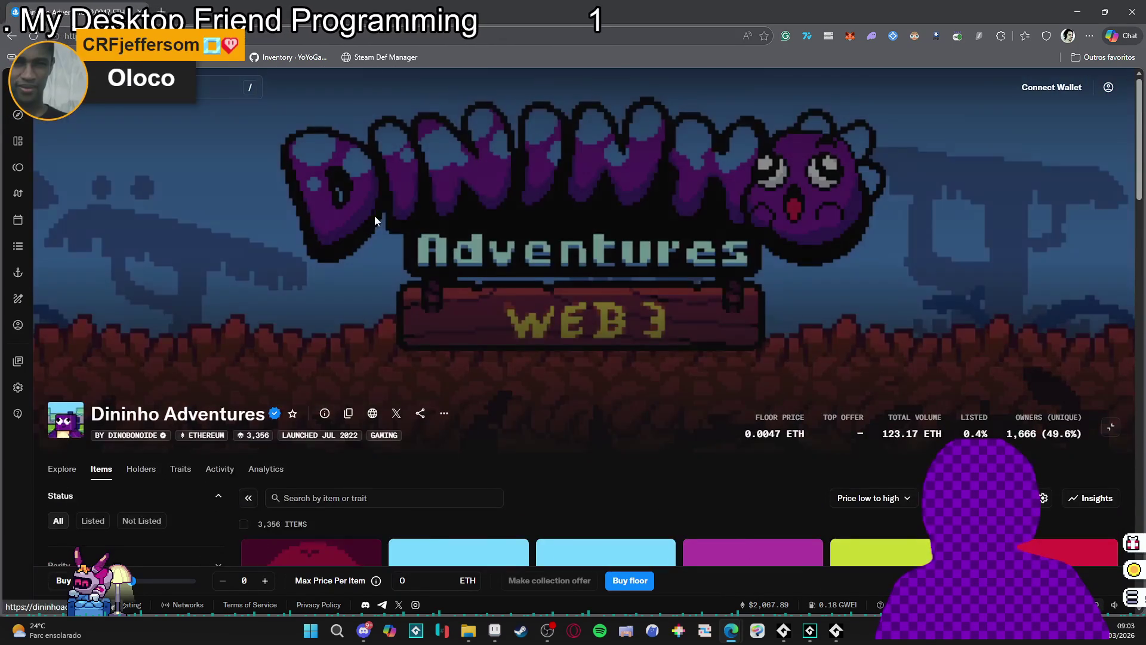
scroll(418, 193, down, 3)
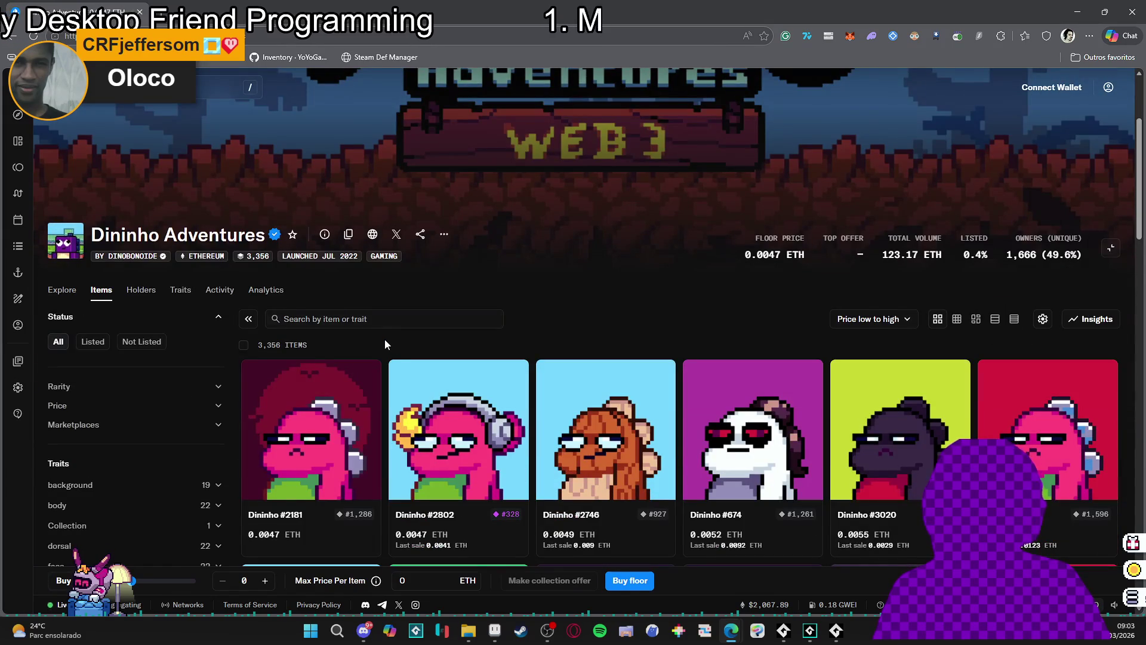
scroll(384, 339, down, 4)
scroll(386, 343, down, 1)
scroll(396, 331, up, 8)
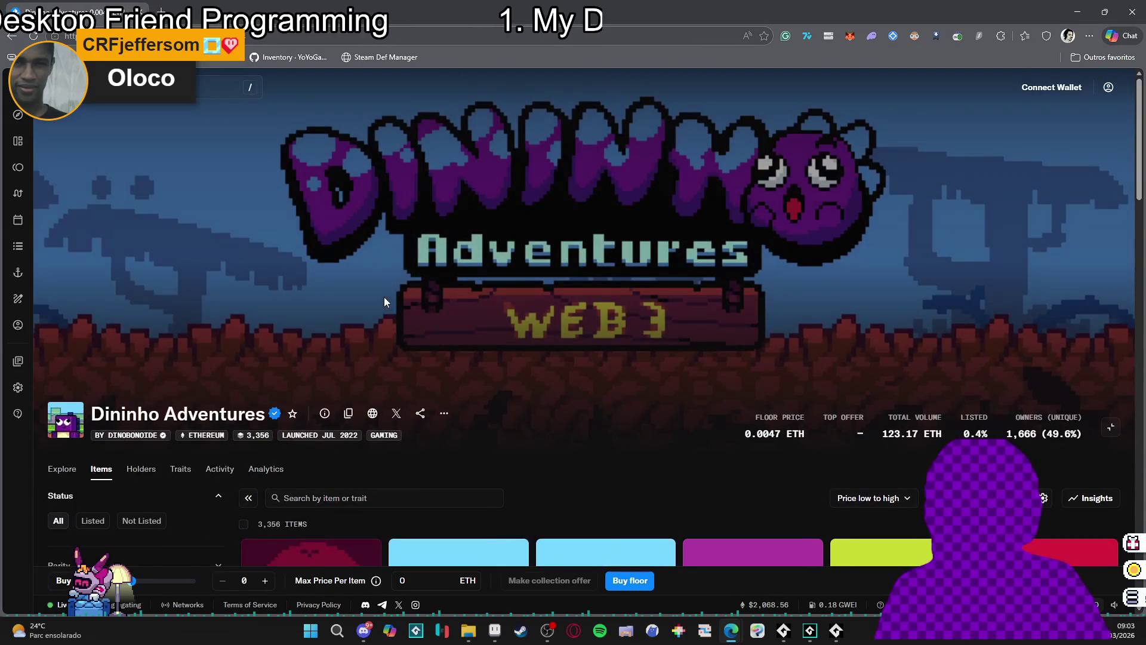
key(alt+Tab)
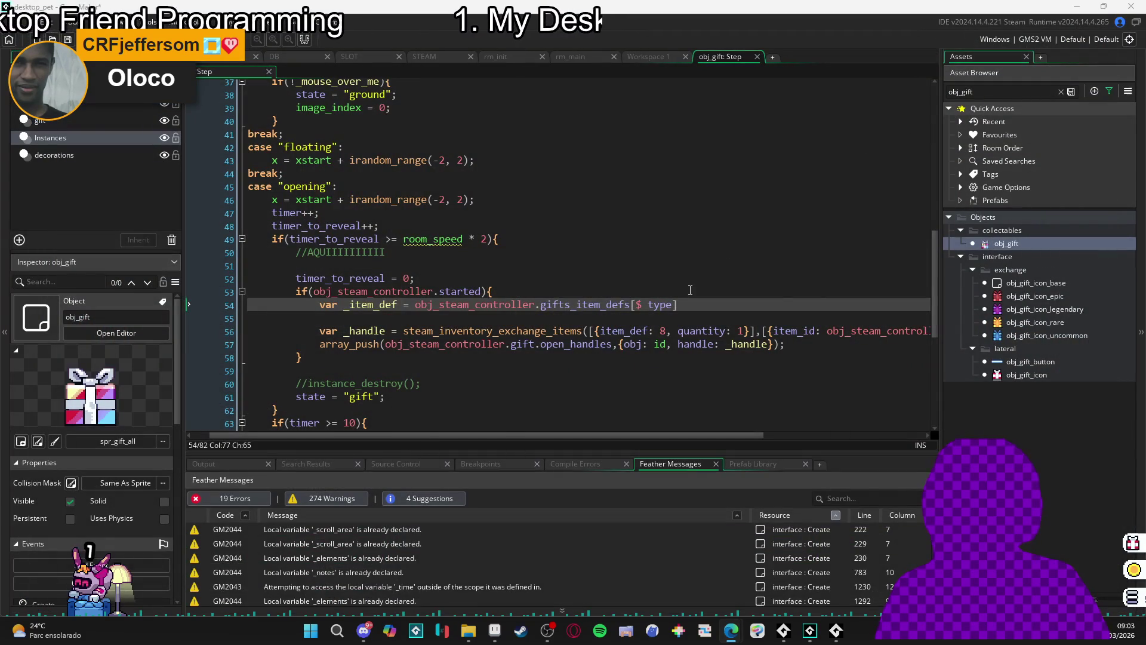
click(689, 321)
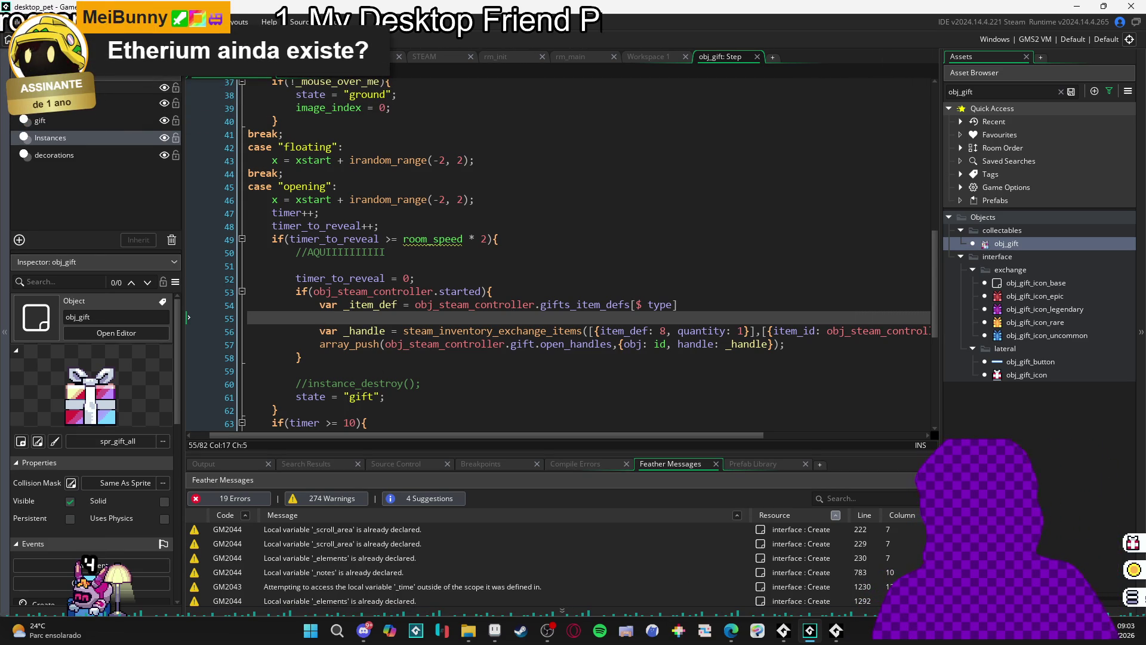
key(alt+Tab)
- Search Google for 'eth to usd' to see 1 ETH at 2.067,92 USD, then close the browser
text(eth to)
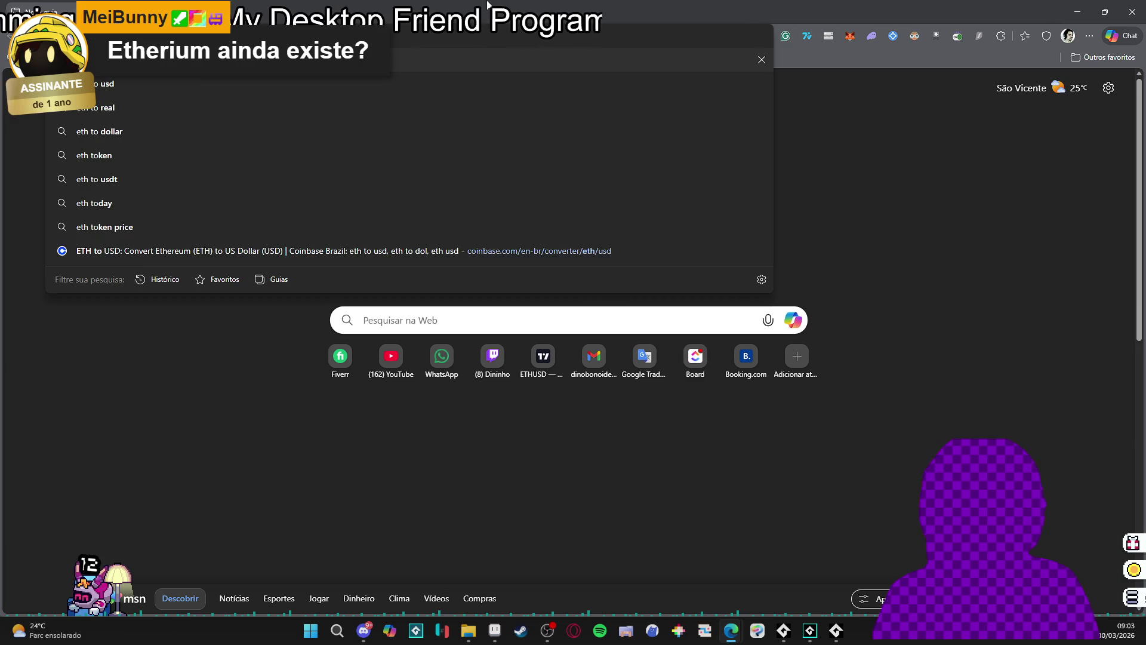
text( usd)
key(Return)
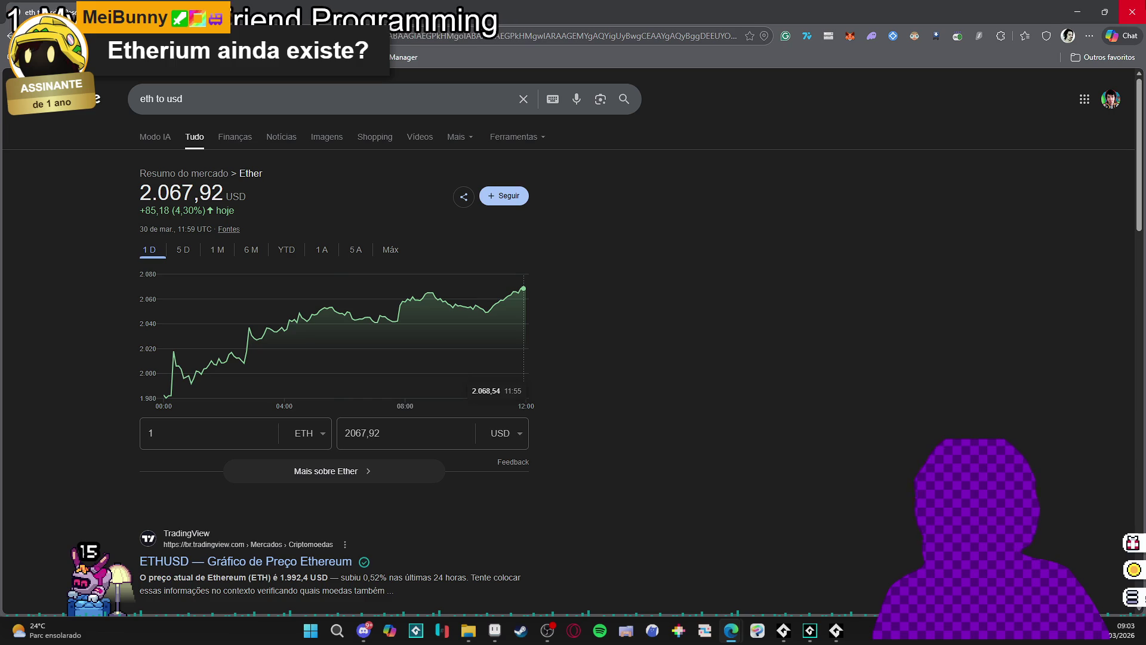
click(1133, 12)
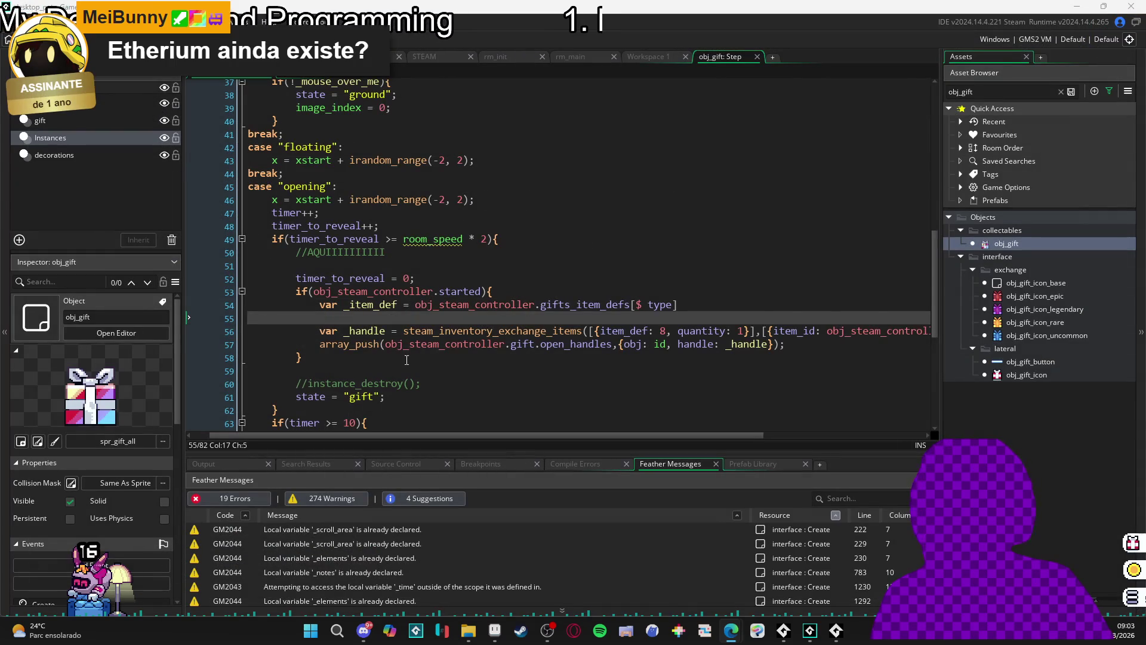
click(297, 356)
key(Left)
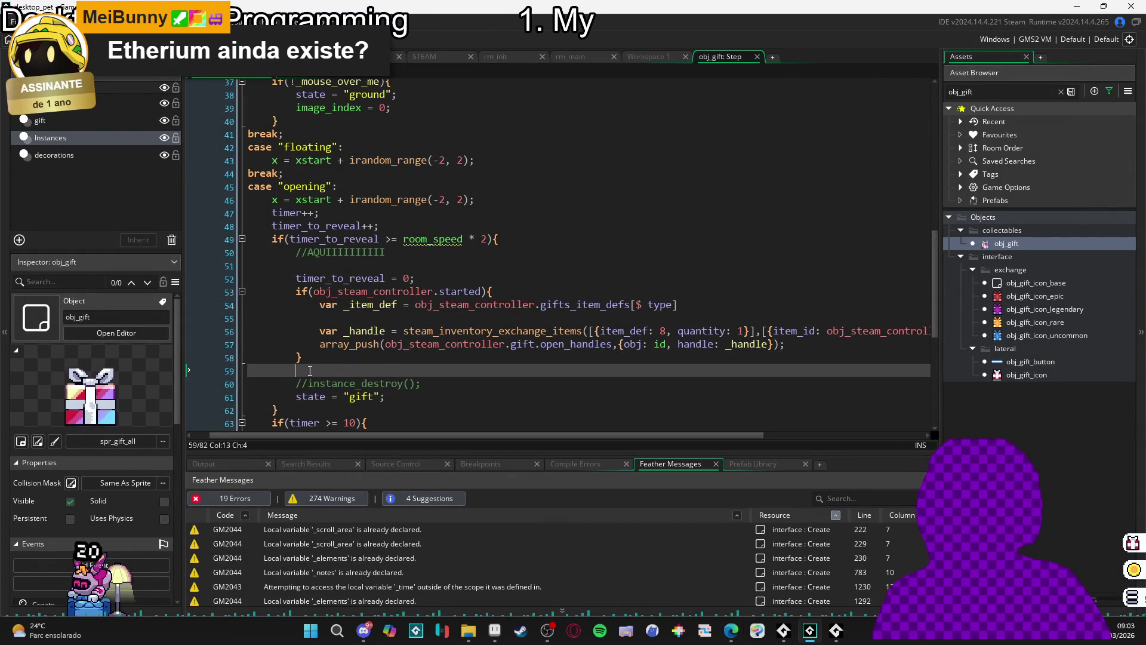
click(331, 377)
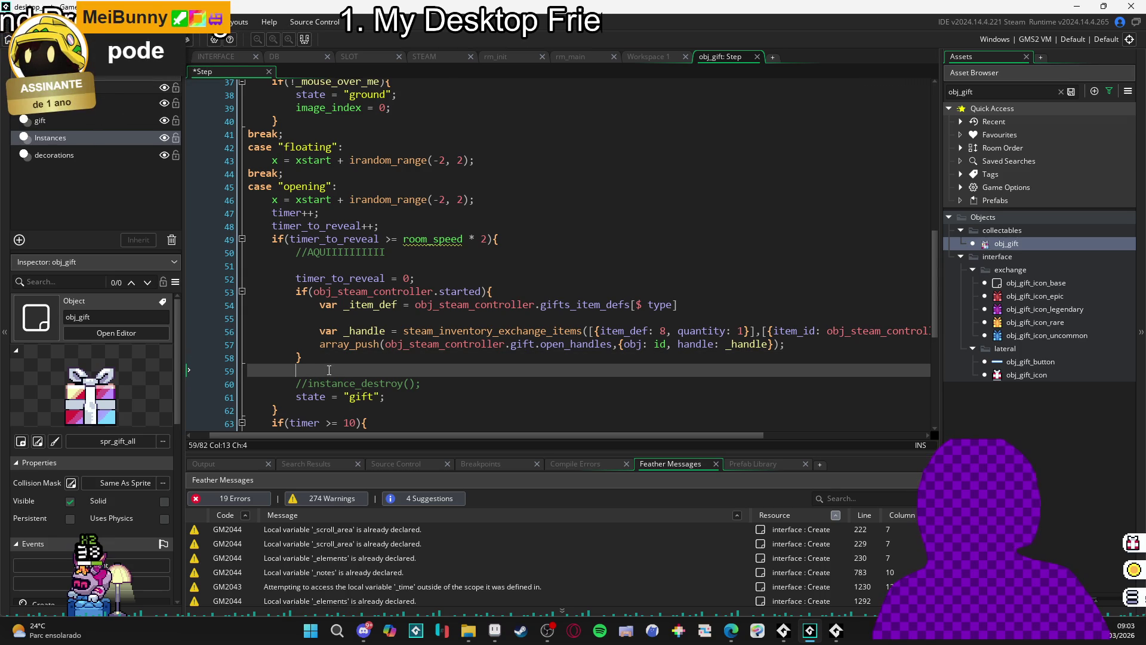
scroll(323, 364, left, 1)
click(311, 355)
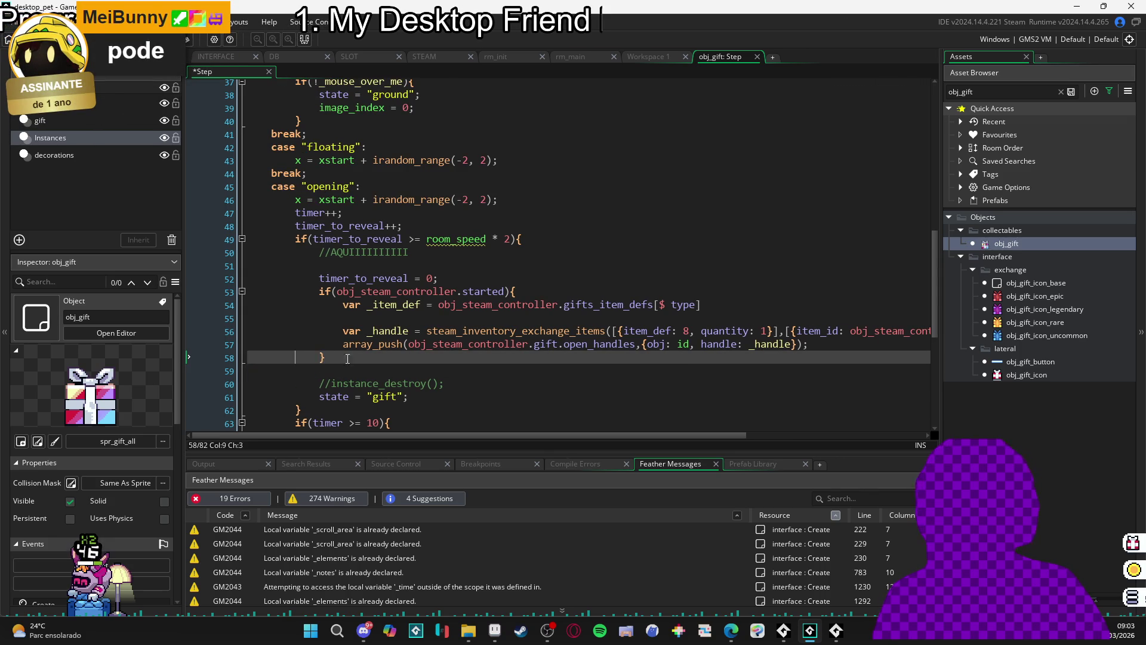
click(375, 370)
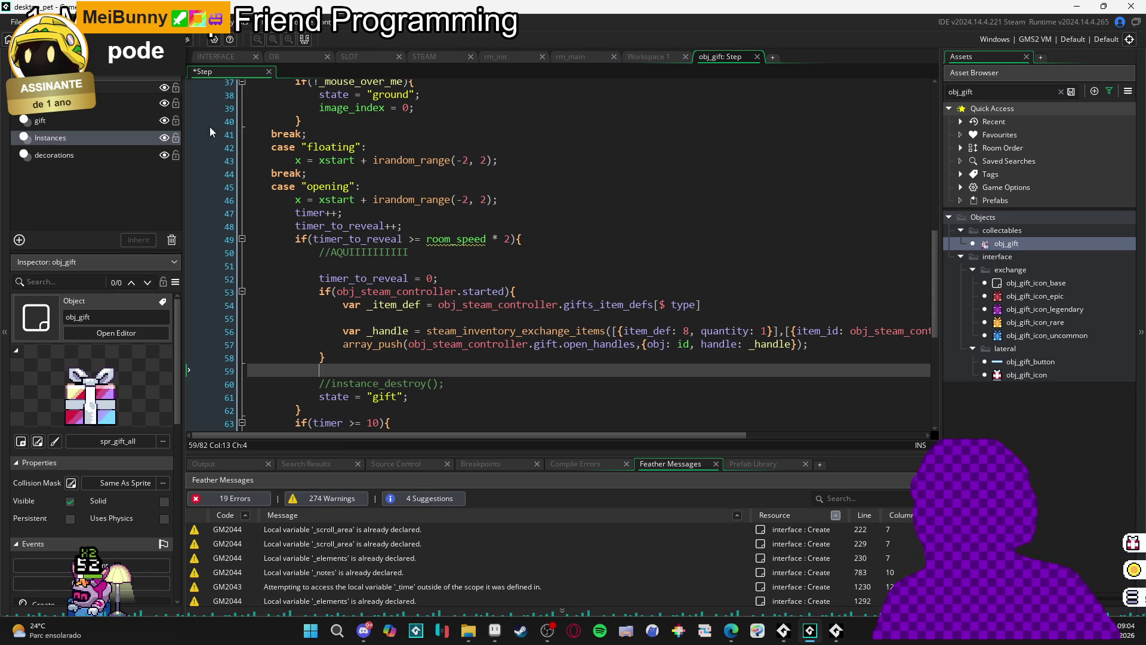
click(316, 354)
key(Down)
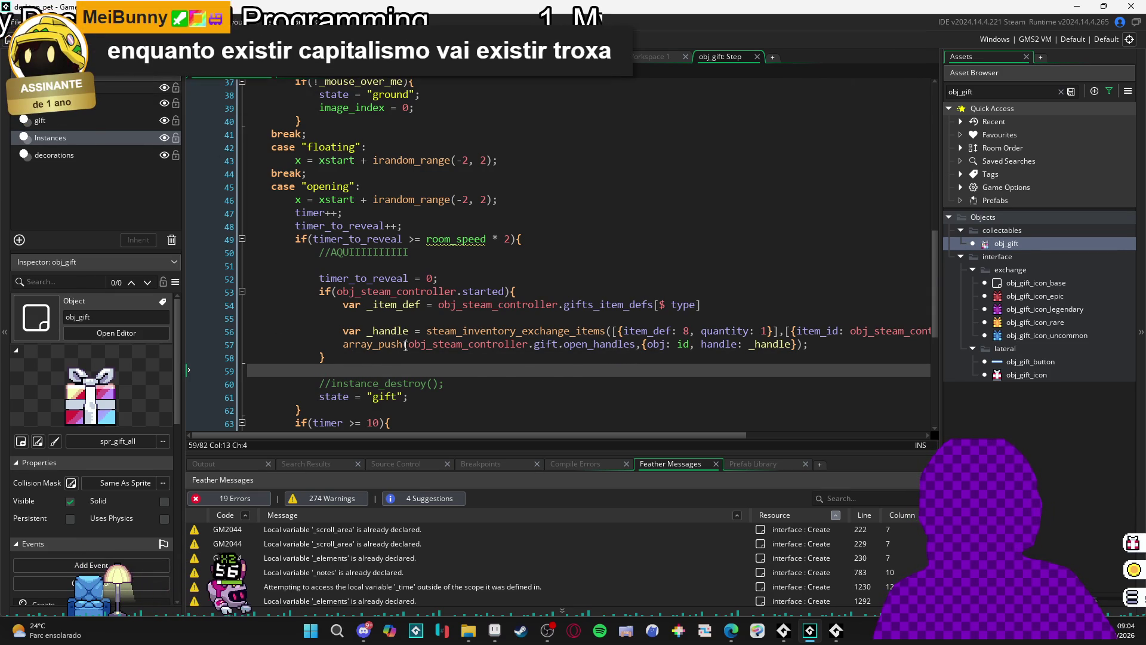
mouse_move(411, 339)
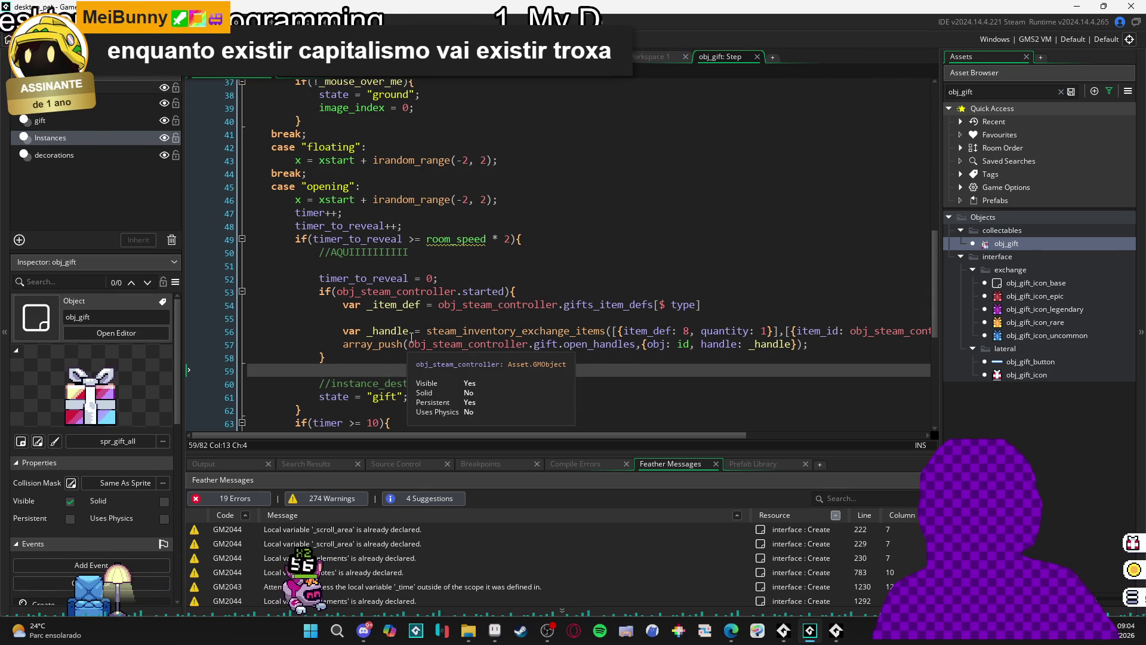
click(322, 358)
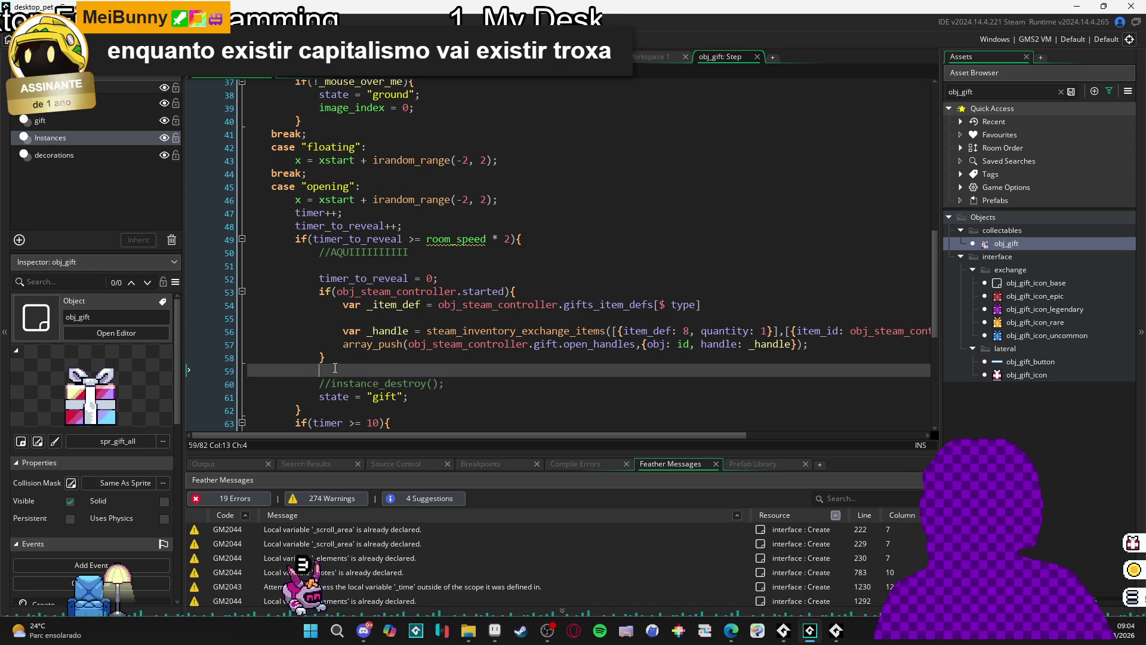
click(341, 365)
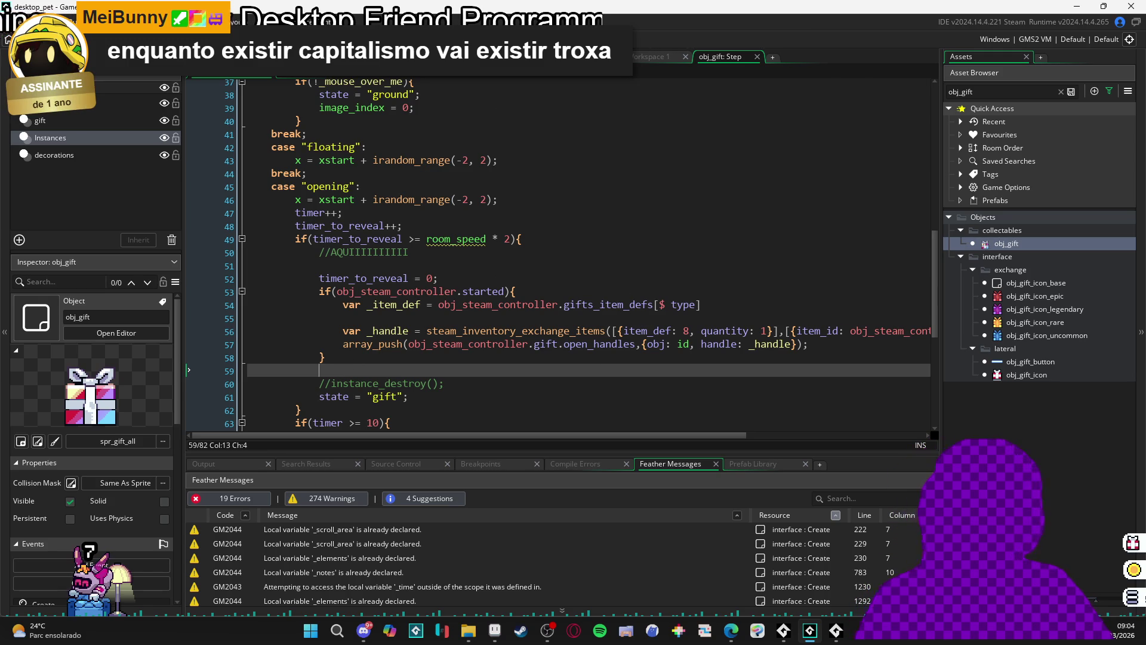
scroll(550, 338, right, 5)
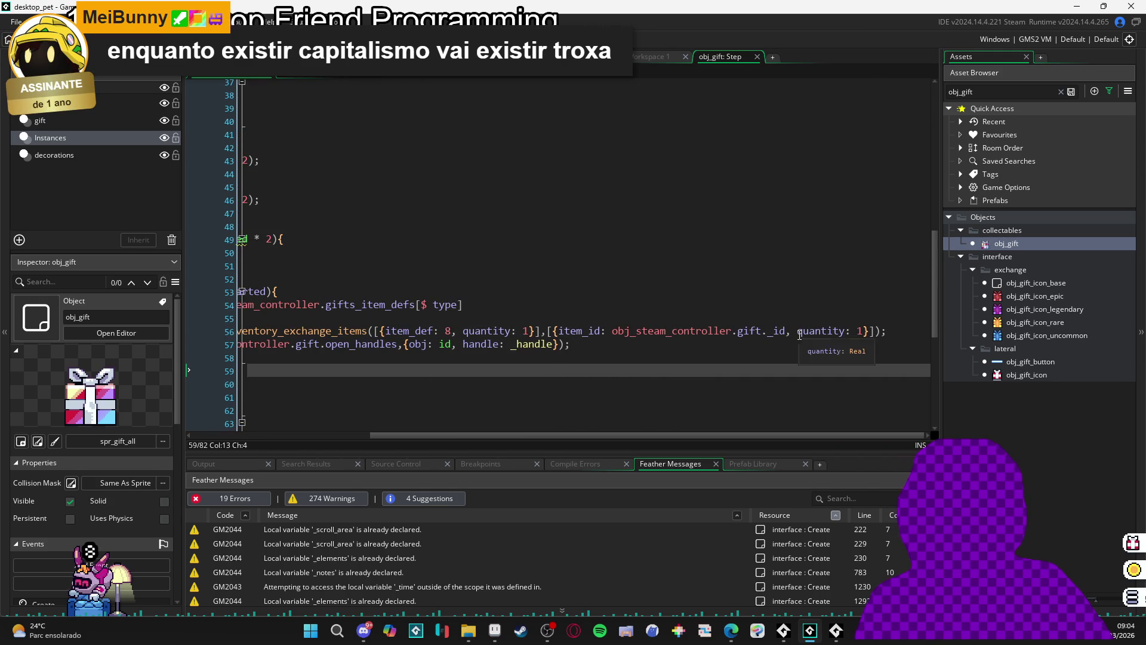
drag(788, 332, 612, 334)
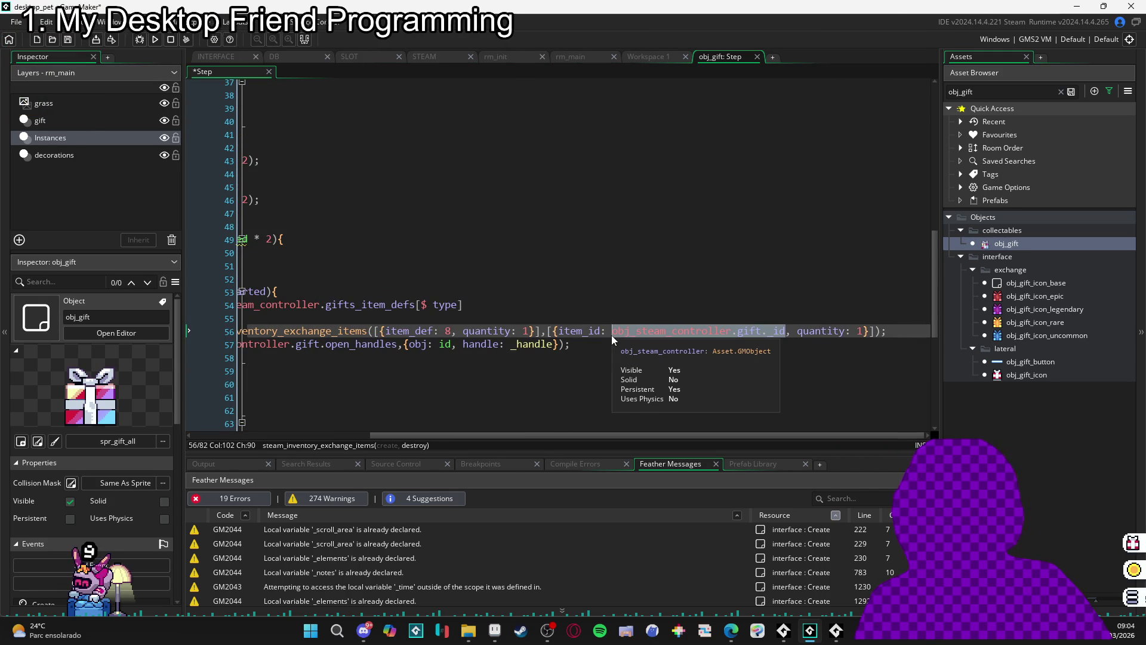
click(718, 328)
click(774, 331)
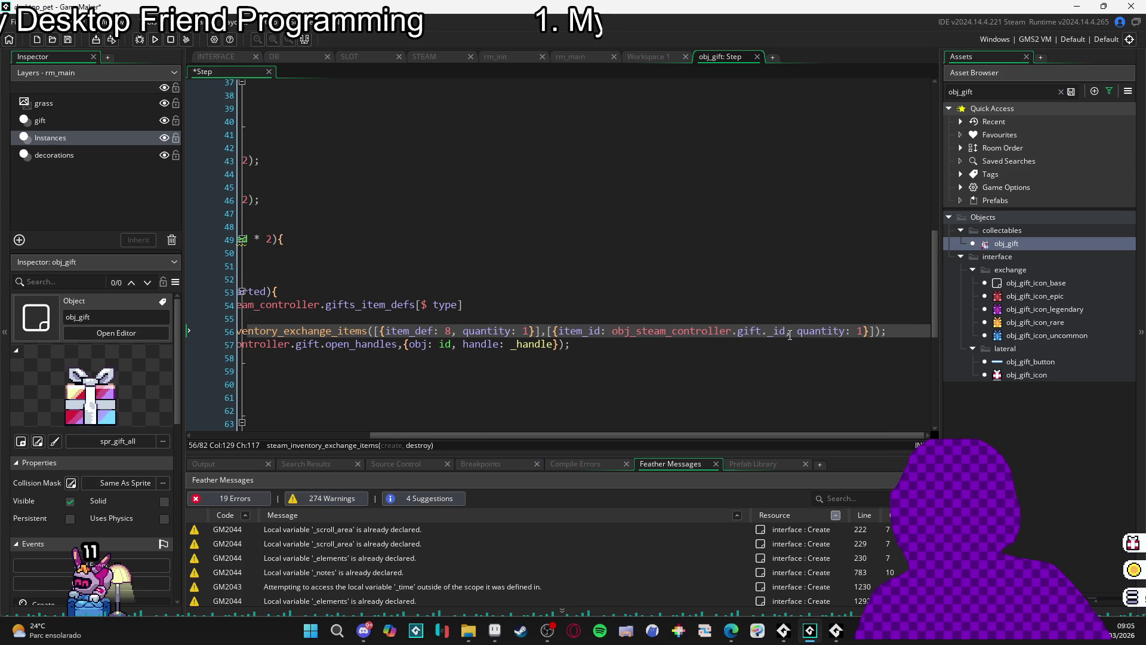
drag(788, 332, 633, 338)
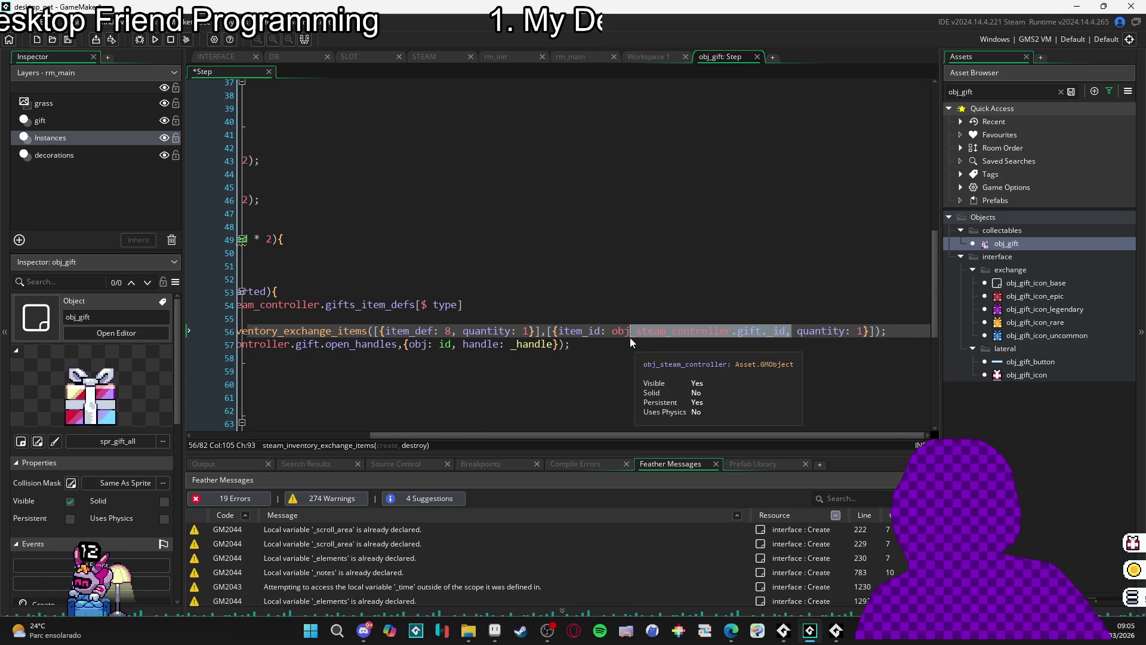
scroll(593, 317, left, 4)
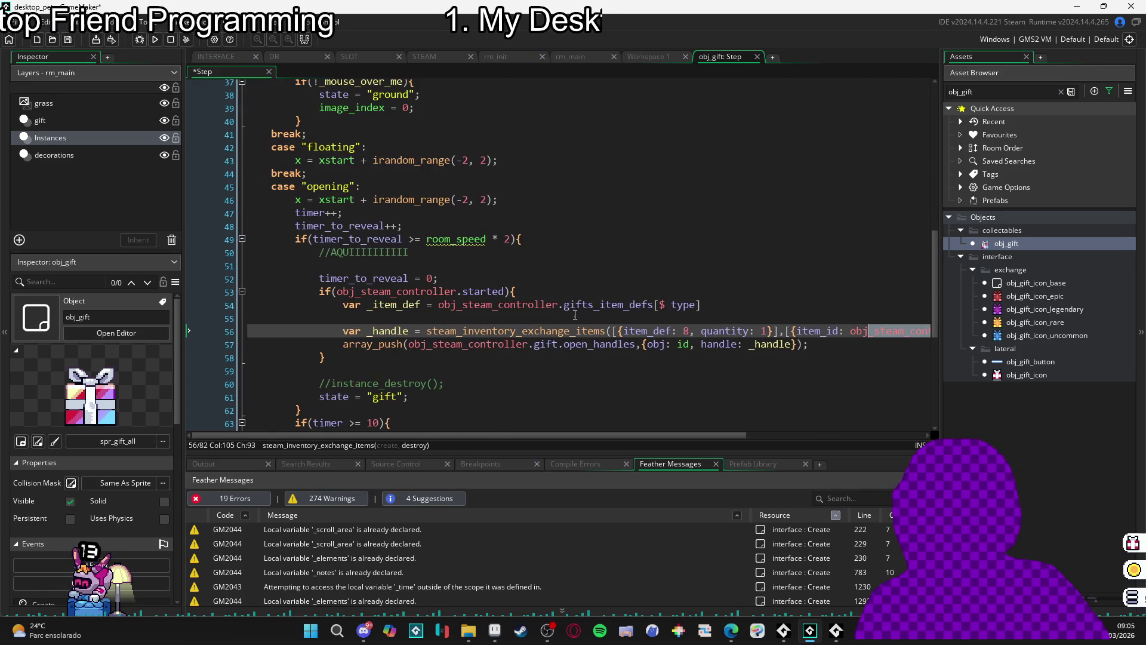
- Declare `var _item = obj_db.get_inventory_item(_item_def)` on the line below _item_def
click(409, 318)
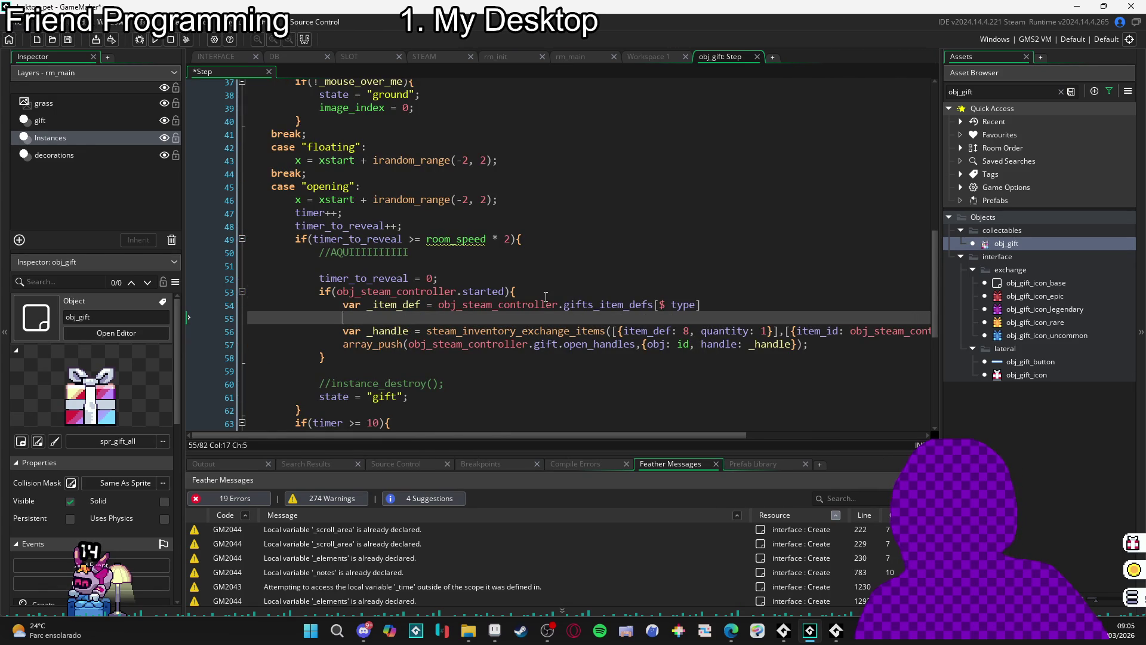
key(Up)
key(Return)
key(Up)
text(var _item =)
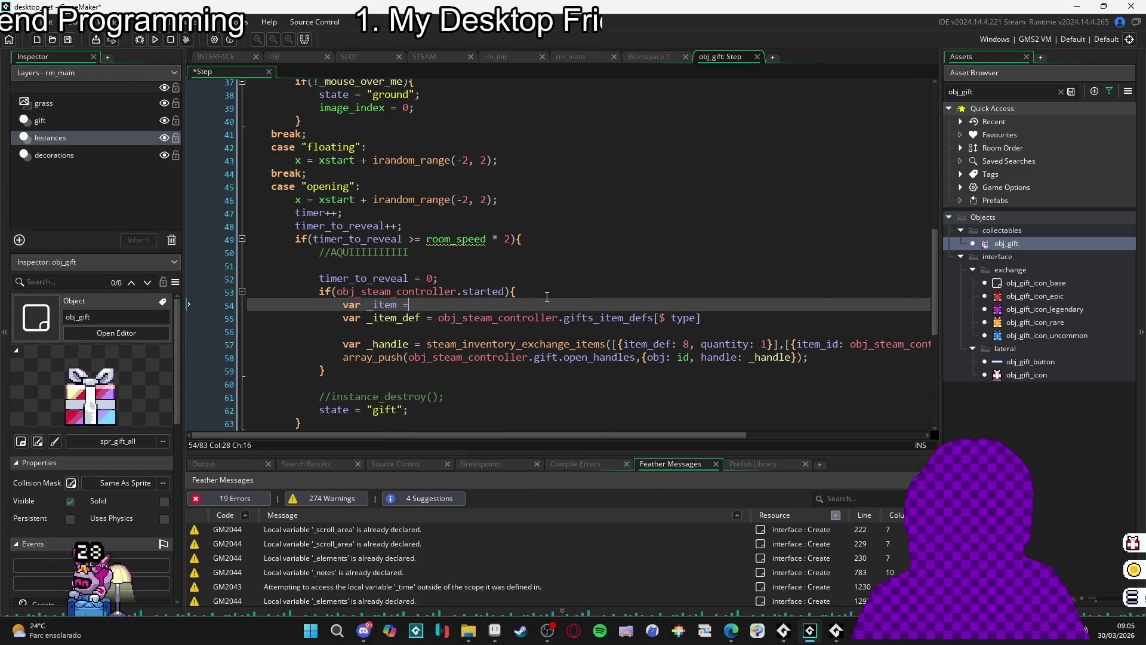
text( obj.)
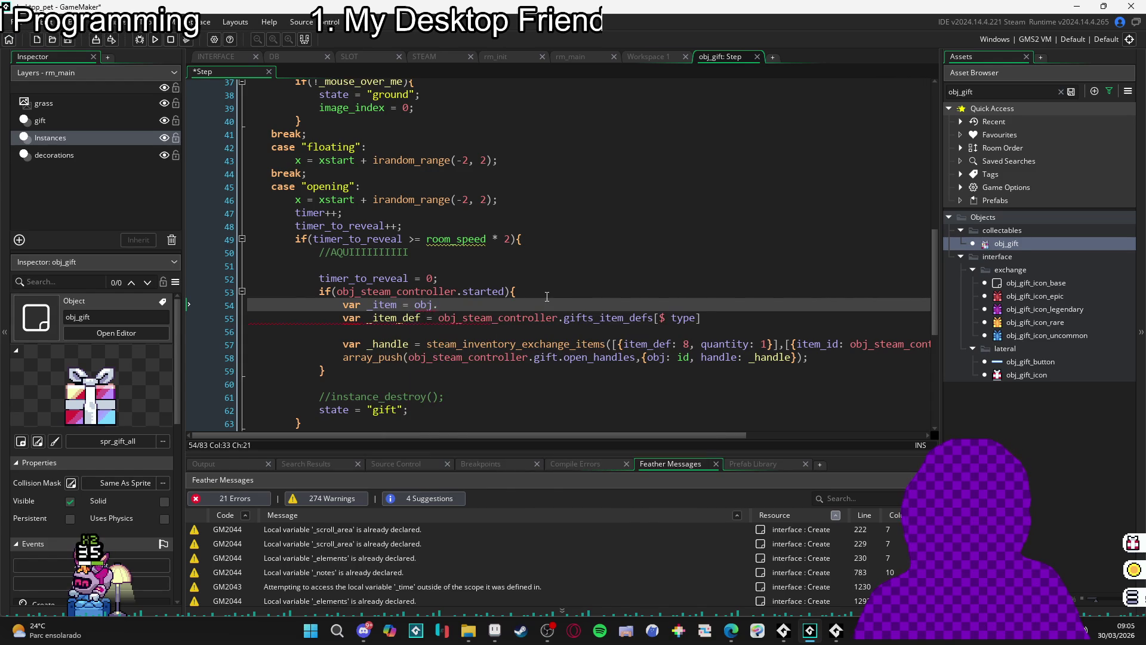
key(BackSpace)
text(_db.)
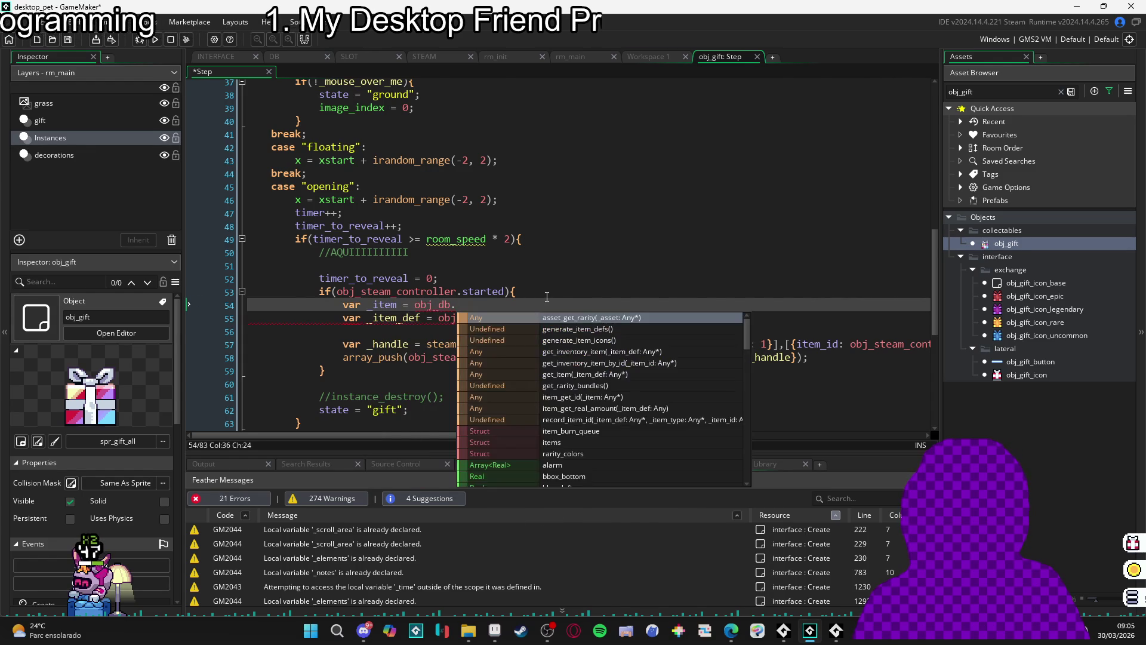
text(get_i)
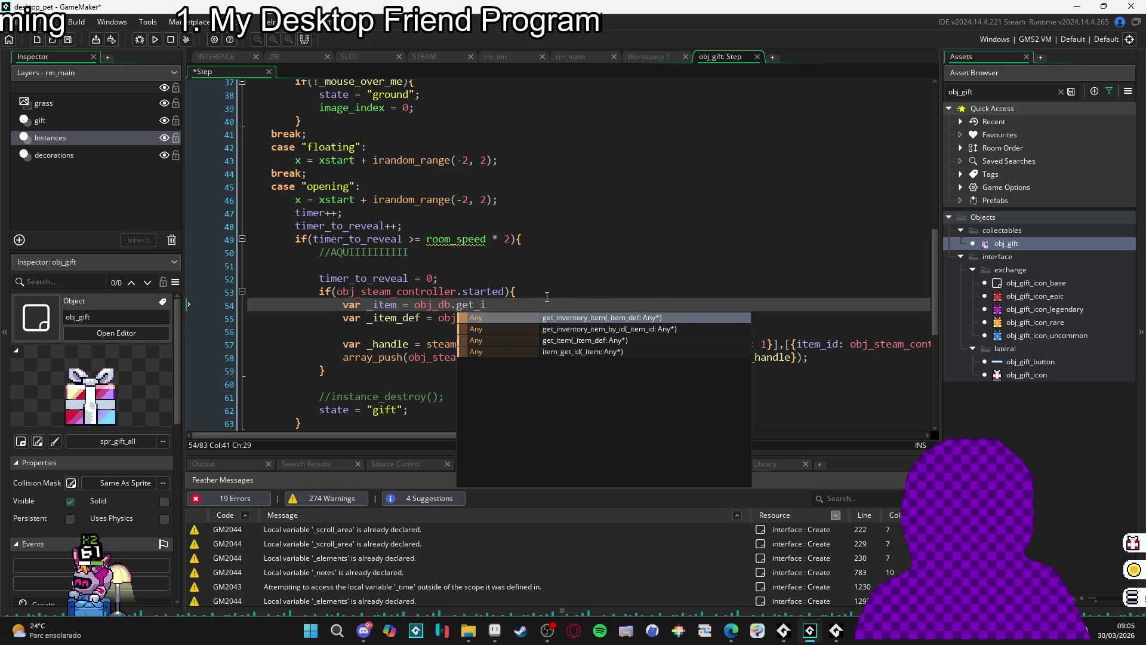
key(Return)
key(ctrl+BackSpace)
key(ctrl+BackSpace)
key(ctrl+BackSpace)
key(Down)
key(Down)
text(var _item = obj_db.get_inventory_item())
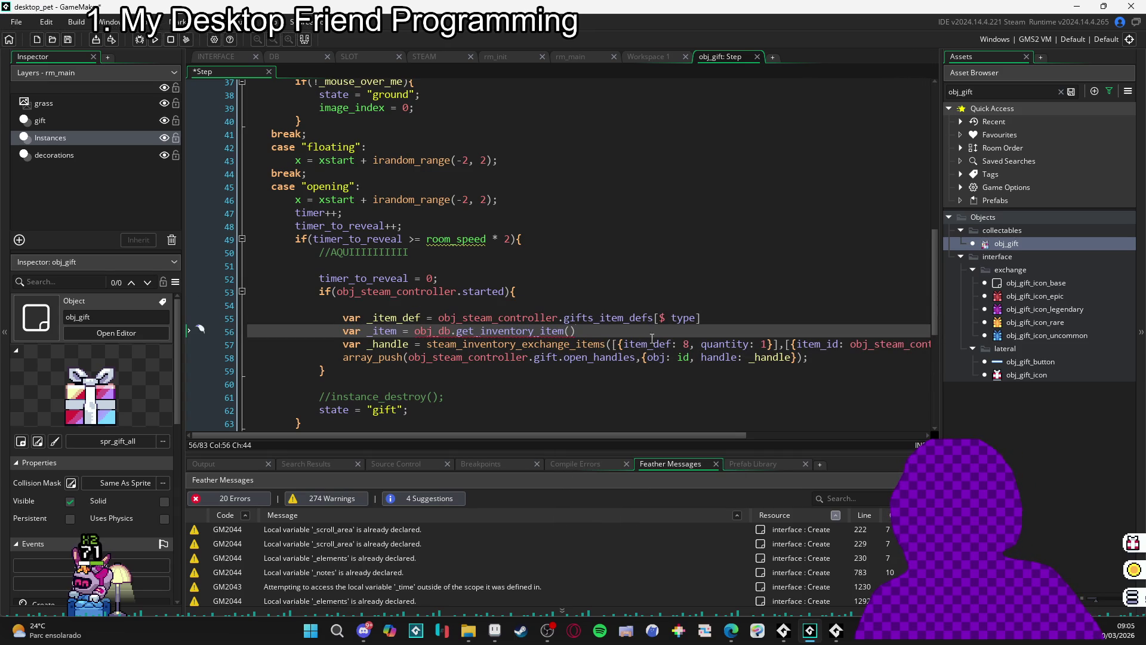
key(Return)
key(Return)
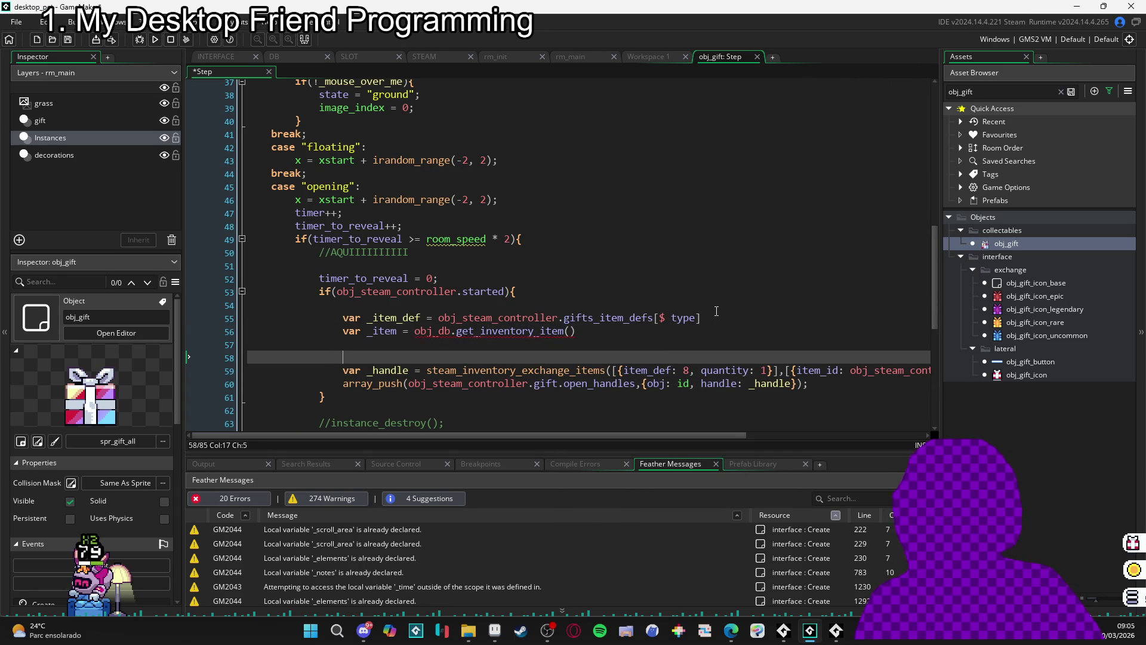
double_click(410, 317)
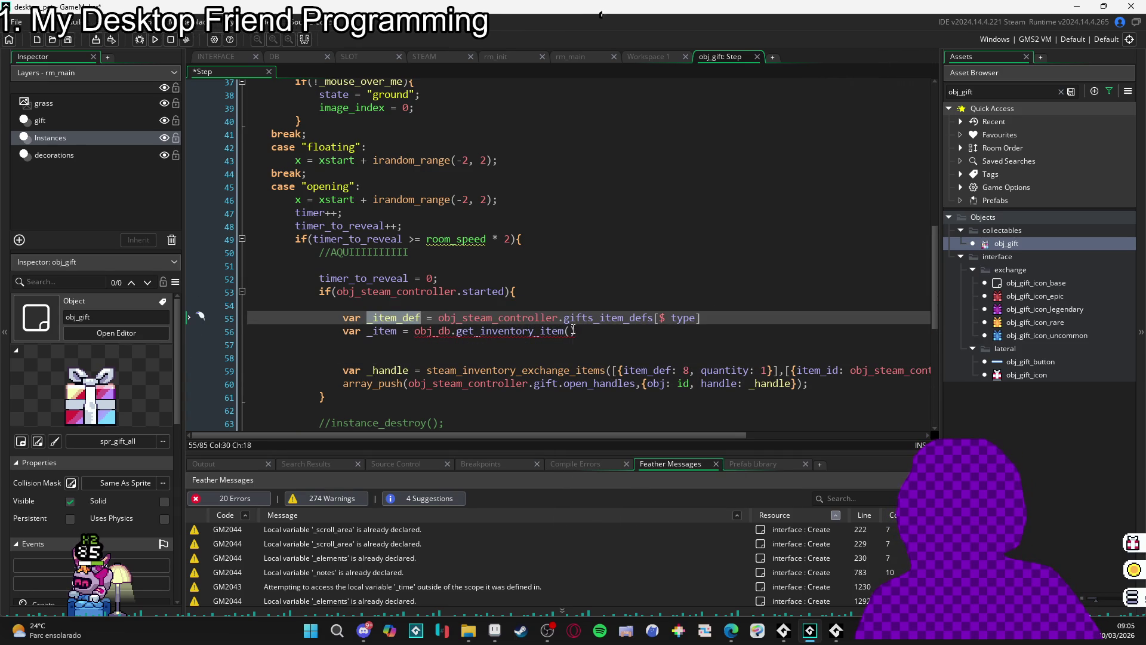
click(571, 332)
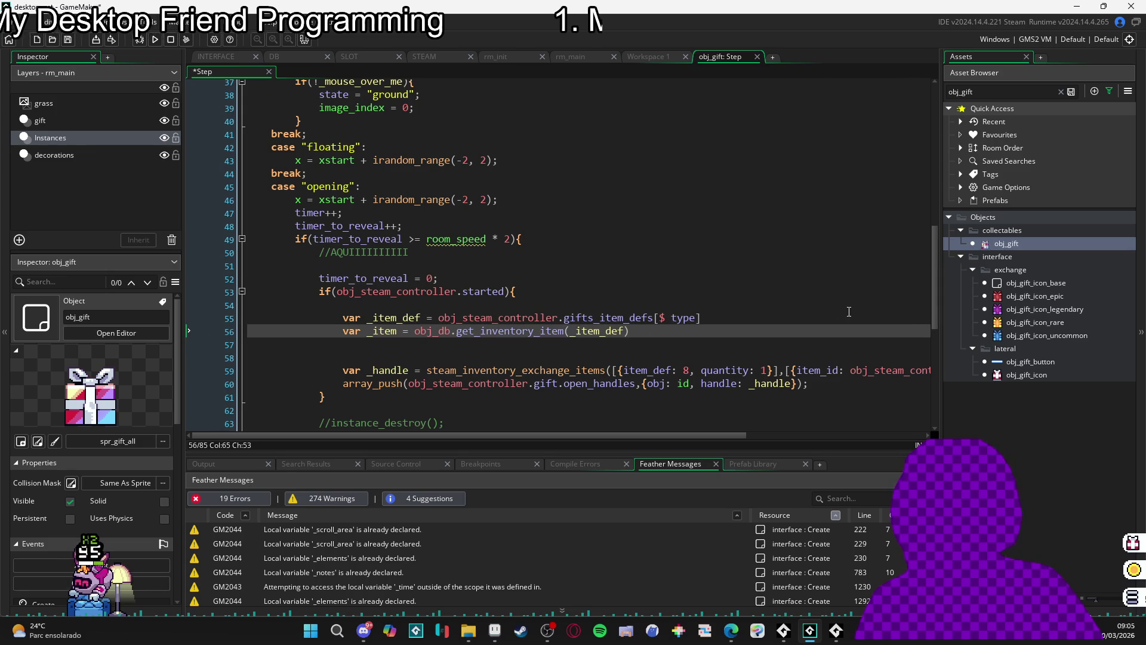
- Add a `var _item_id = _item.item_id` line below the _item declaration
key(Return)
text(var _item_id =)
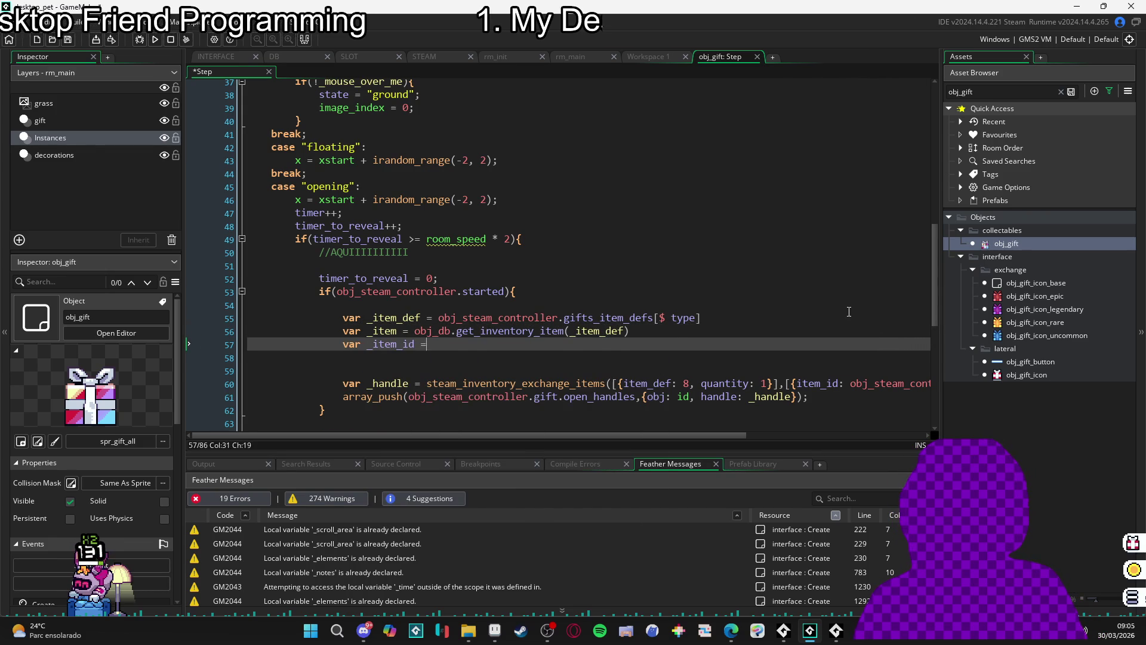
key(Up)
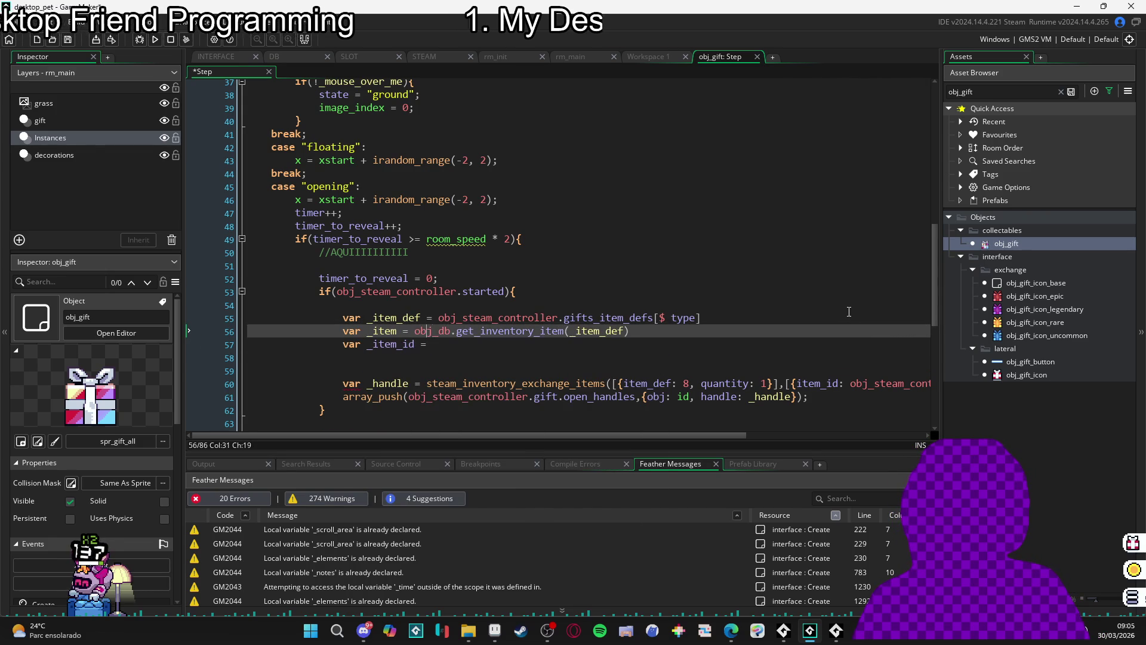
key(Up)
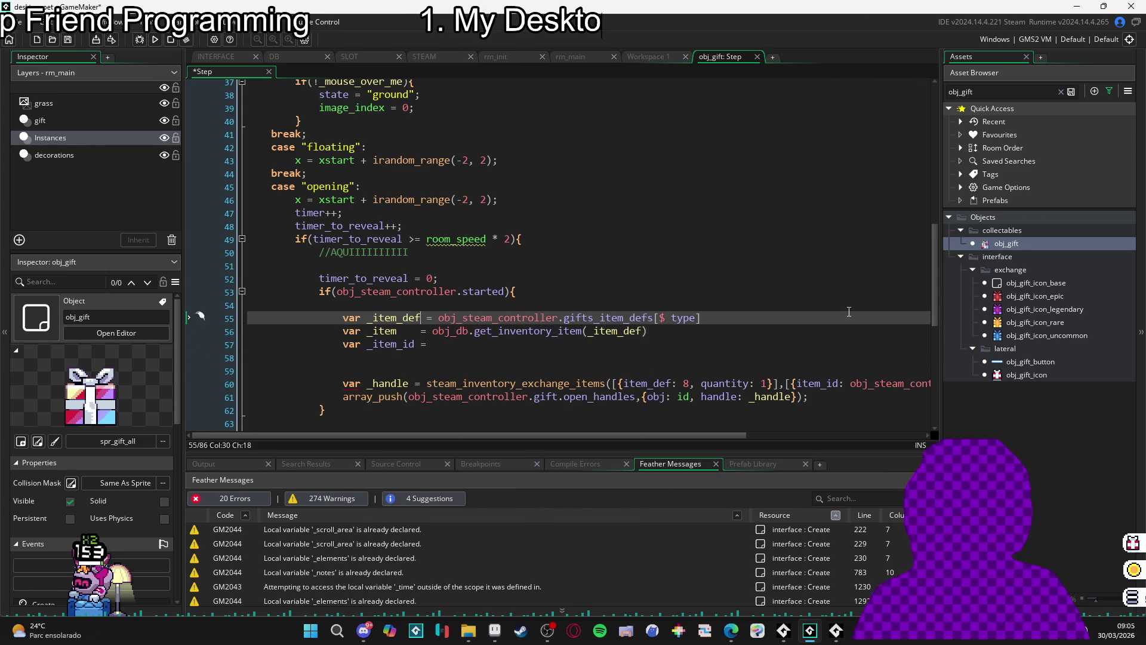
key(Down)
key(Down)
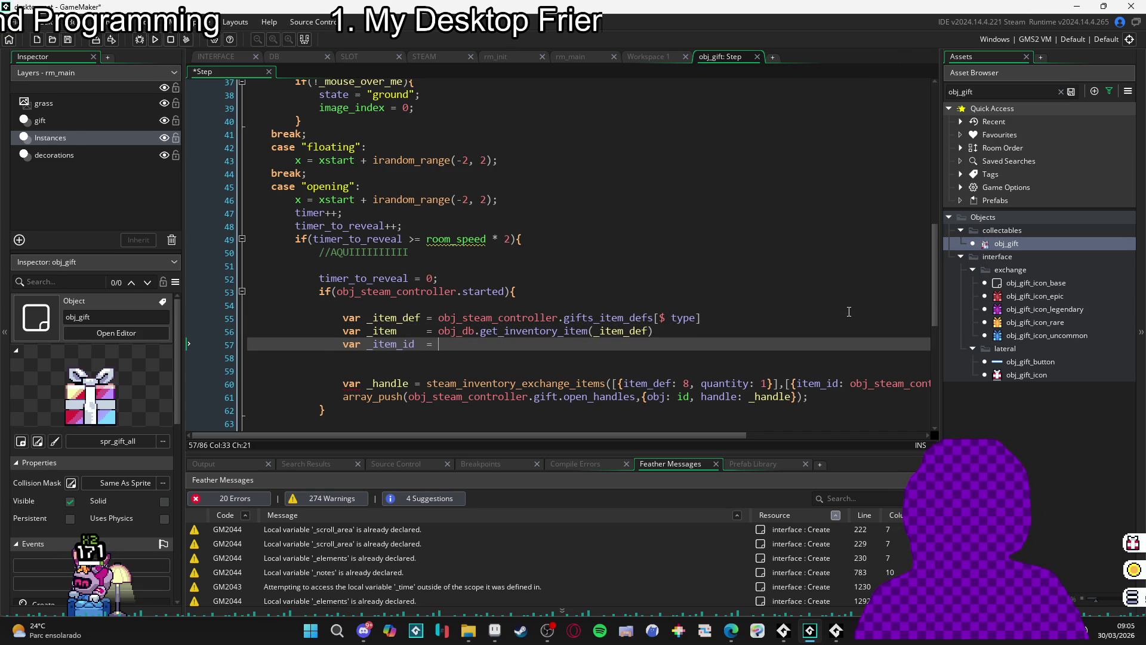
scroll(827, 315, down, 1)
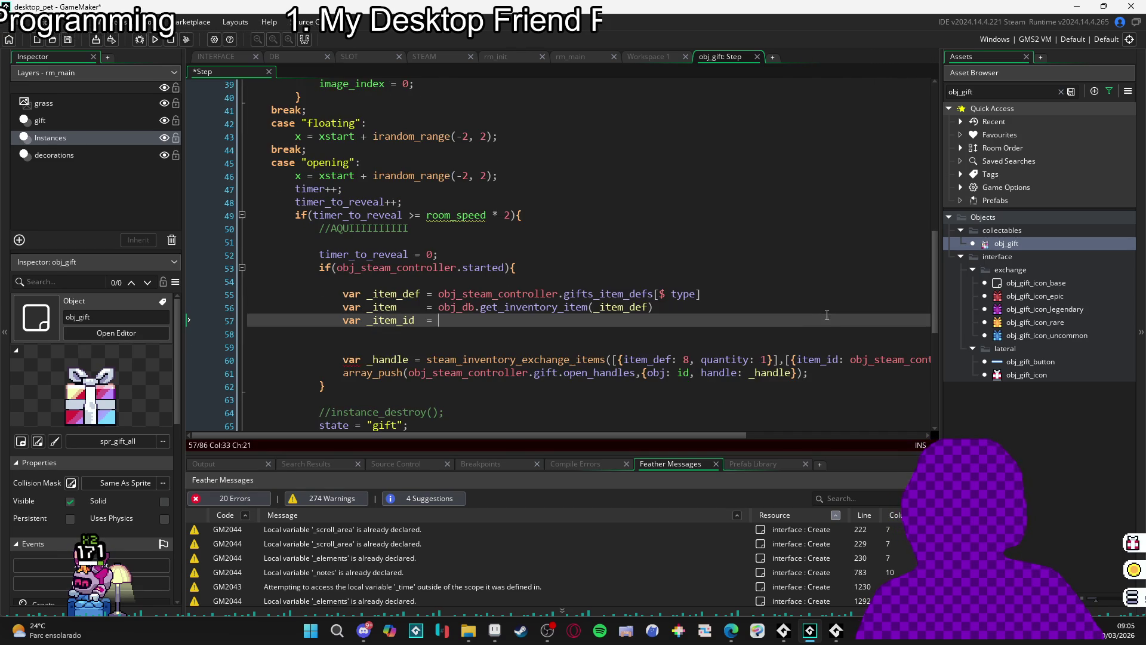
scroll(725, 319, right, 3)
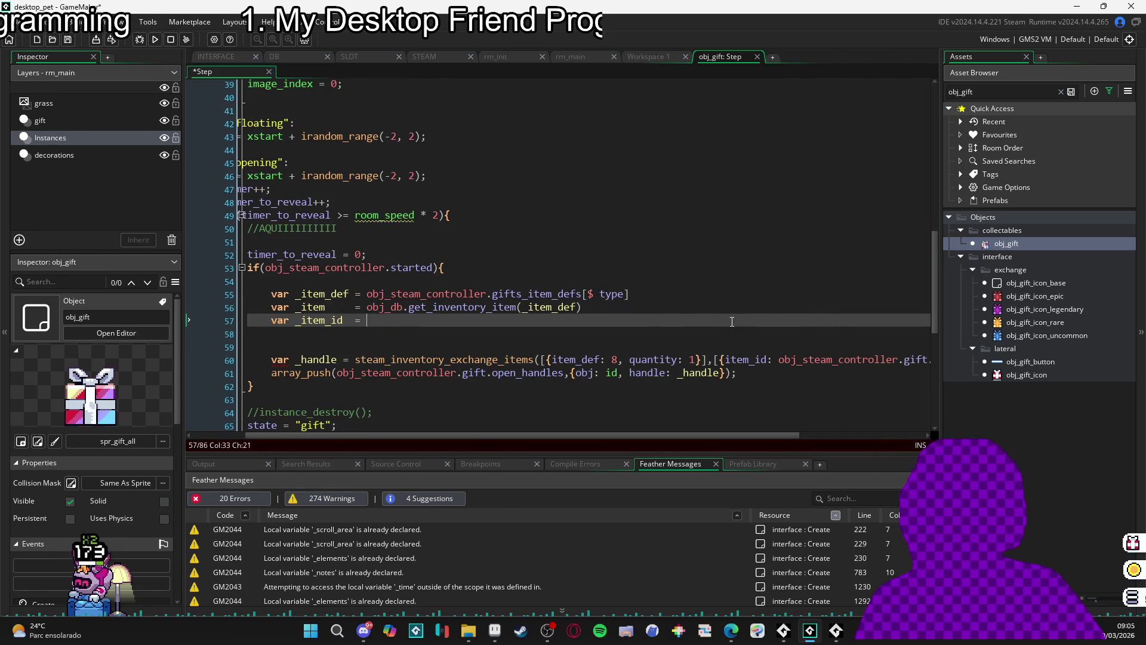
scroll(474, 319, left, 2)
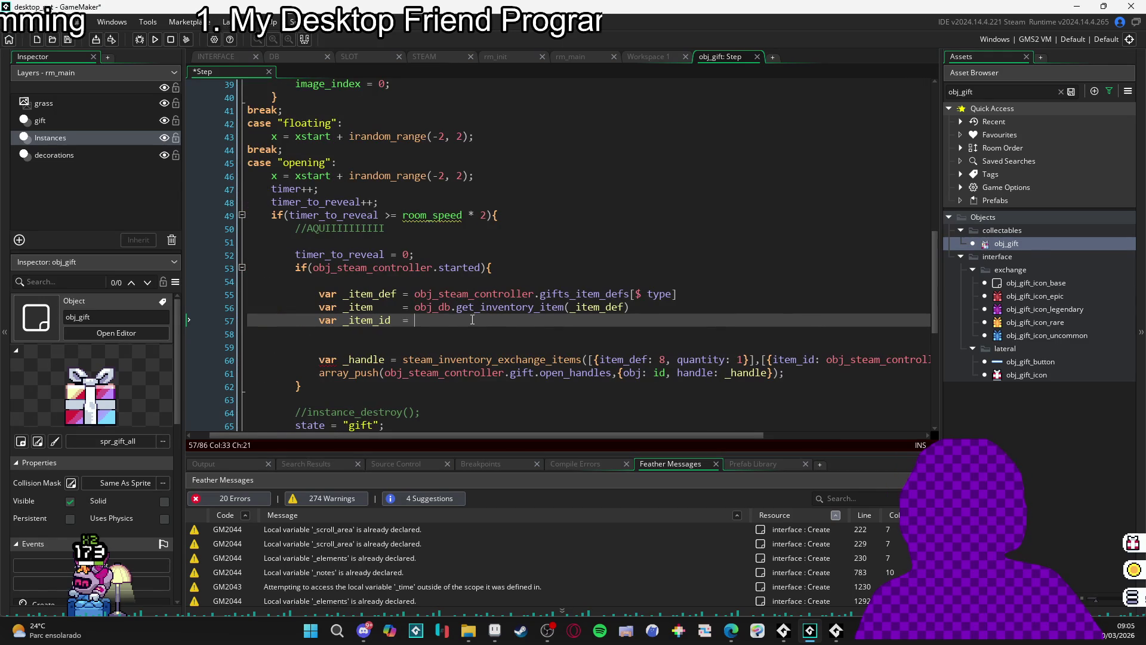
text(_item)
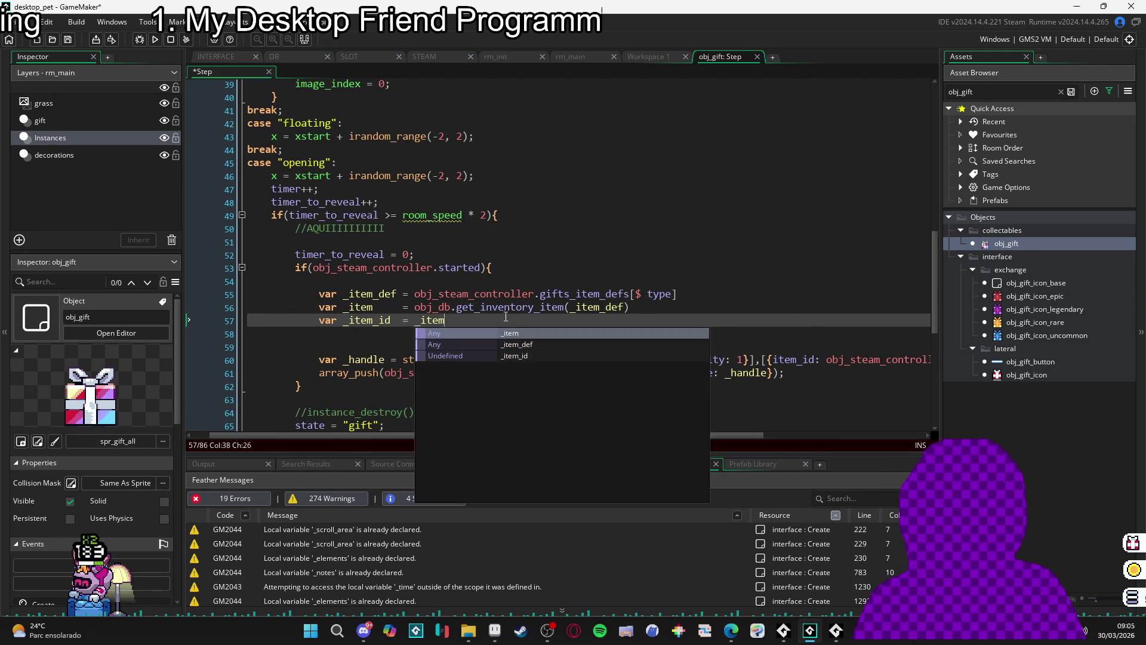
text(.item_id)
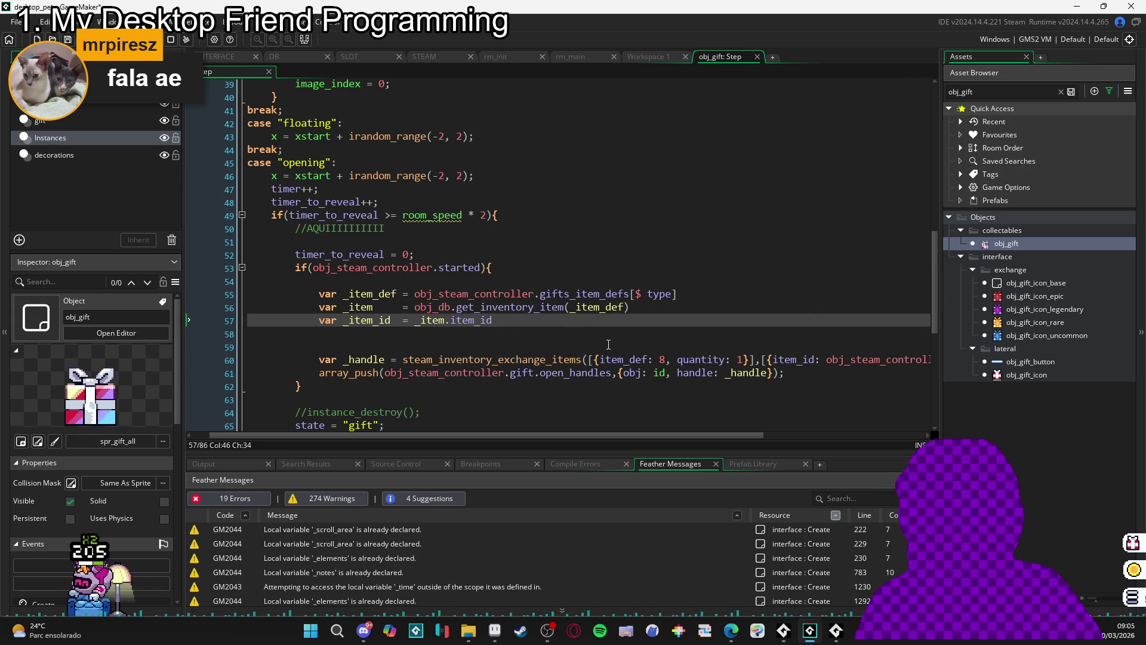
- Delete the empty line 54 under the obj_steam_controller.started check
mouse_move(661, 438)
mouse_down()
mouse_move(829, 454)
mouse_move(627, 449)
mouse_up()
click(427, 332)
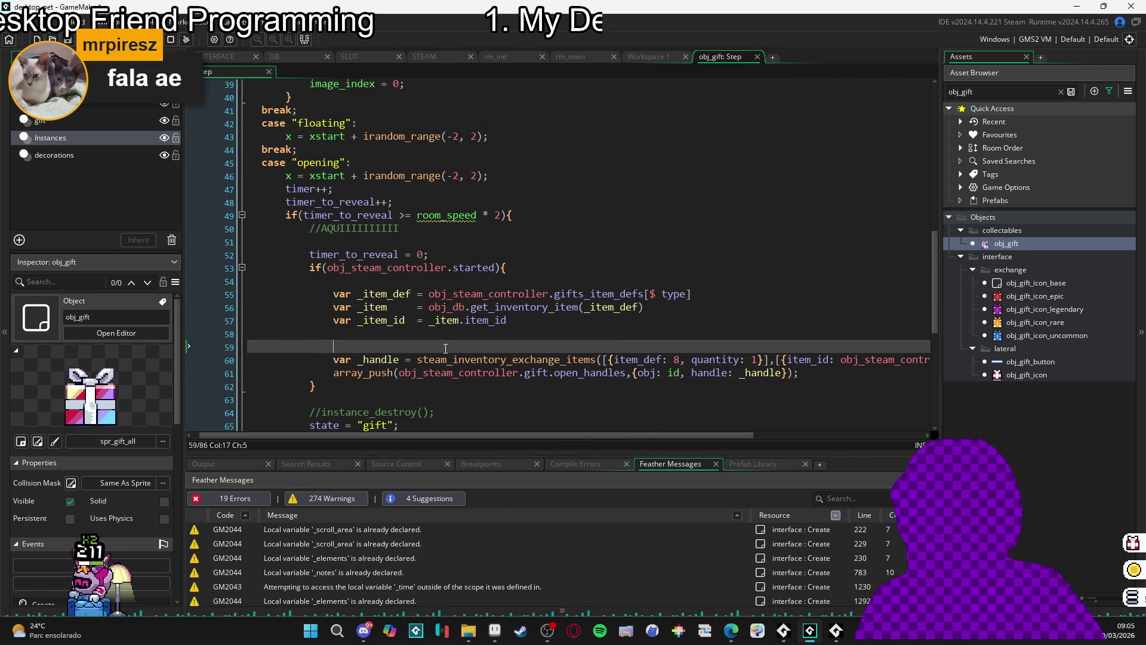
click(209, 281)
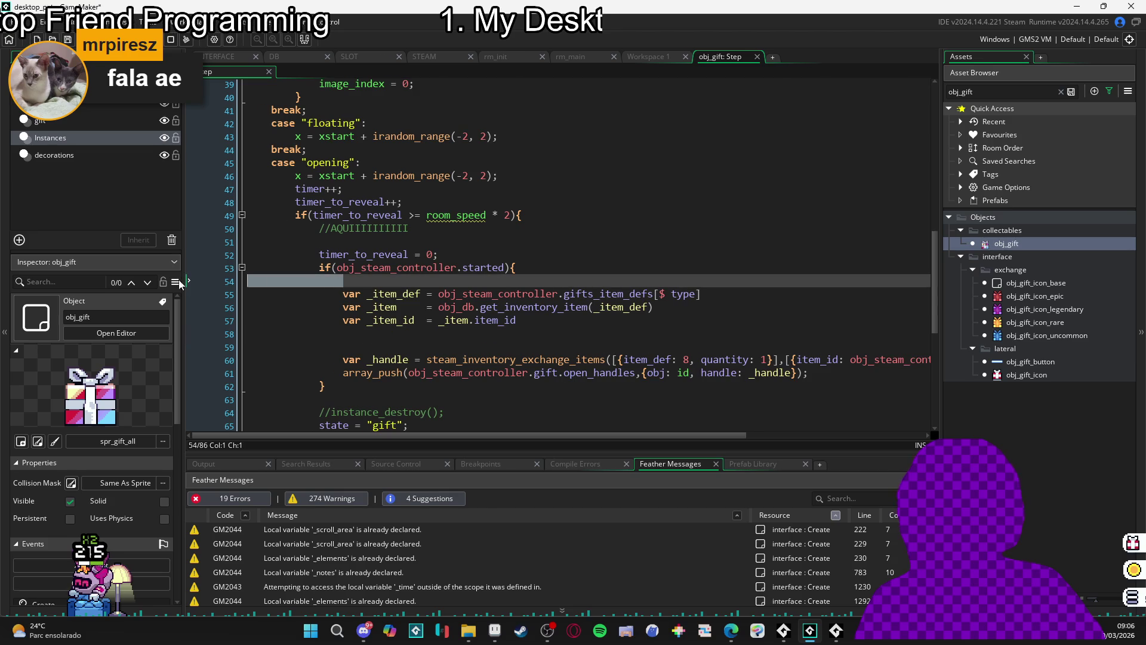
key(BackSpace)
click(490, 334)
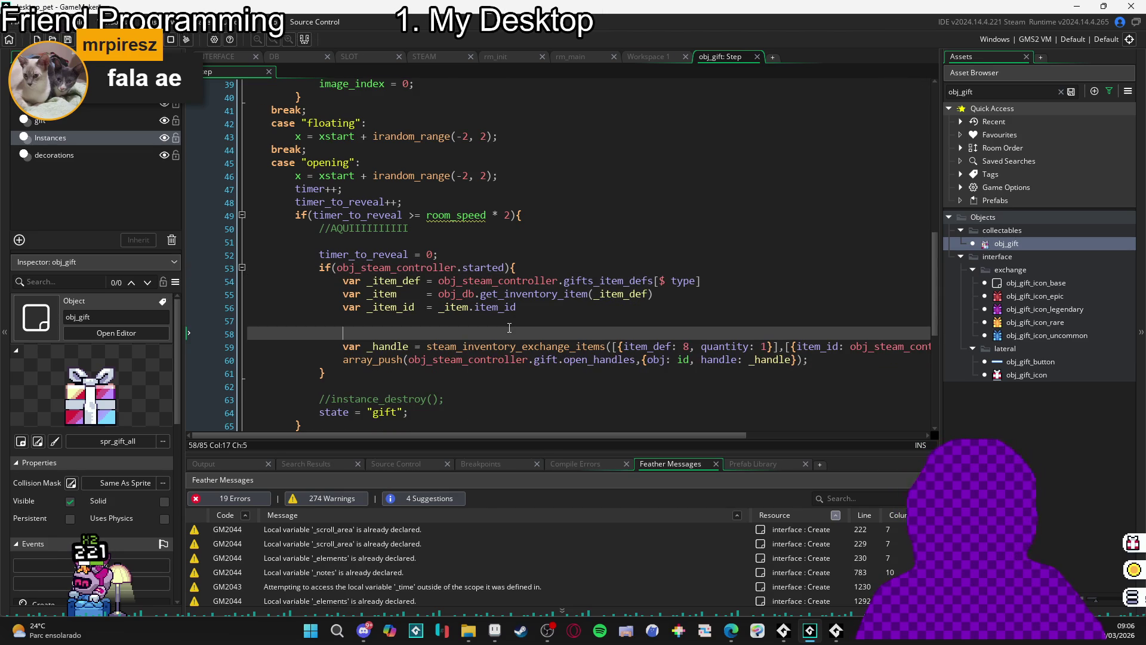
click(527, 319)
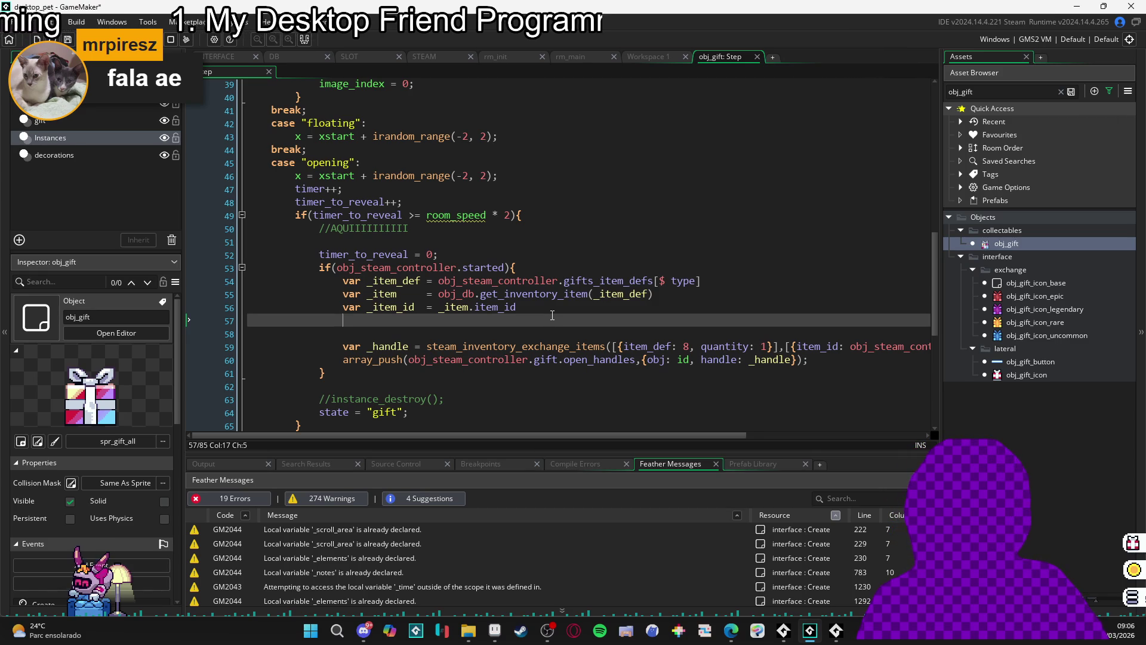
- Replace obj_steam_controller.gift._id in the exchange call on line 59 with _item_id
scroll(601, 317, right, 5)
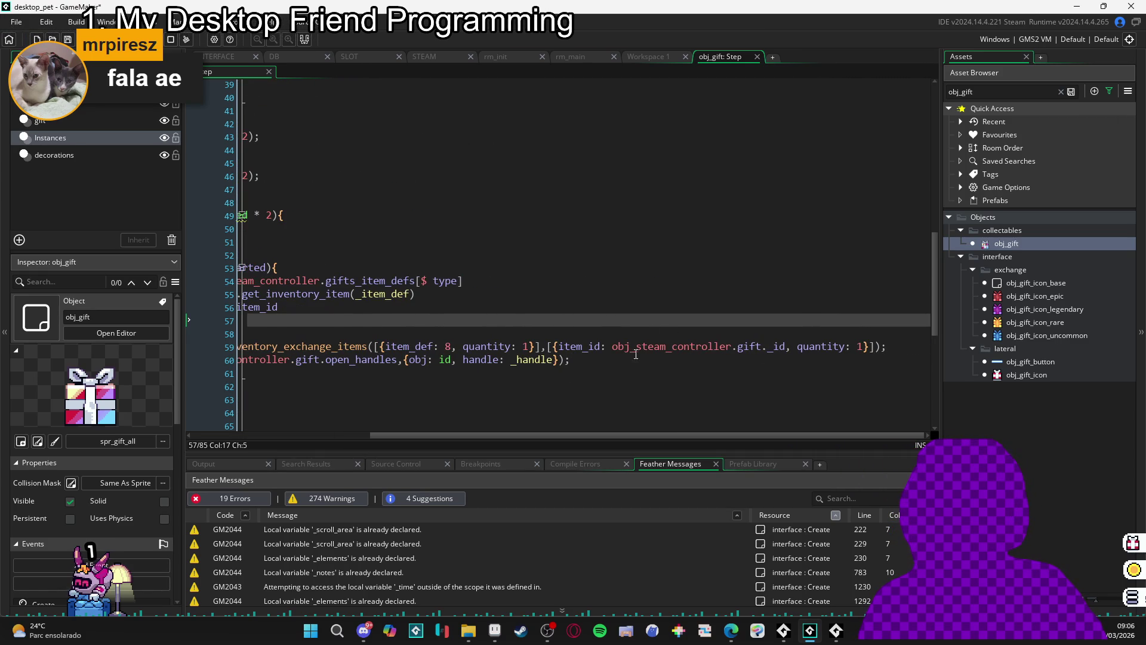
click(784, 351)
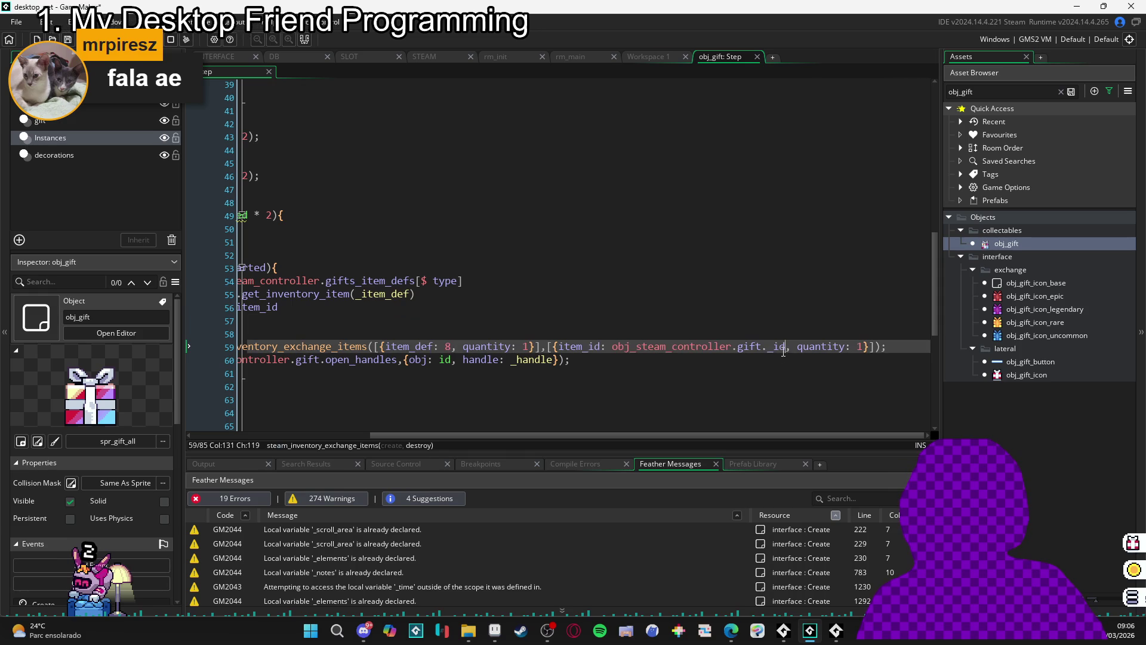
scroll(776, 351, left, 3)
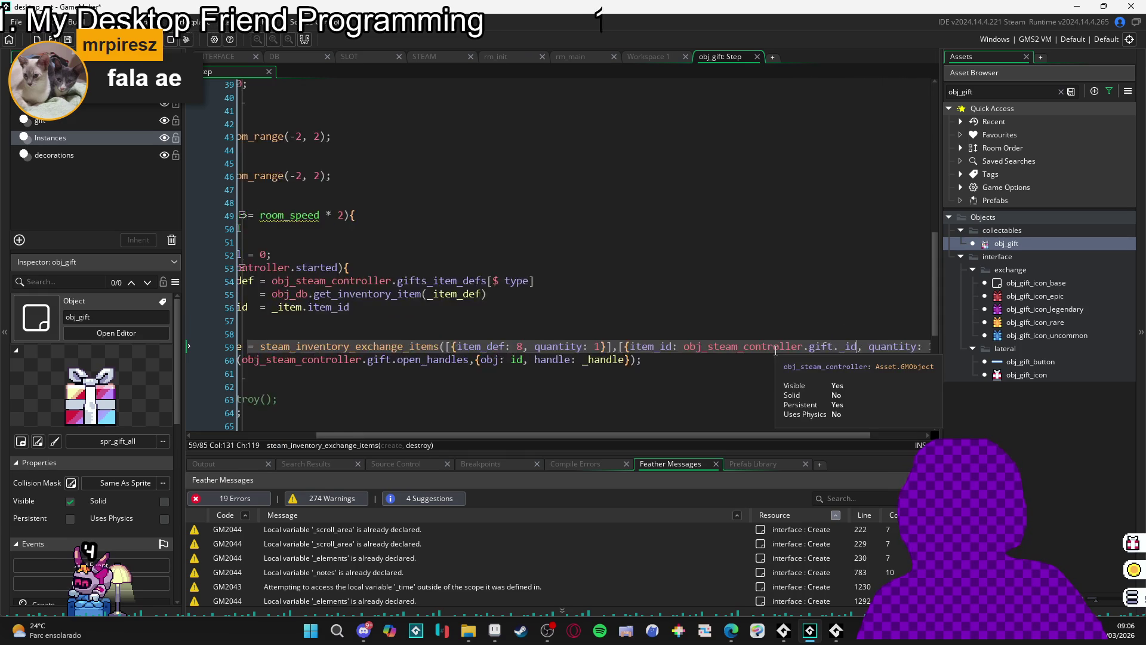
scroll(775, 351, right, 3)
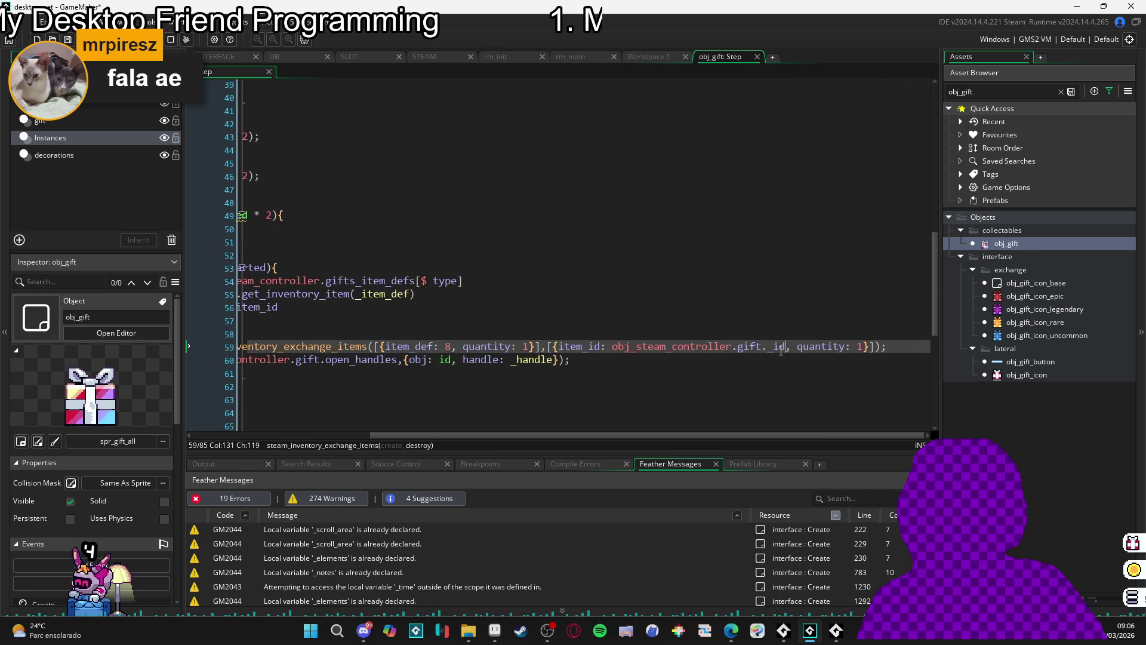
scroll(792, 353, left, 5)
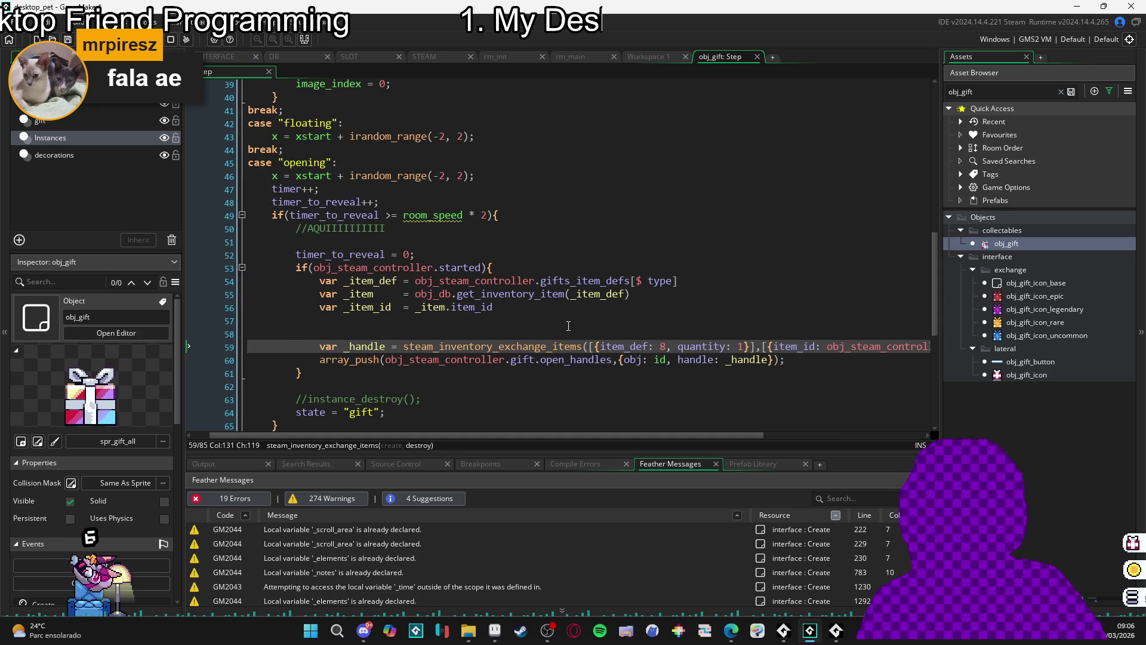
scroll(584, 328, right, 5)
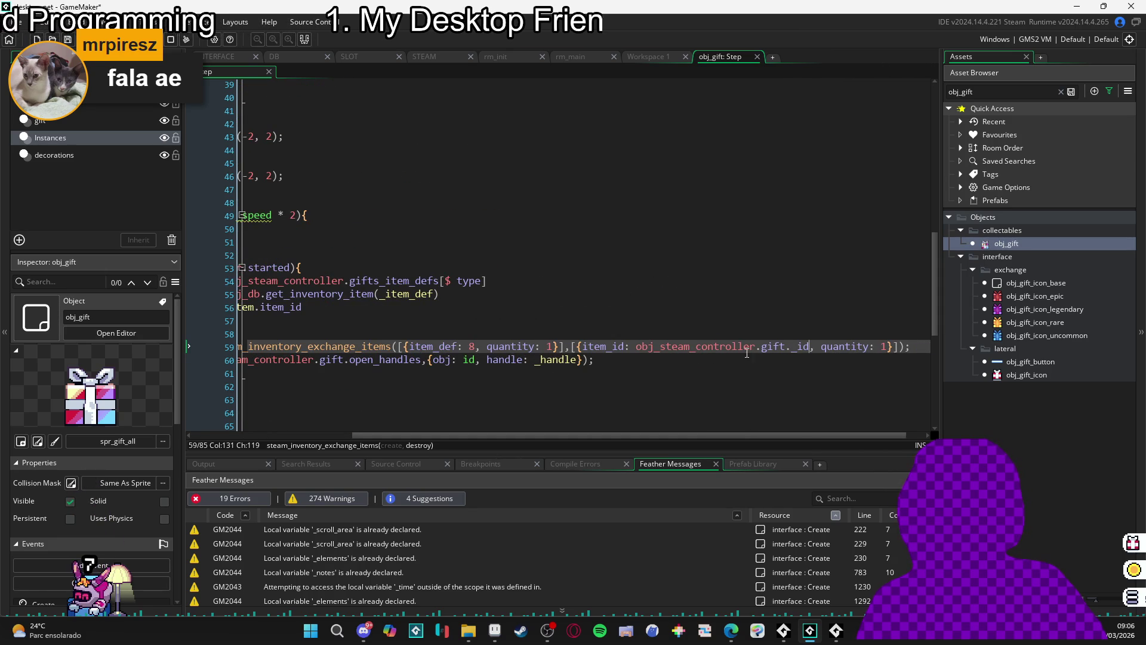
scroll(806, 349, left, 5)
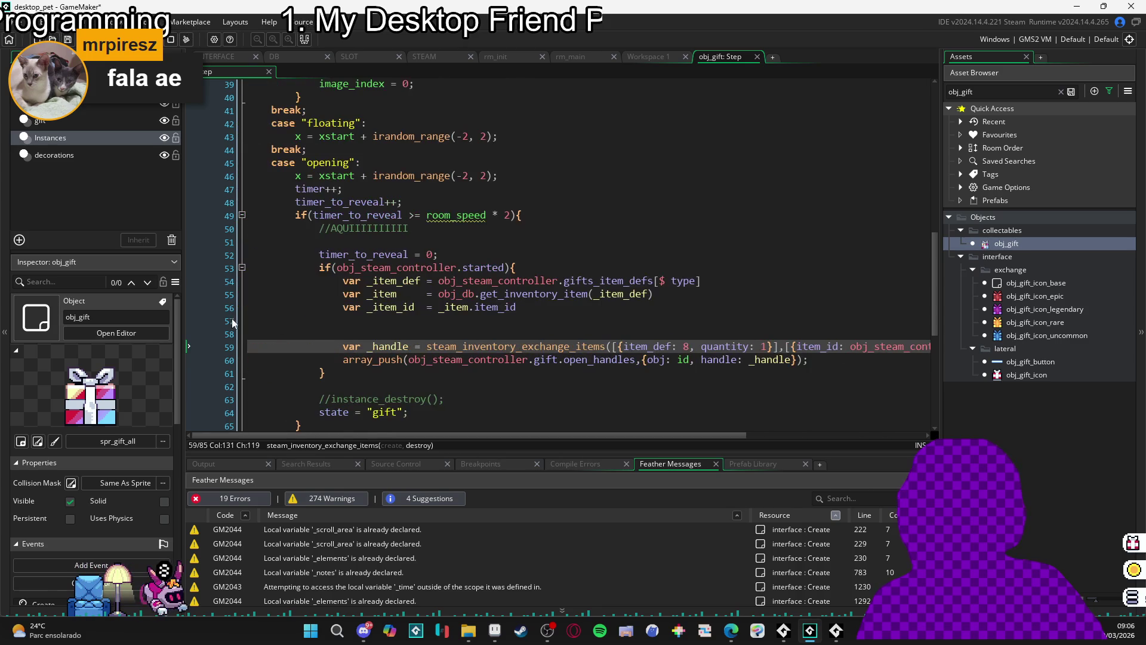
click(398, 310)
scroll(798, 342, right, 5)
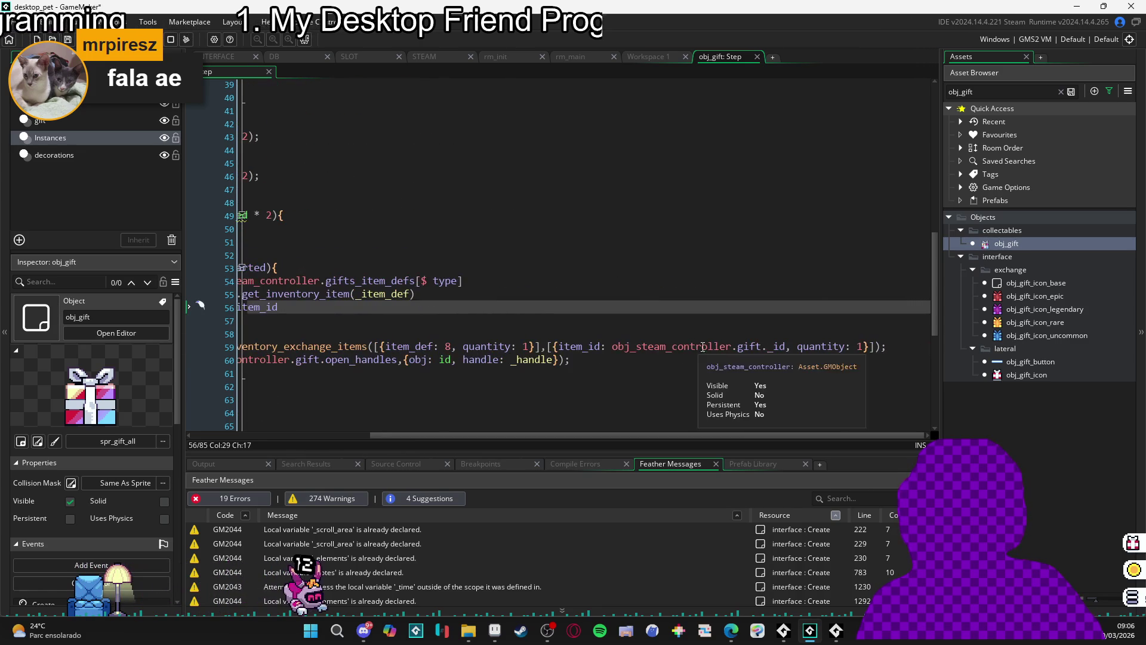
drag(785, 347, 613, 347)
text(_item_id)
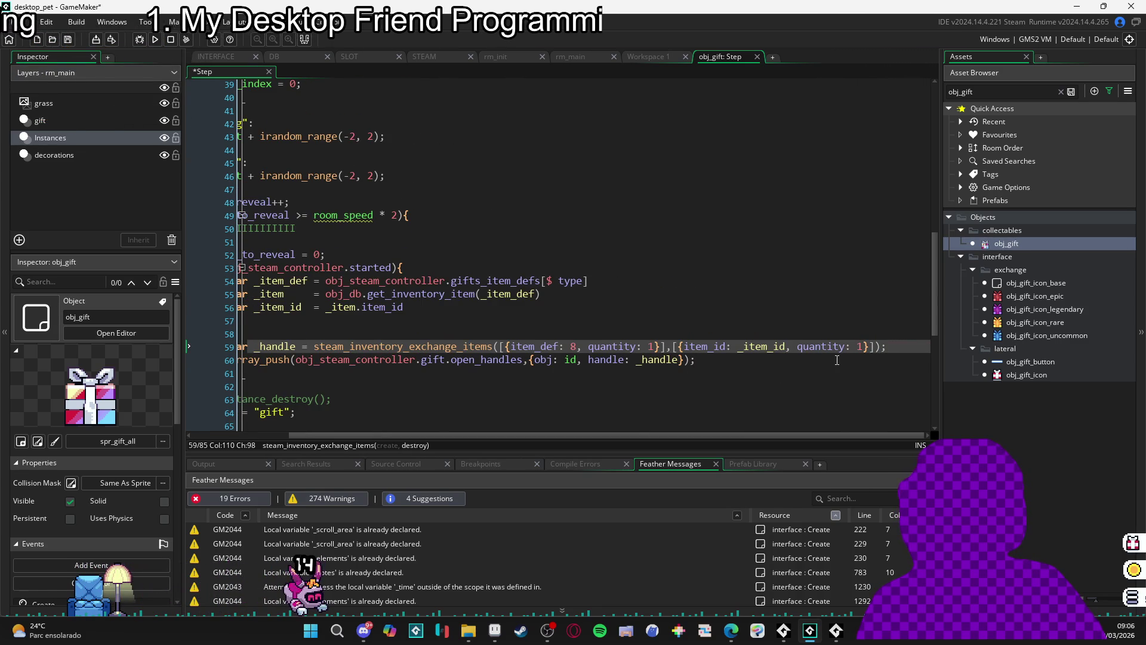
- Insert a new line directly below the obj_steam_controller.started check
scroll(841, 357, left, 5)
click(629, 320)
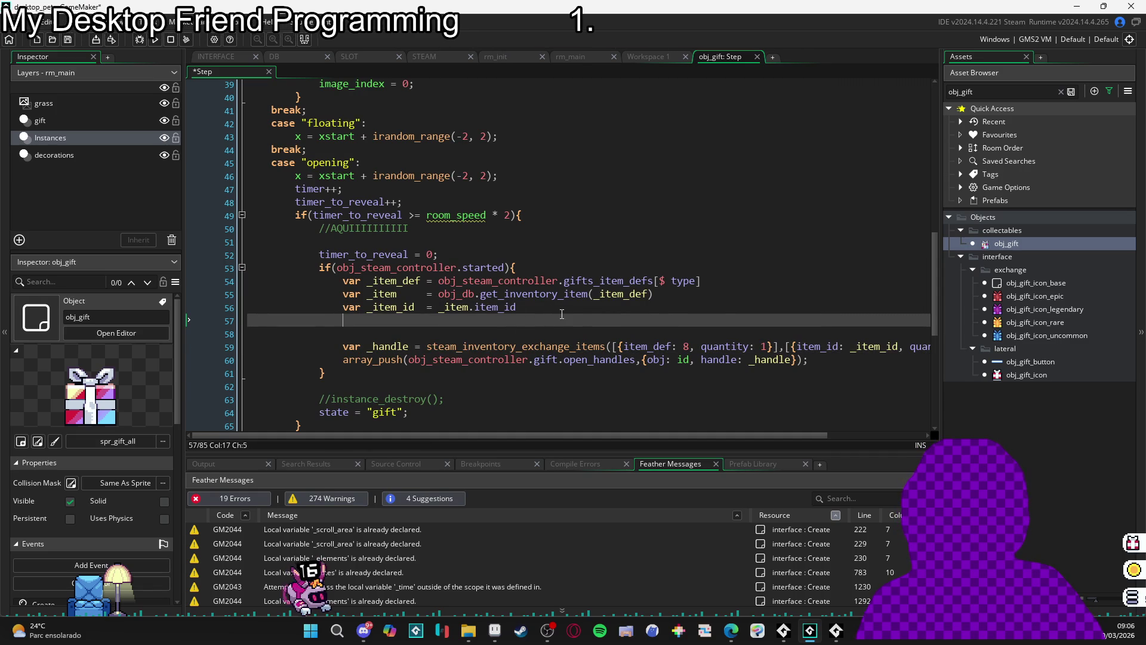
click(558, 270)
key(Return)
- Add a //burn comment above the item lookups and a //create comment below them
text(//burn)
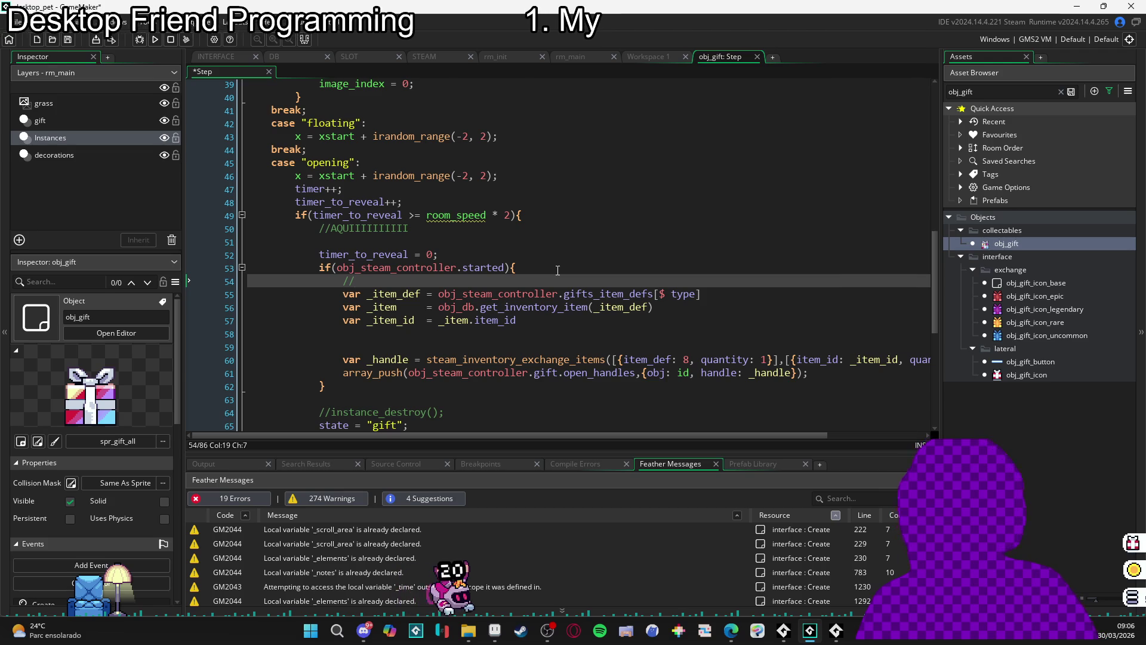
scroll(543, 274, down, 1)
click(500, 310)
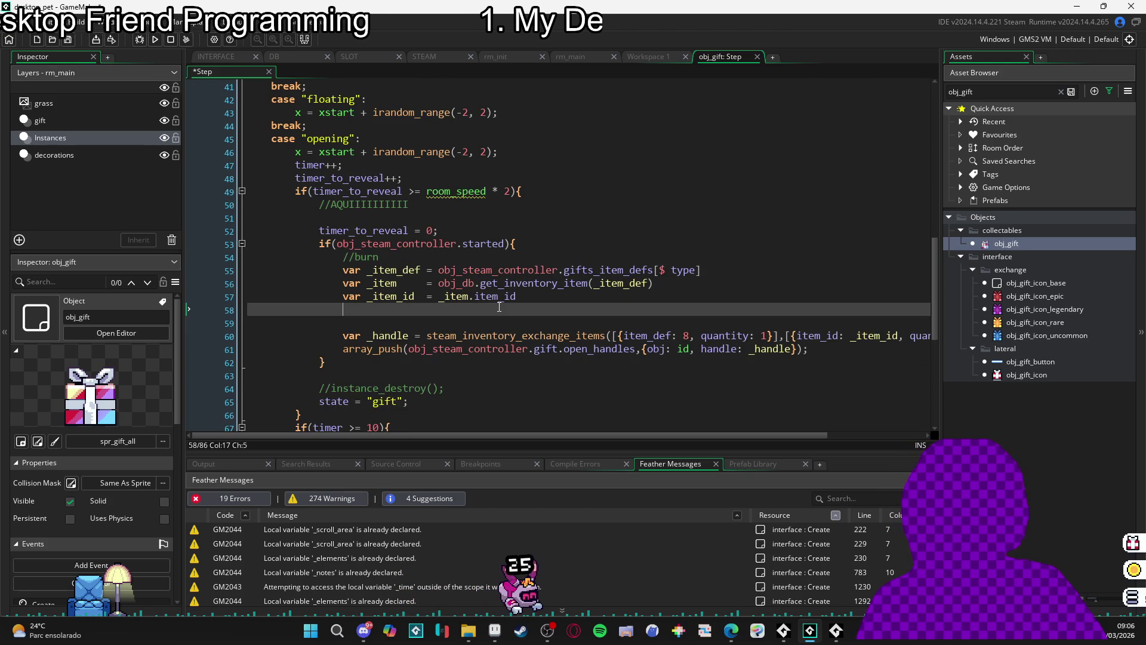
key(Return)
text(//crea)
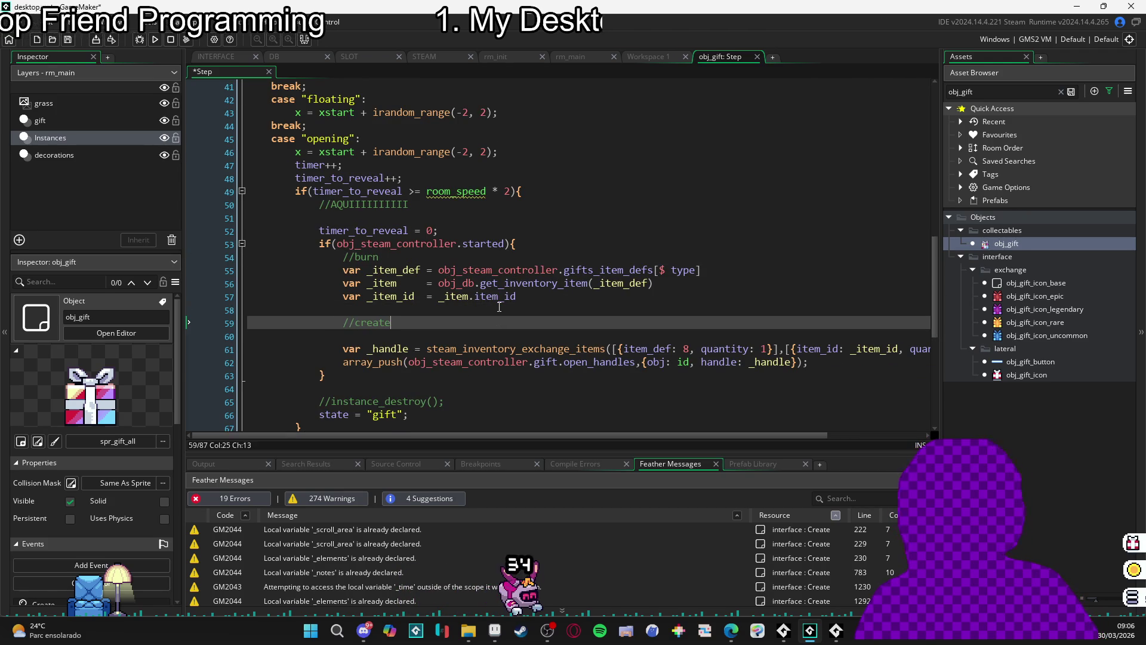
text(te)
key(Return)
- Rename the item variables to _burn_item_def, _burn_item and _burn_item_id
scroll(525, 253, down, 2)
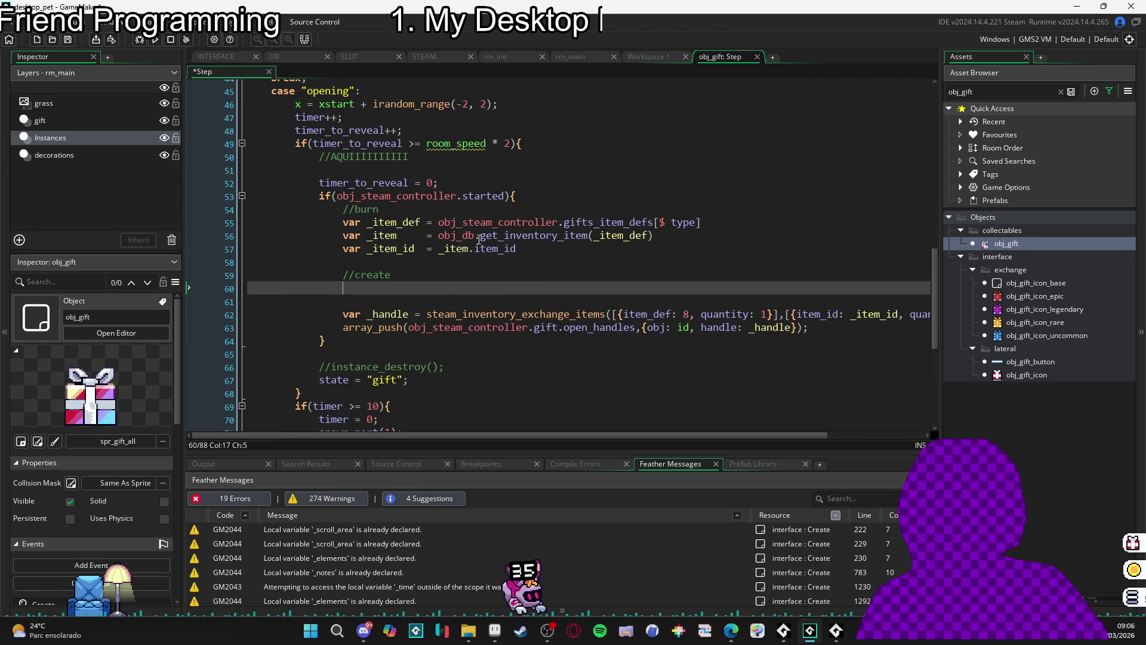
click(375, 222)
text(burn_)
key(Down)
key(Left)
key(Left)
key(Left)
text(burn_)
key(Down)
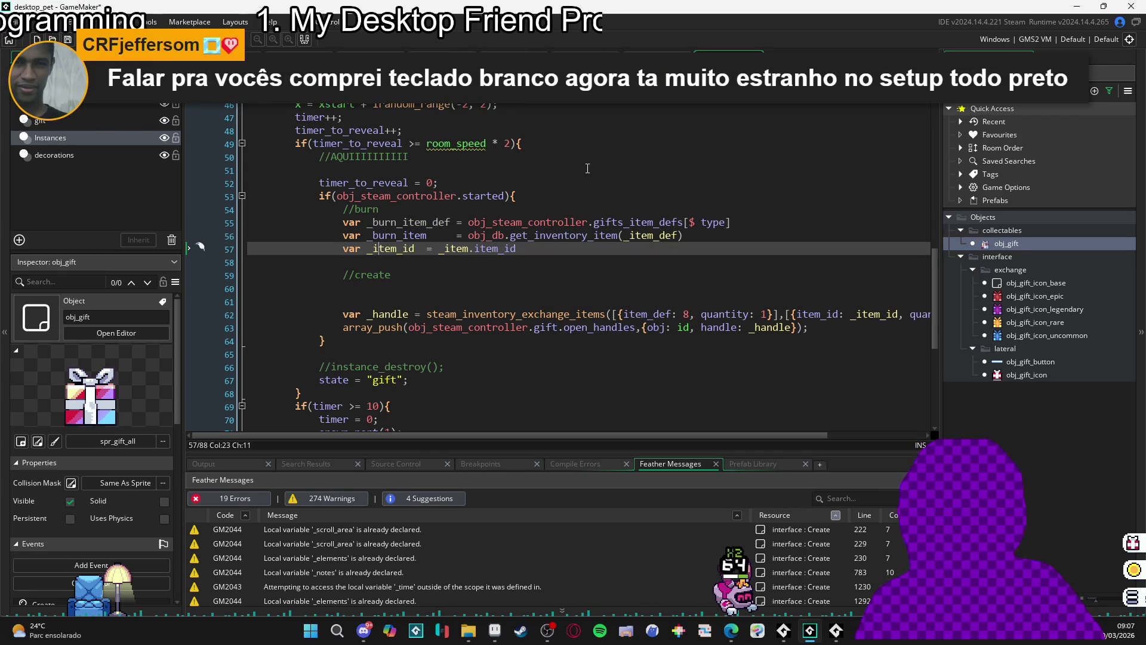
key(Left)
key(Left)
key(Left)
text(burn_)
- Paste _burn_item_def into the get_inventory_item call and the exchange call's item argument
double_click(391, 222)
key(ctrl+c)
double_click(656, 235)
key(ctrl+v)
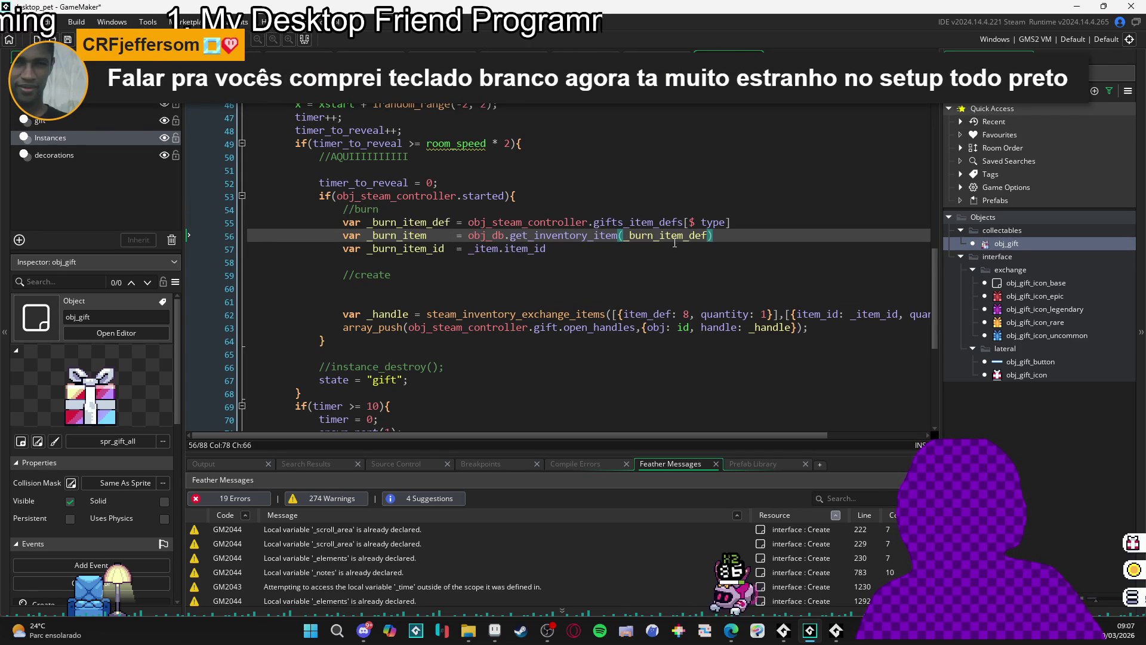
double_click(395, 222)
scroll(712, 326, right, 3)
double_click(746, 314)
key(ctrl+v)
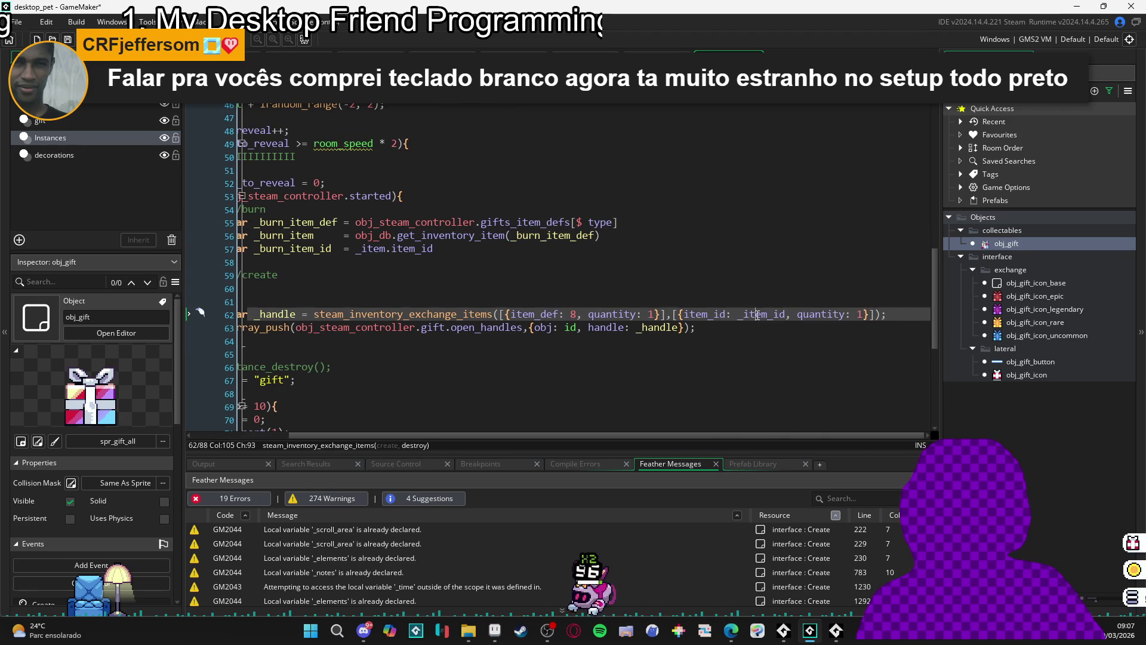
scroll(538, 287, left, 2)
- Start a `var _create_` declaration on the line under //create
click(429, 285)
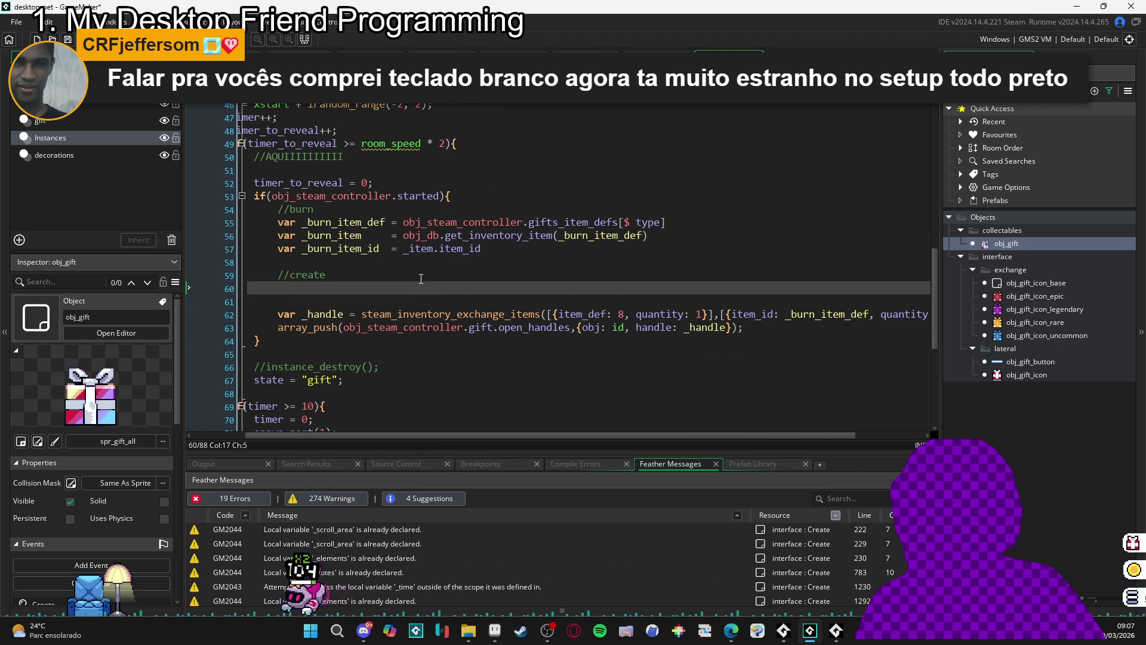
text(var _)
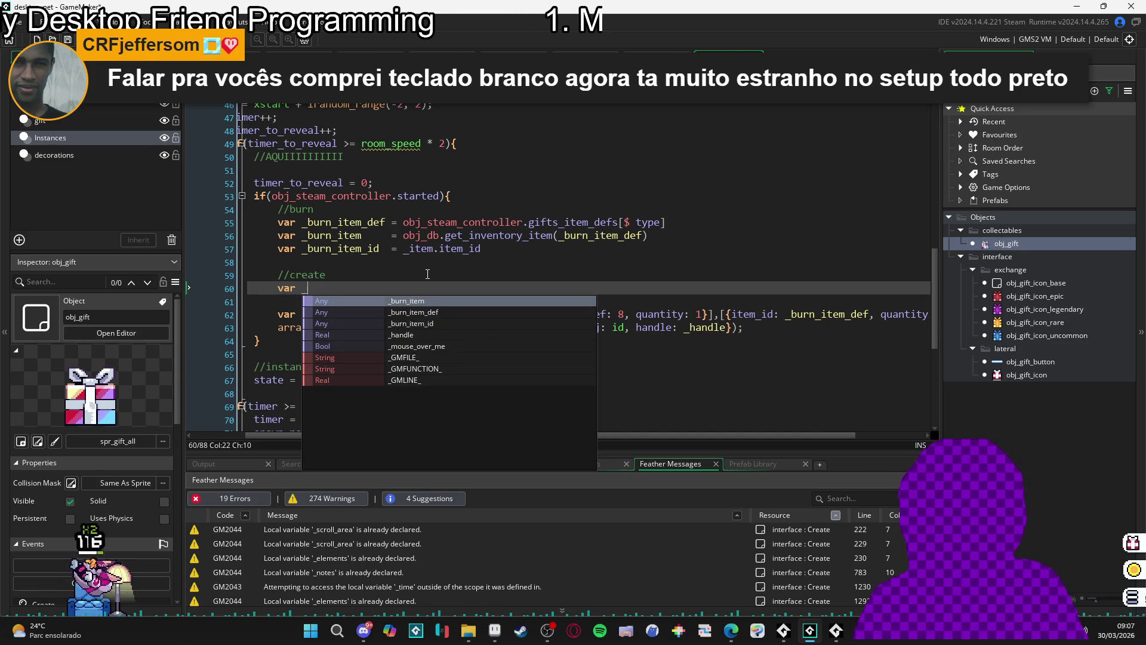
text(create_item_def =)
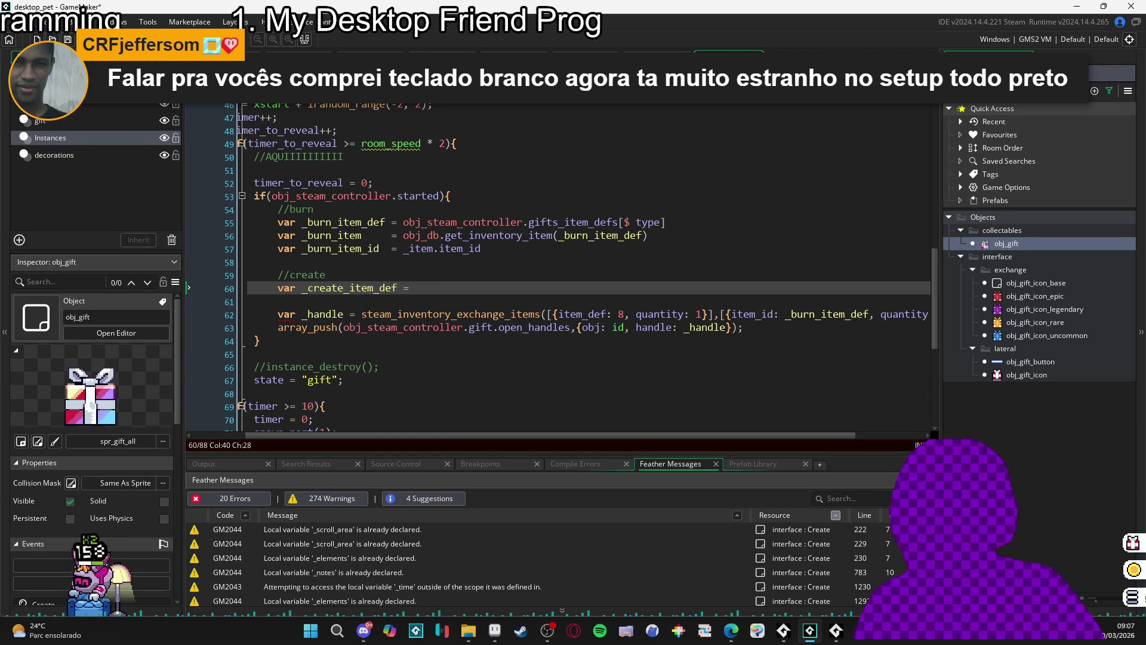
text(db)
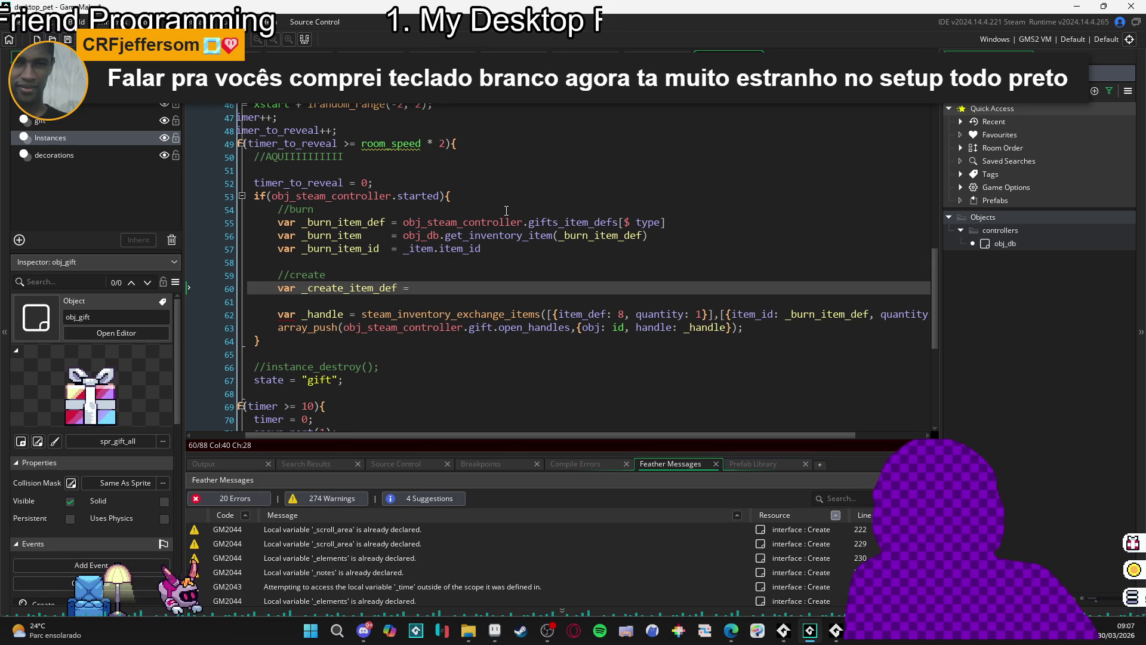
click(423, 57)
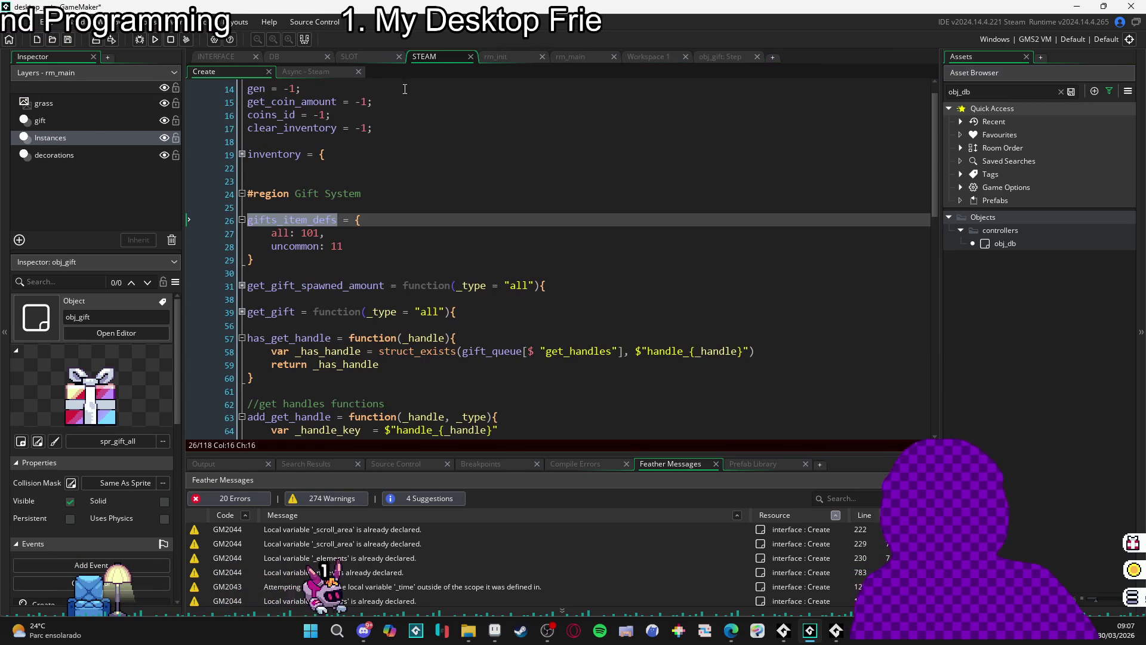
- Add `generators_item_defs = {}` below gifts_item_defs, with its braces on separate lines
click(350, 256)
key(Return)
key(Return)
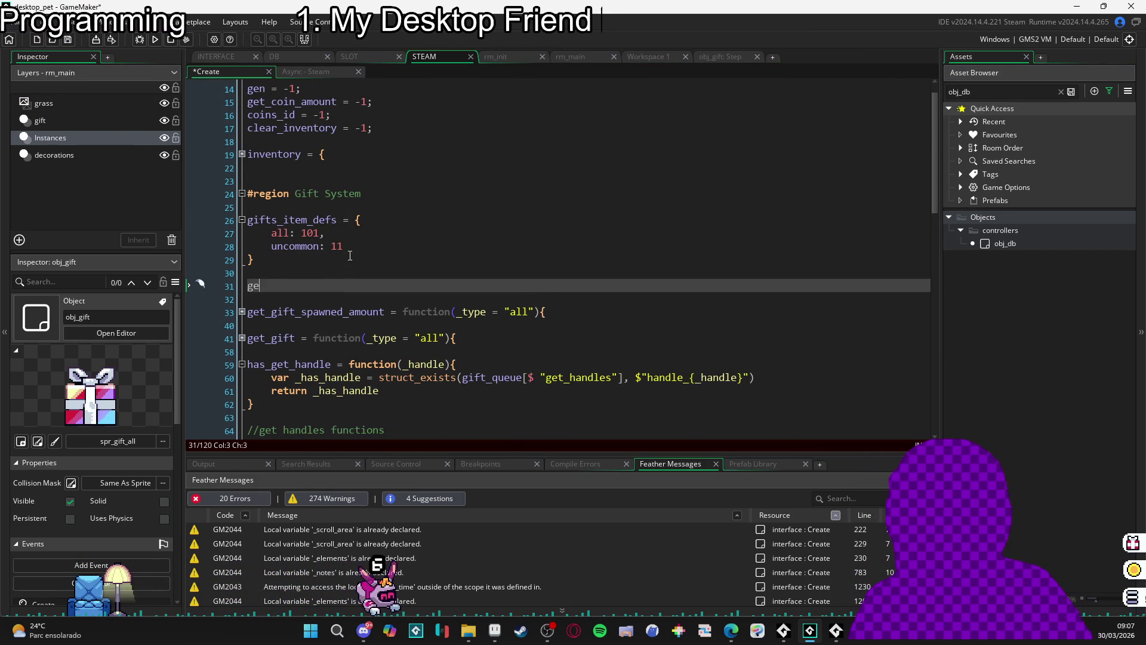
text(generator)
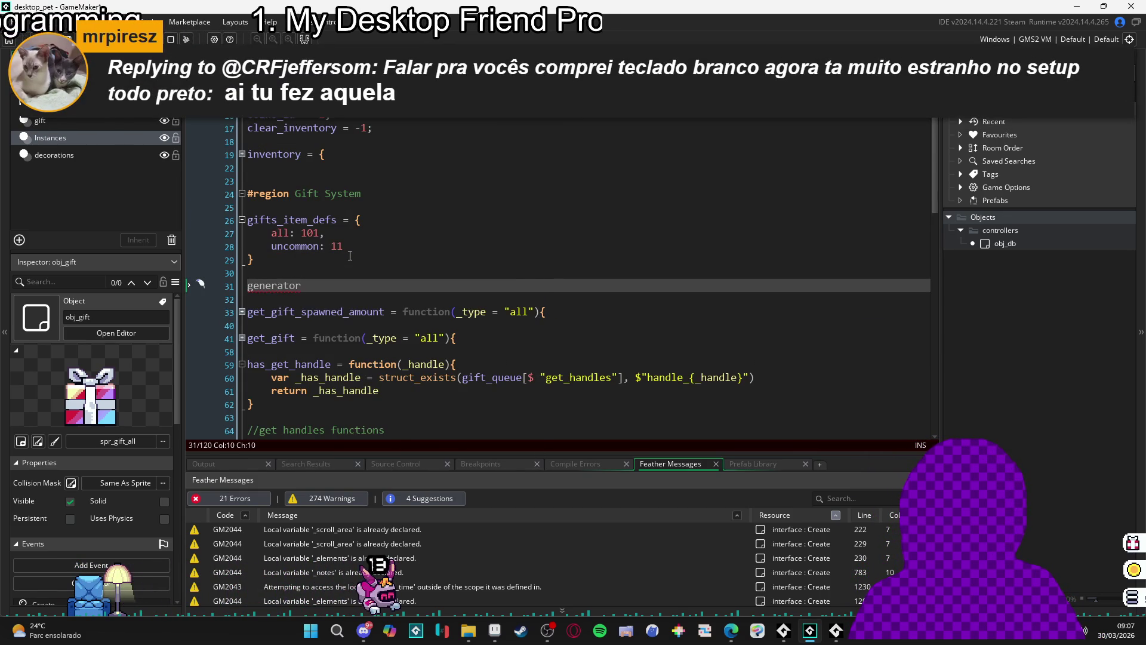
text(s_item)
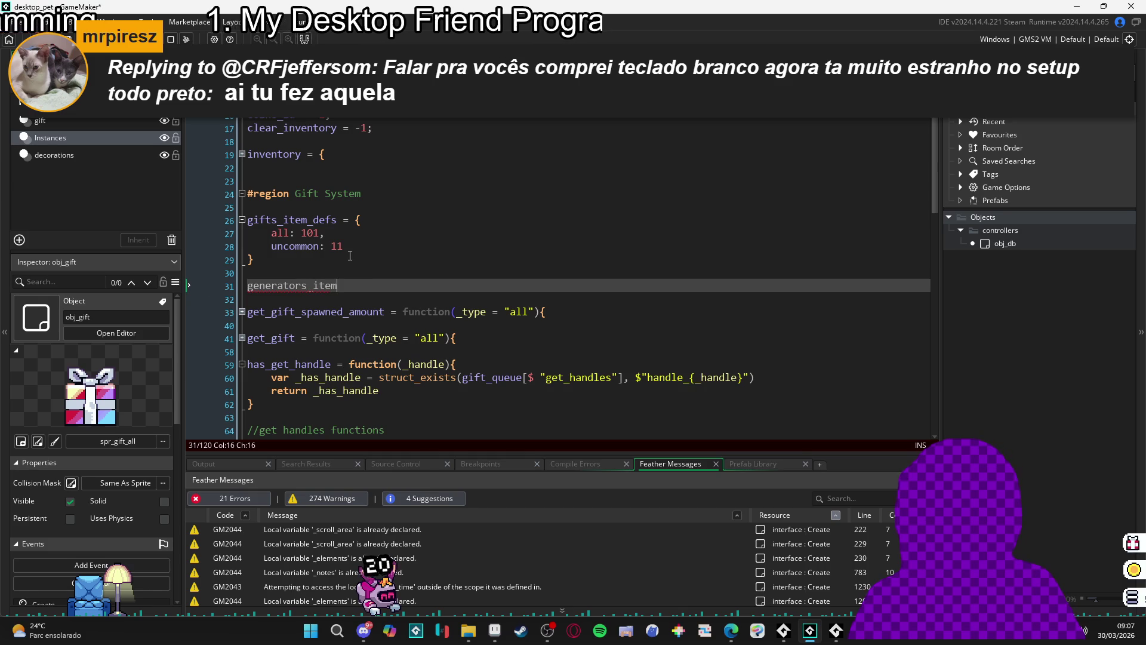
text(_defs = {)
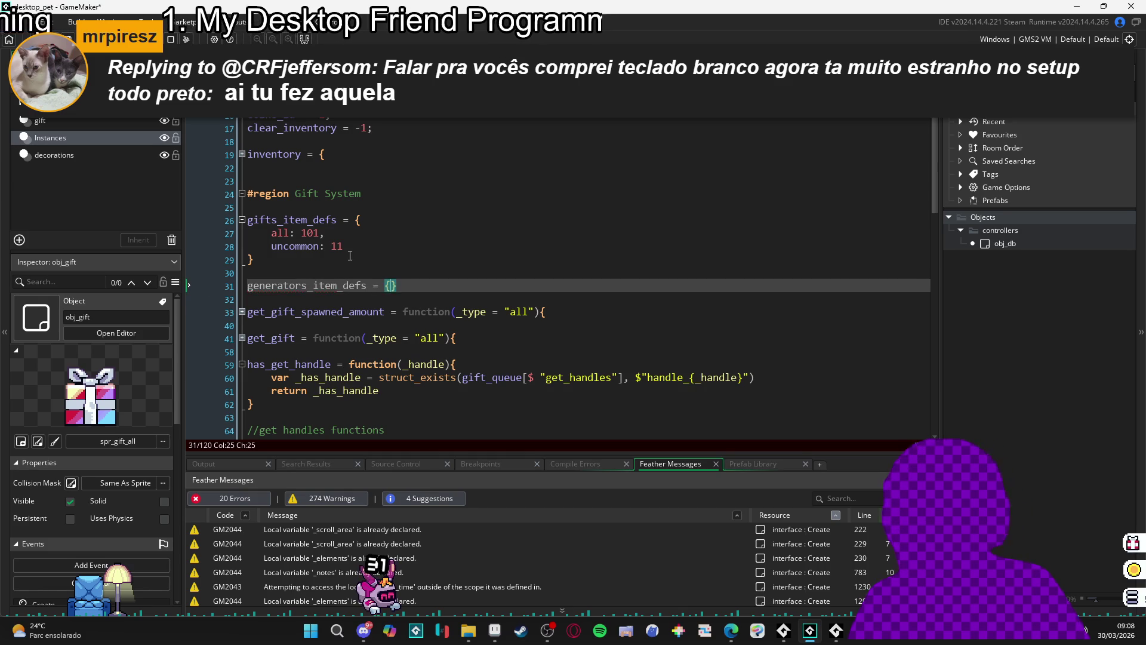
key(Return)
key(Return)
key(Up)
key(Tab)
scroll(396, 232, down, 2)
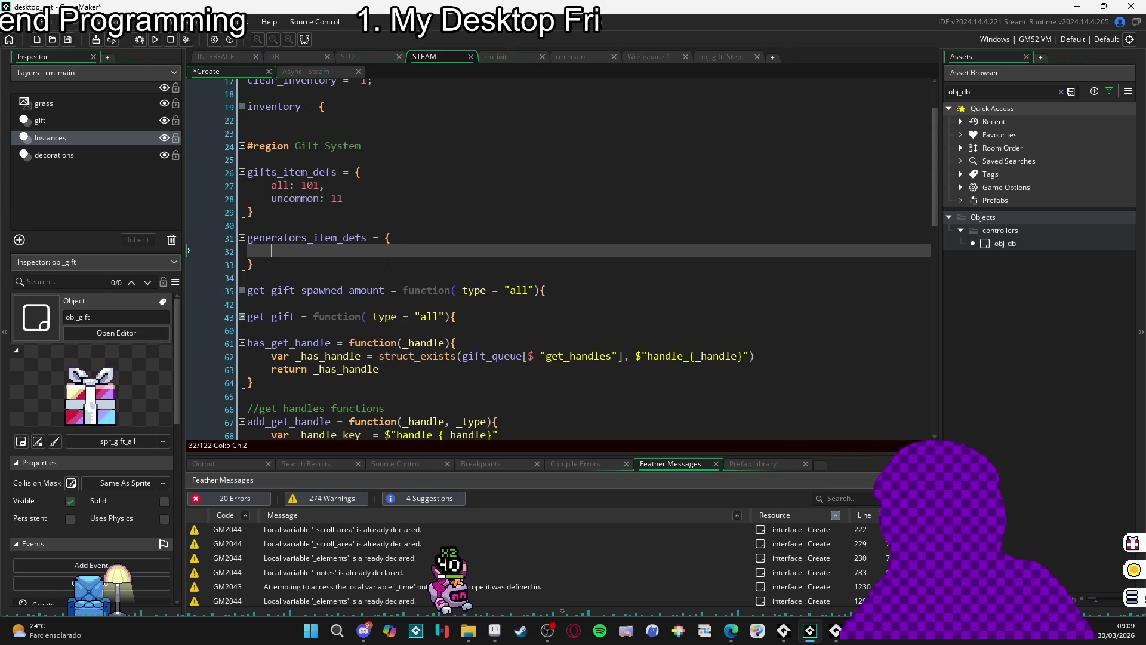
- Add an all: entry and an uncommon: 13 entry to generators_item_defs, fixing the 'uncomoon' typo
text(all:)
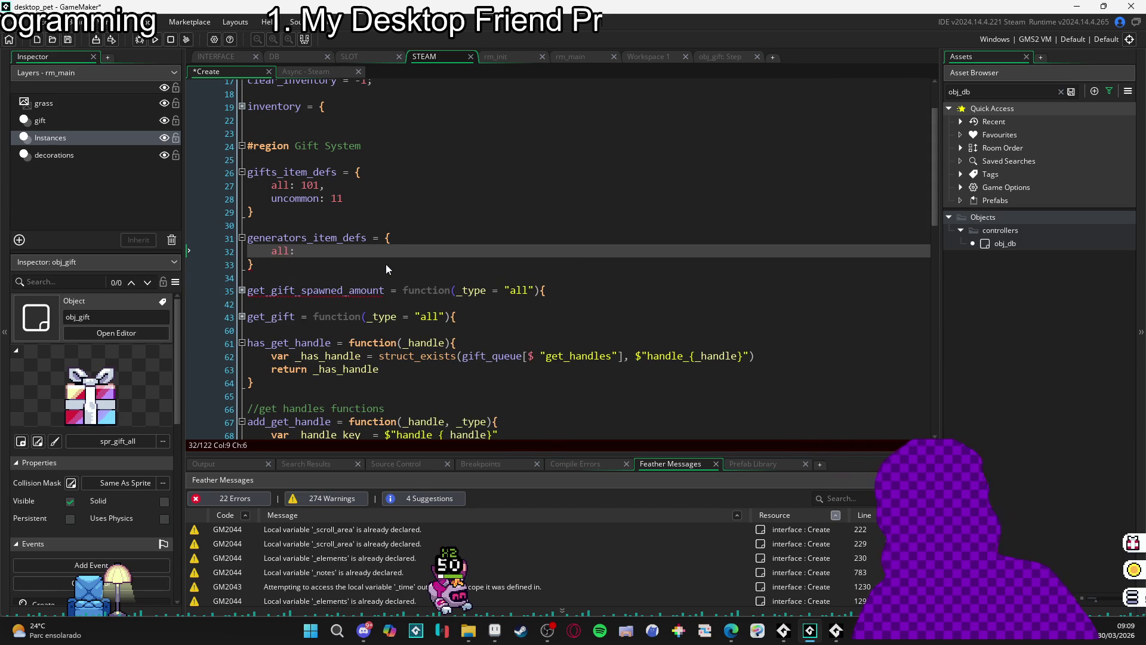
key(Return)
text(uncomoon:)
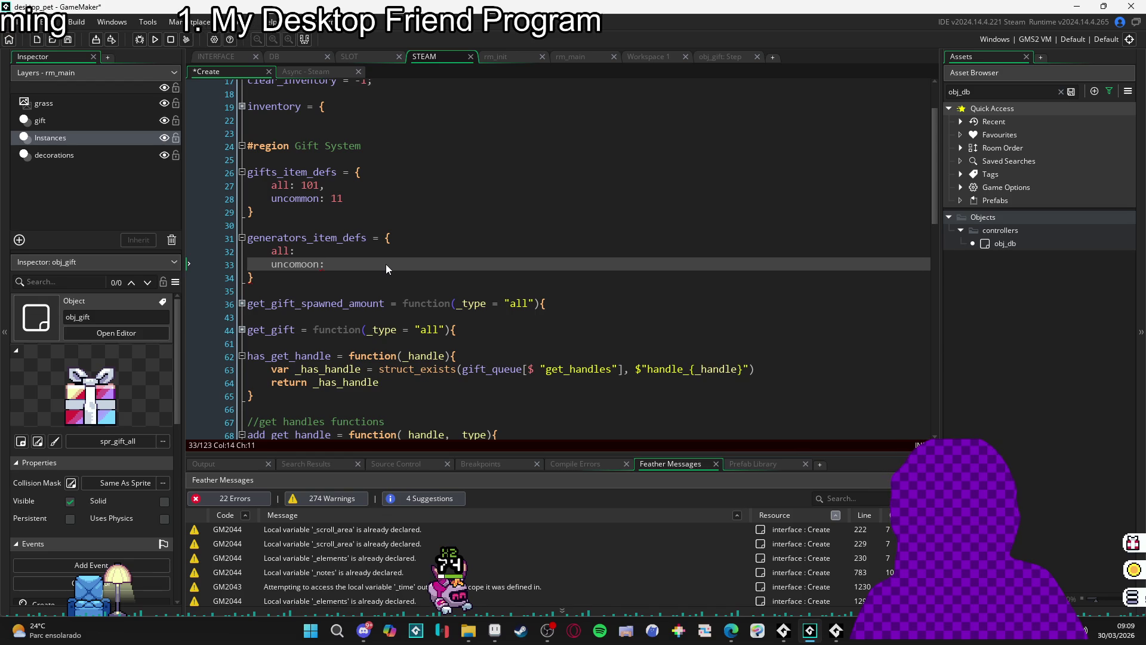
key(Home)
text(m)
key(BackSpace)
key(End)
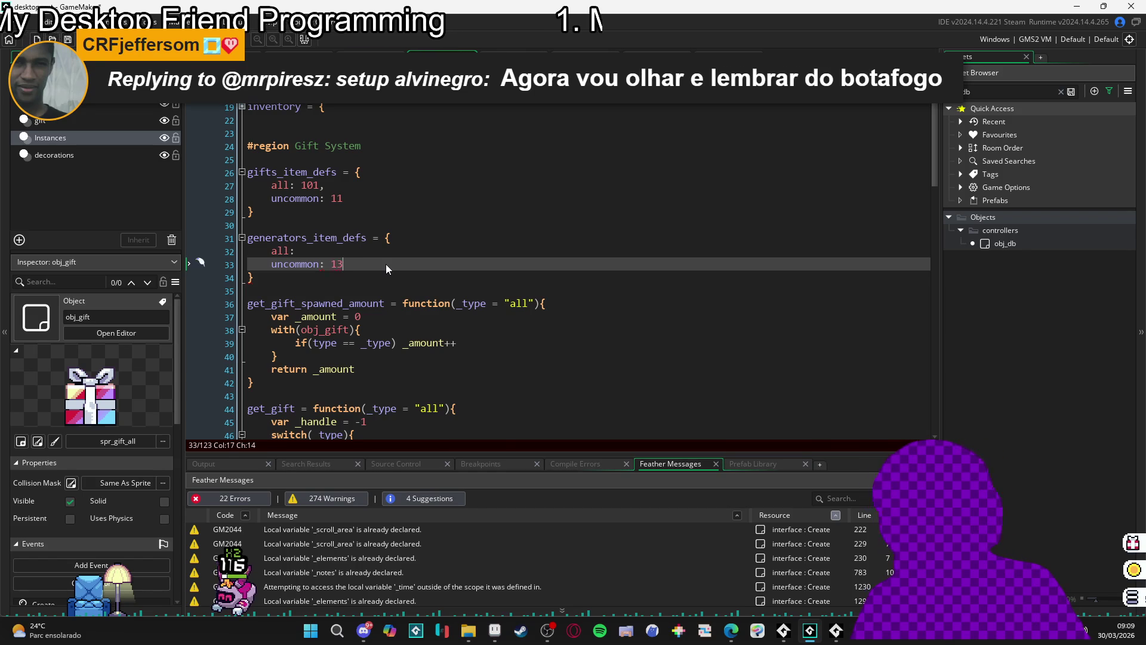
text(13)
key(Up)
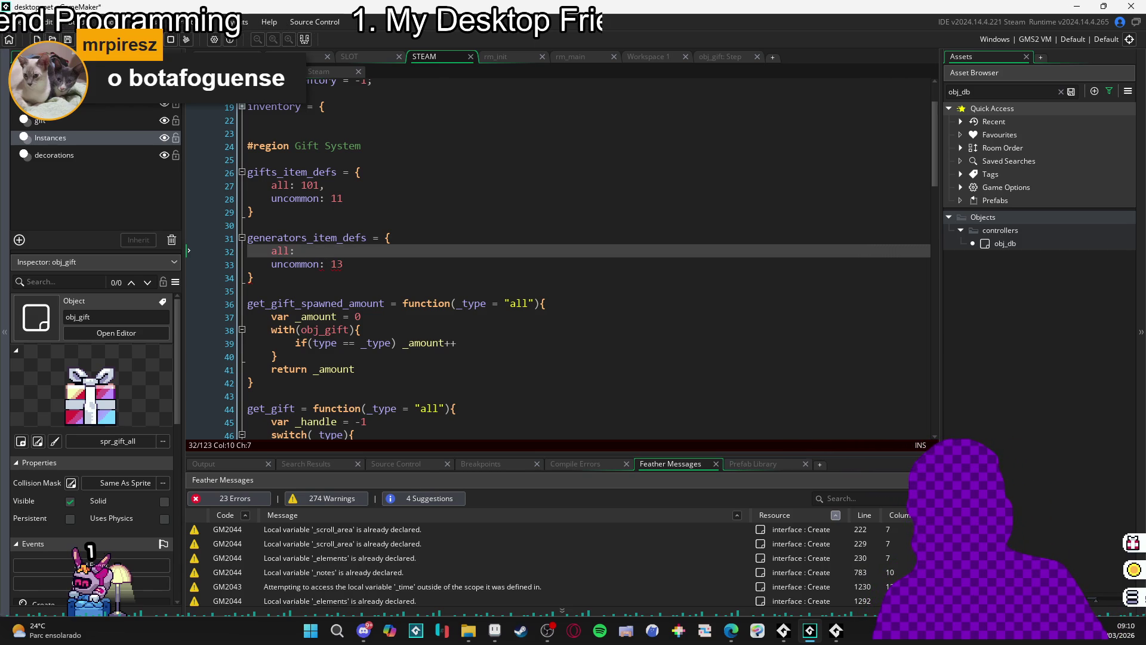
scroll(642, 343, down, 3)
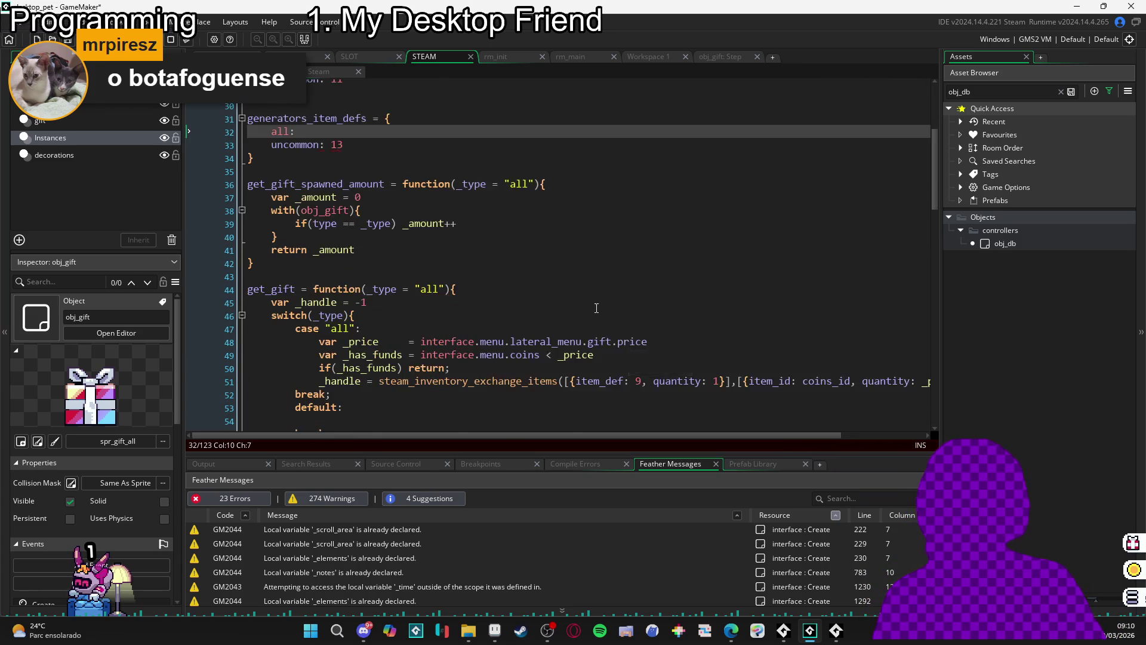
scroll(597, 239, up, 2)
click(718, 55)
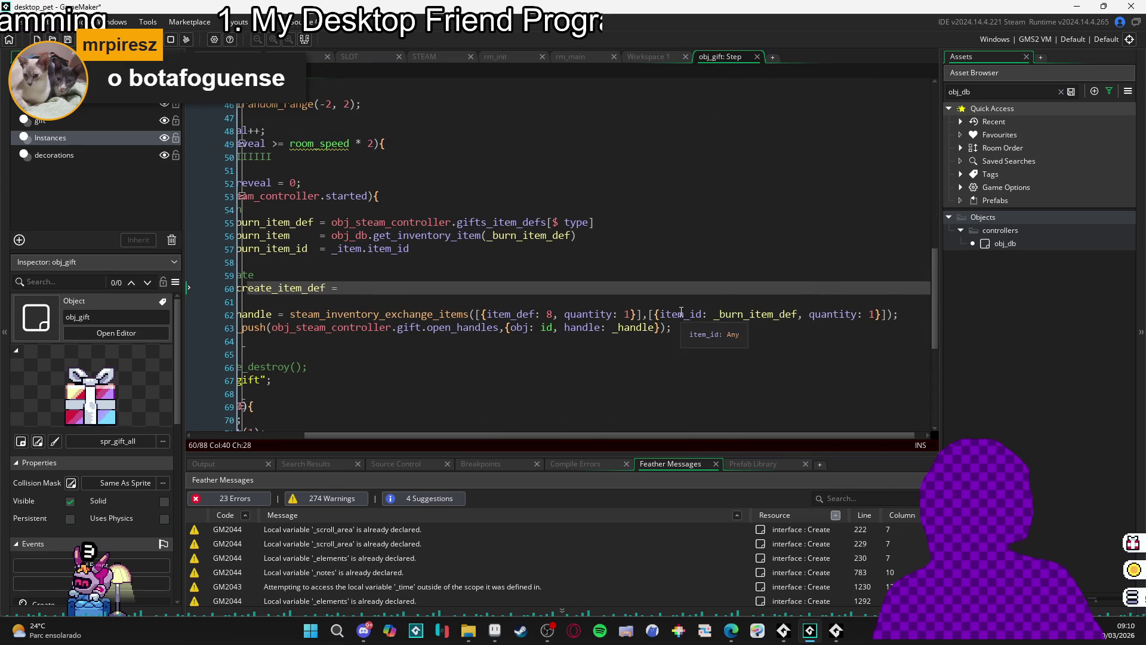
- Set the generators_item_defs all entry to 8
scroll(651, 312, left, 2)
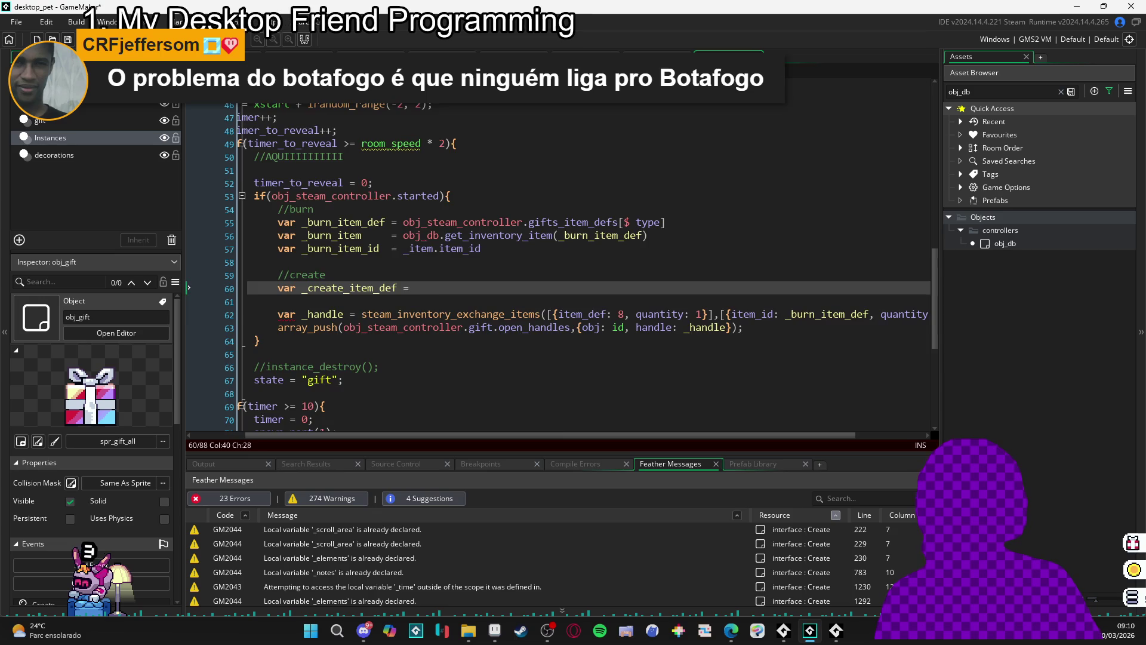
click(442, 55)
text(8,)
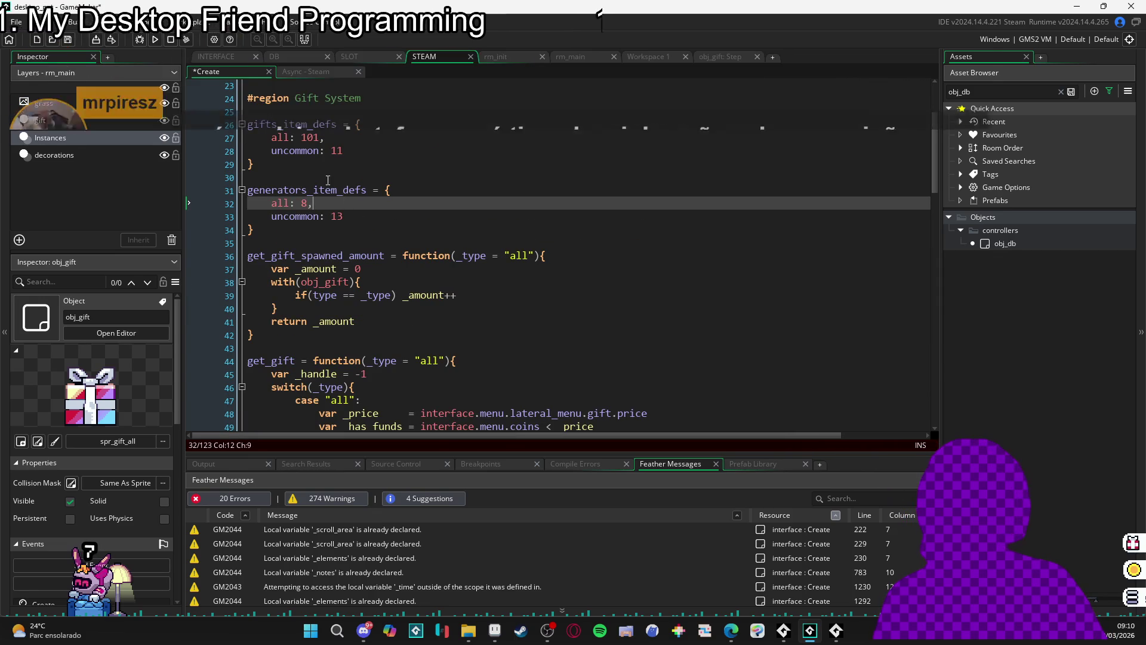
- In obj_gift's Step, assign _create_item_def from obj_steam_controller.generators_item_defs by type
double_click(365, 190)
key(ctrl+Tab)
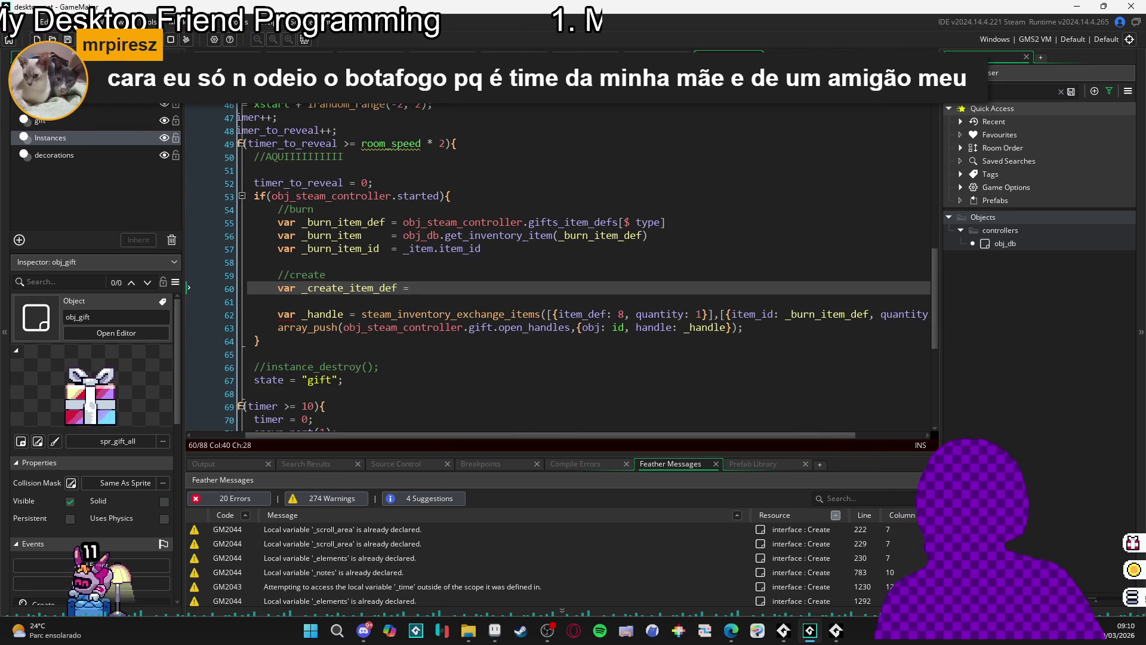
text(obj_steam_controller.generators_item_defs)
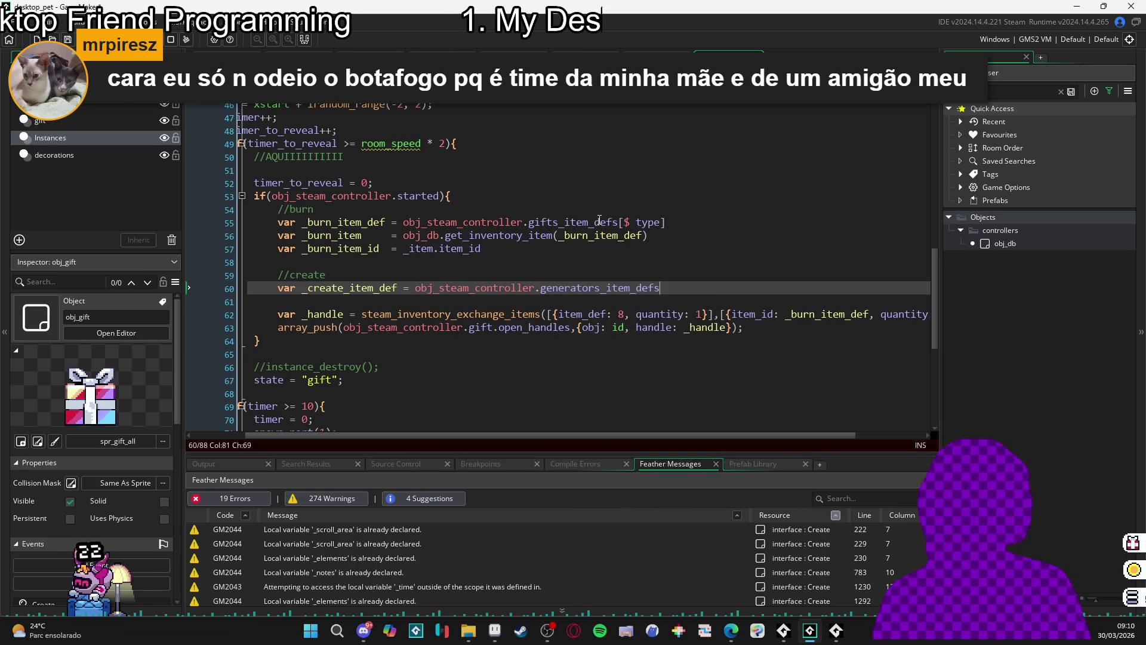
text(.)
key(BackSpace)
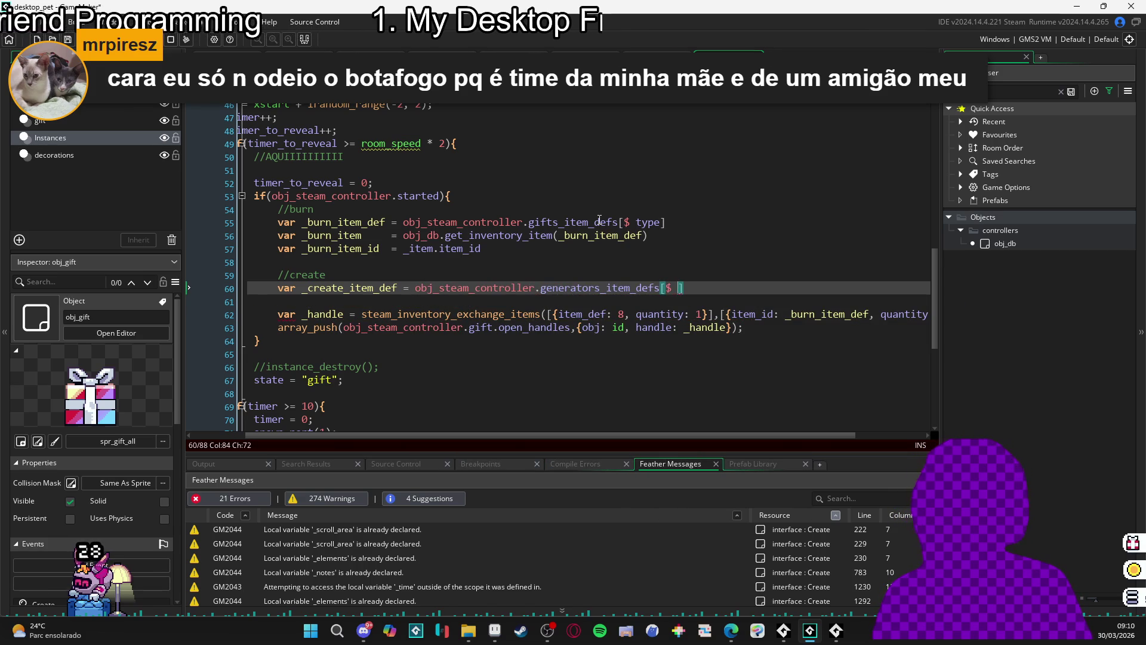
text(type)
scroll(439, 298, up, 1)
click(438, 312)
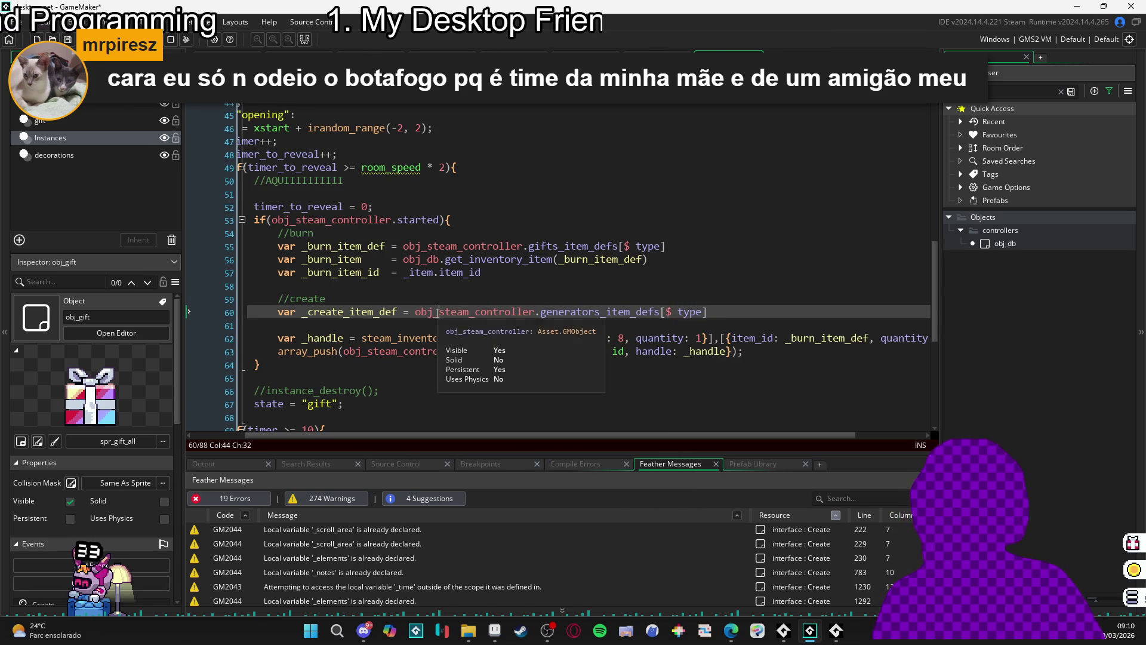
key(Return)
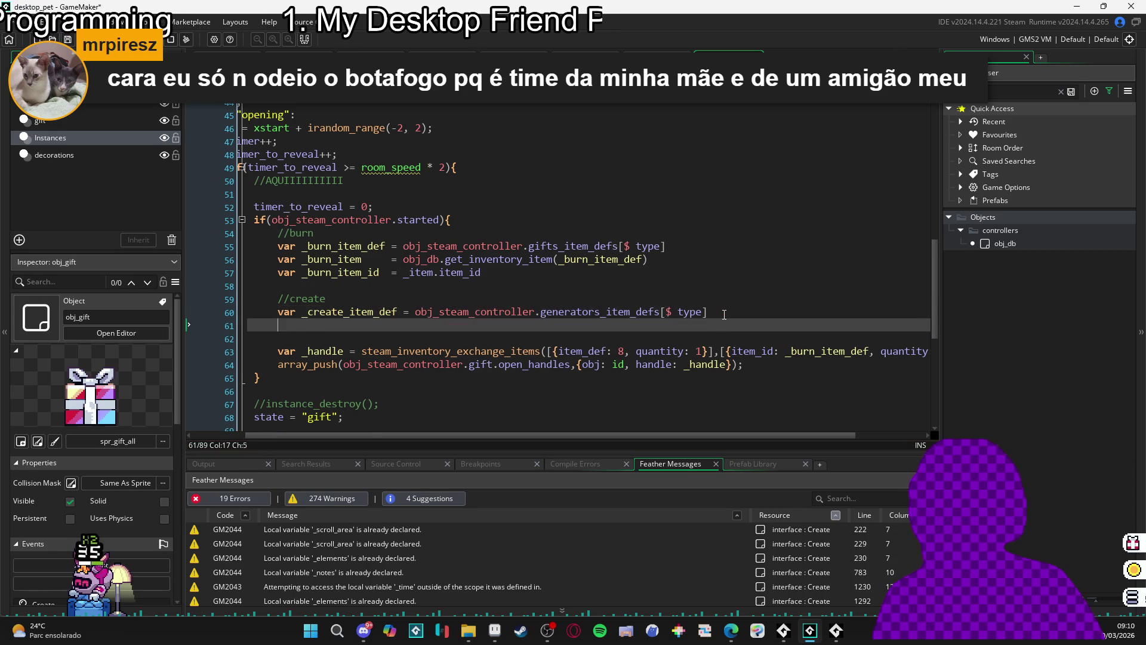
text(var _byu)
key(BackSpace)
key(BackSpace)
key(BackSpace)
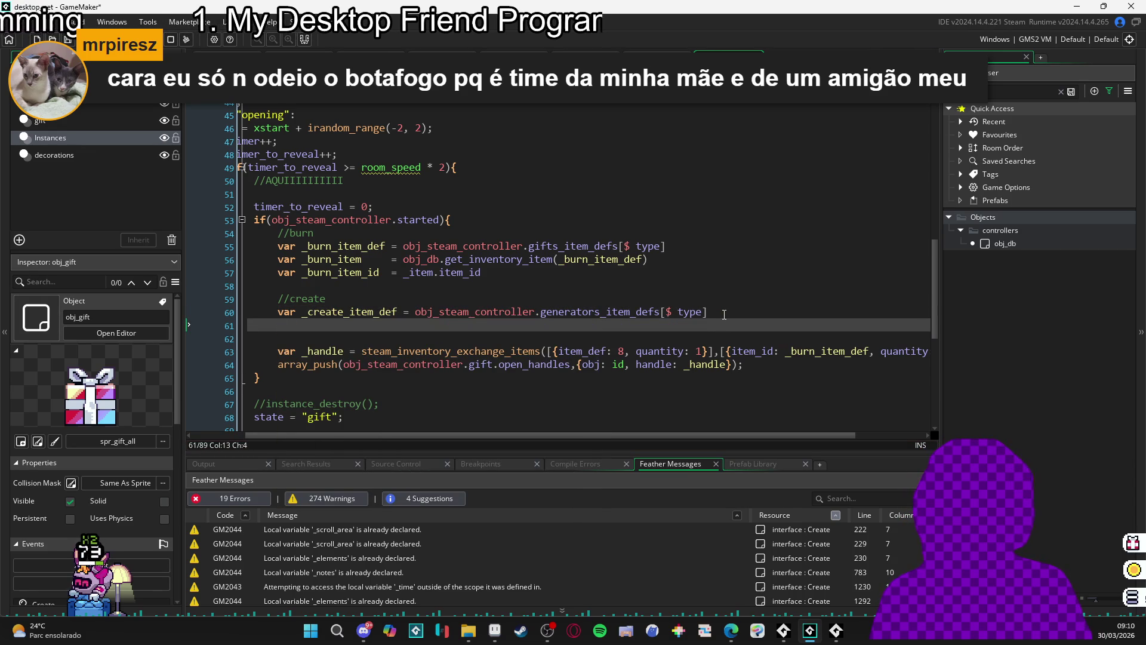
key(BackSpace)
key(BackSpace)
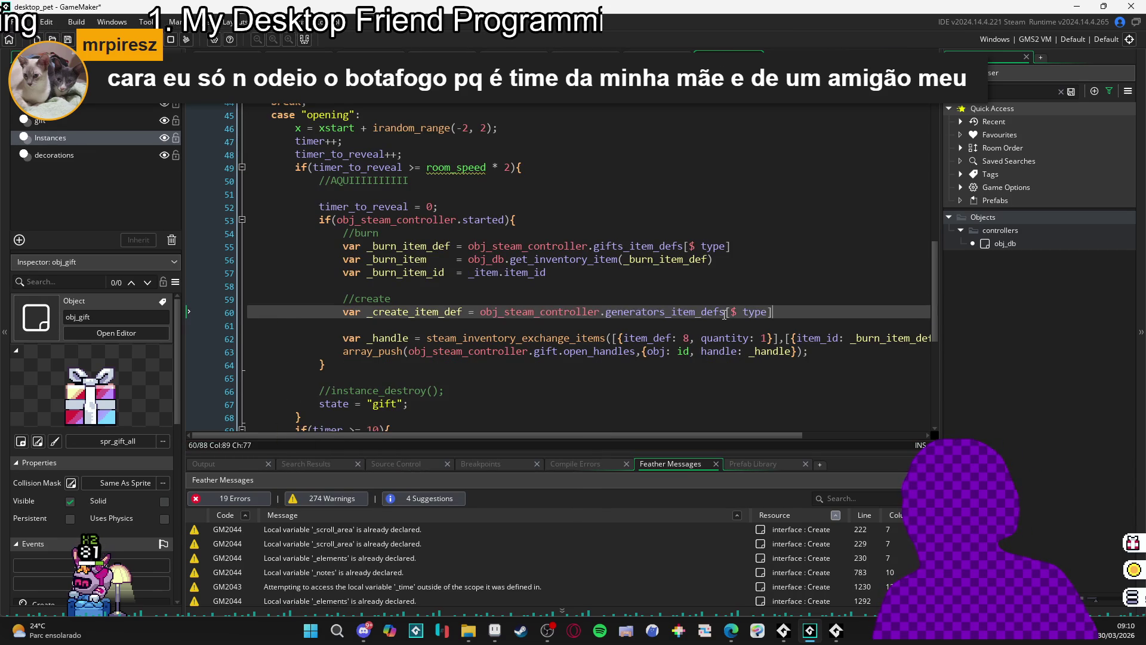
- Replace the hardcoded 8 in the exchange call with _create_item_def
double_click(441, 313)
key(ctrl+c)
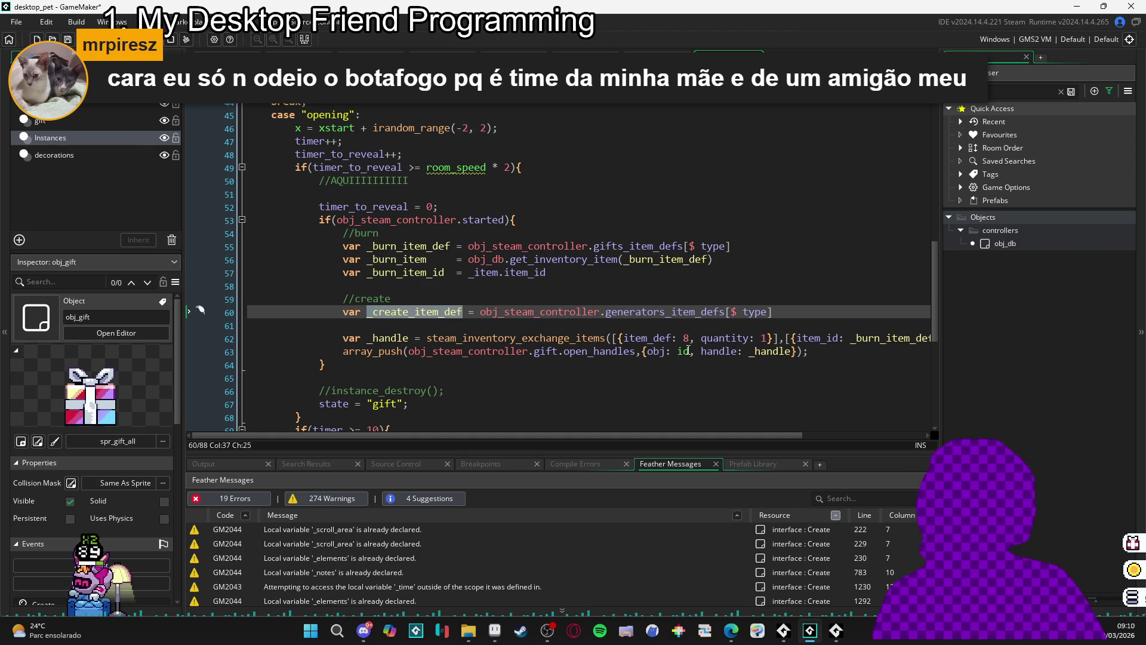
double_click(686, 339)
key(ctrl+v)
click(829, 315)
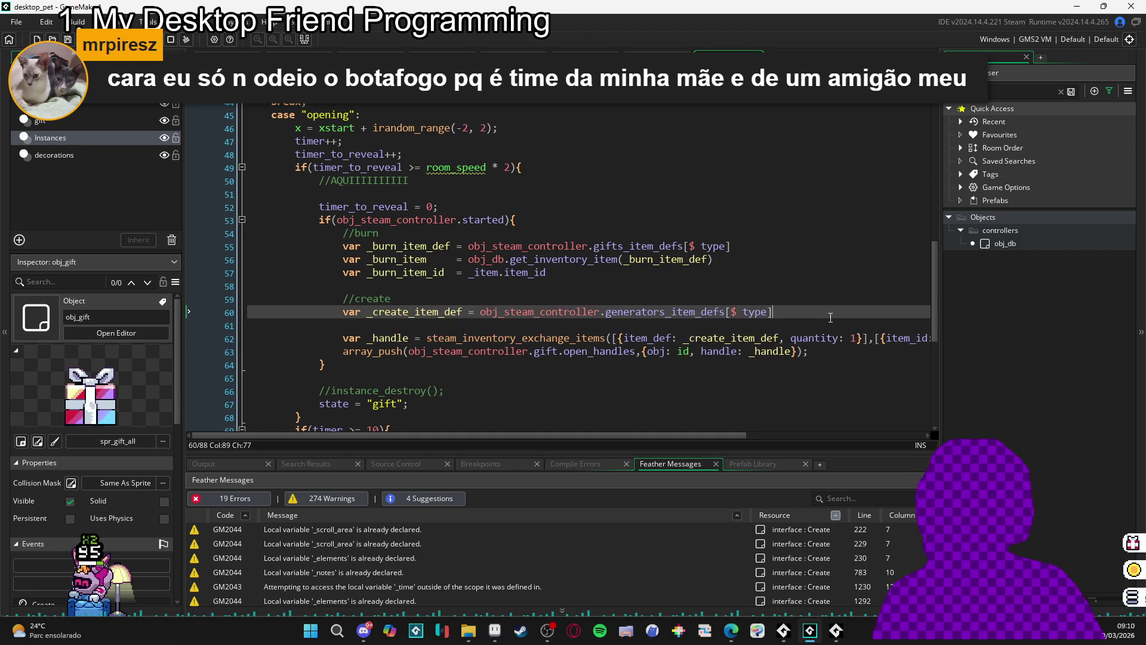
key(Return)
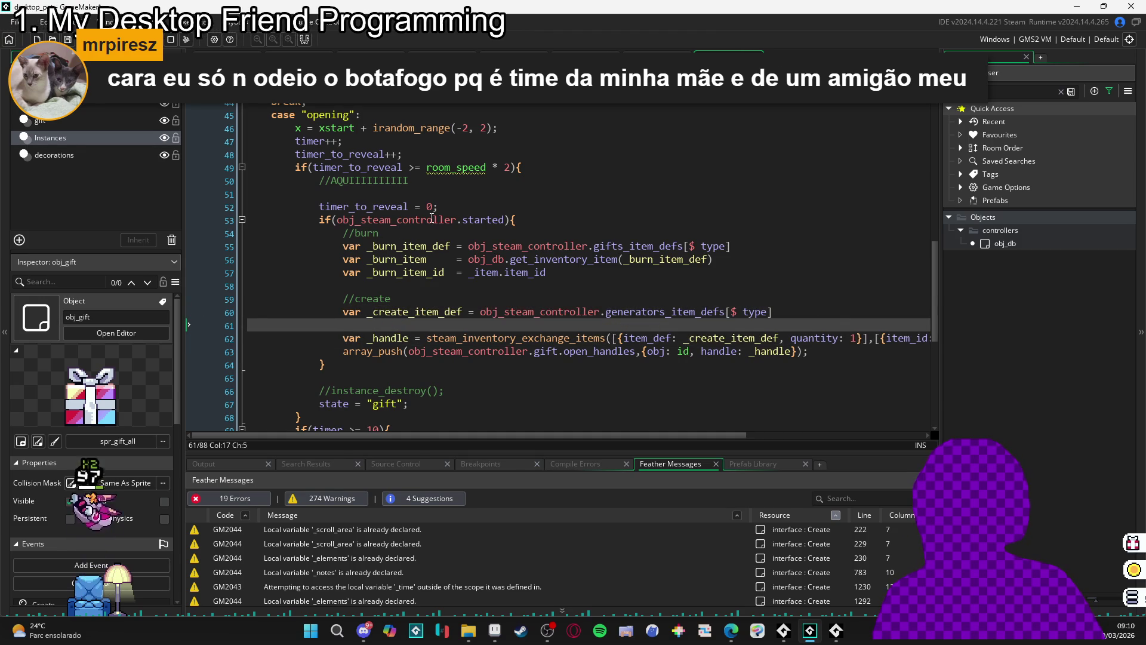
click(487, 206)
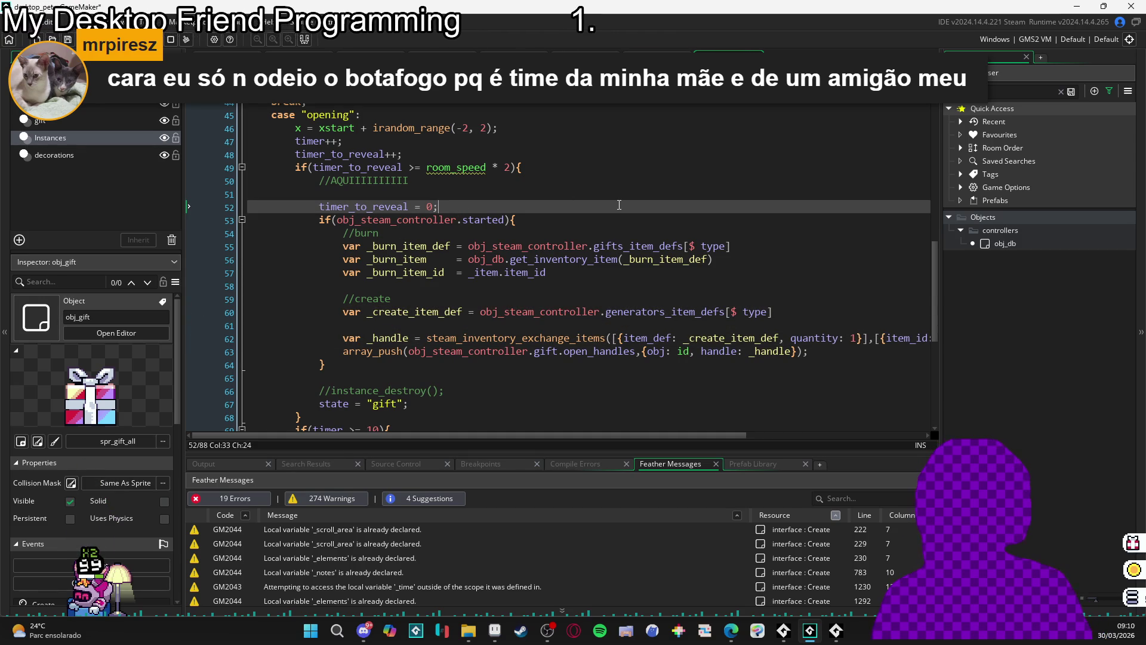
- Delete the //AQUI placeholder comment and its leftover blank lines
click(418, 184)
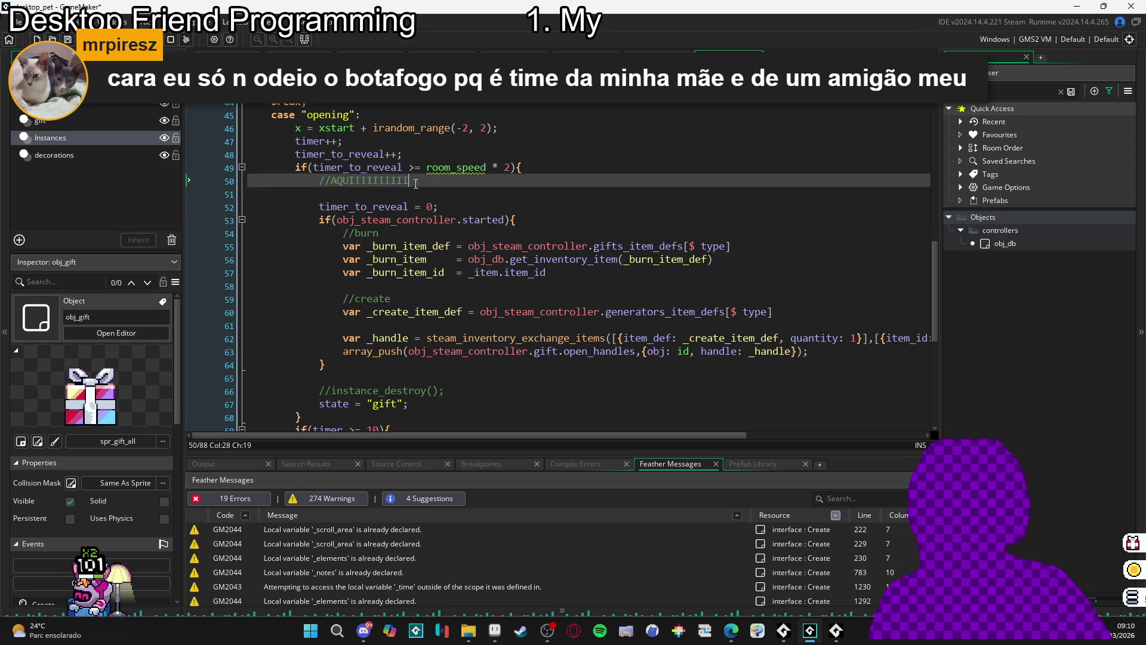
key(shift+Home)
key(BackSpace)
click(367, 195)
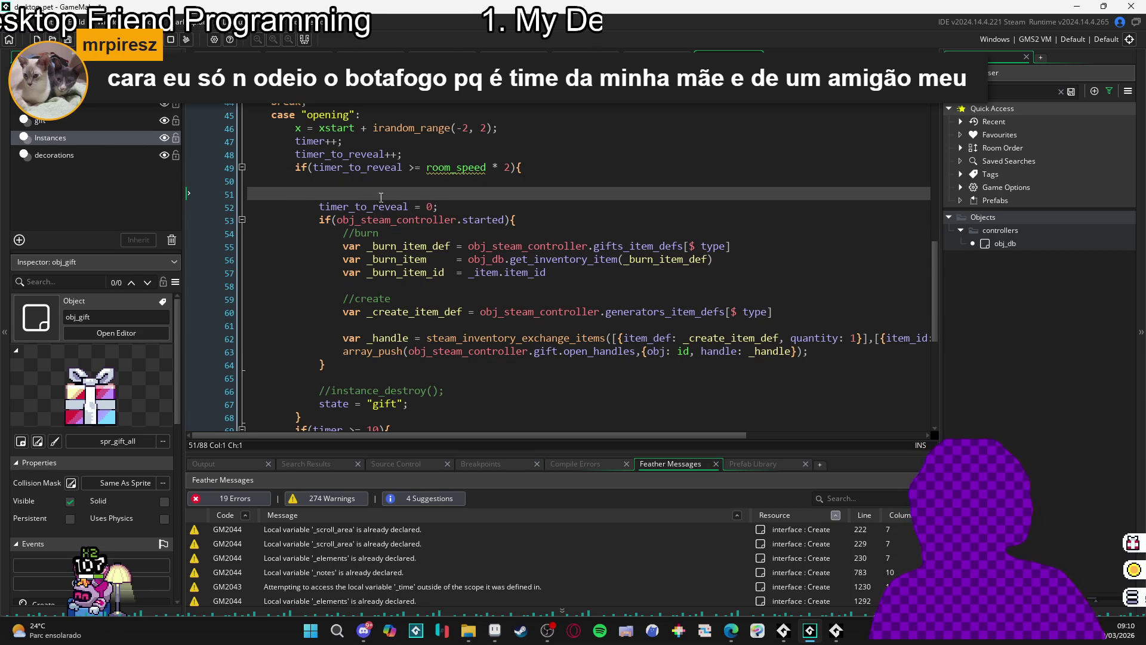
key(BackSpace)
key(BackSpace)
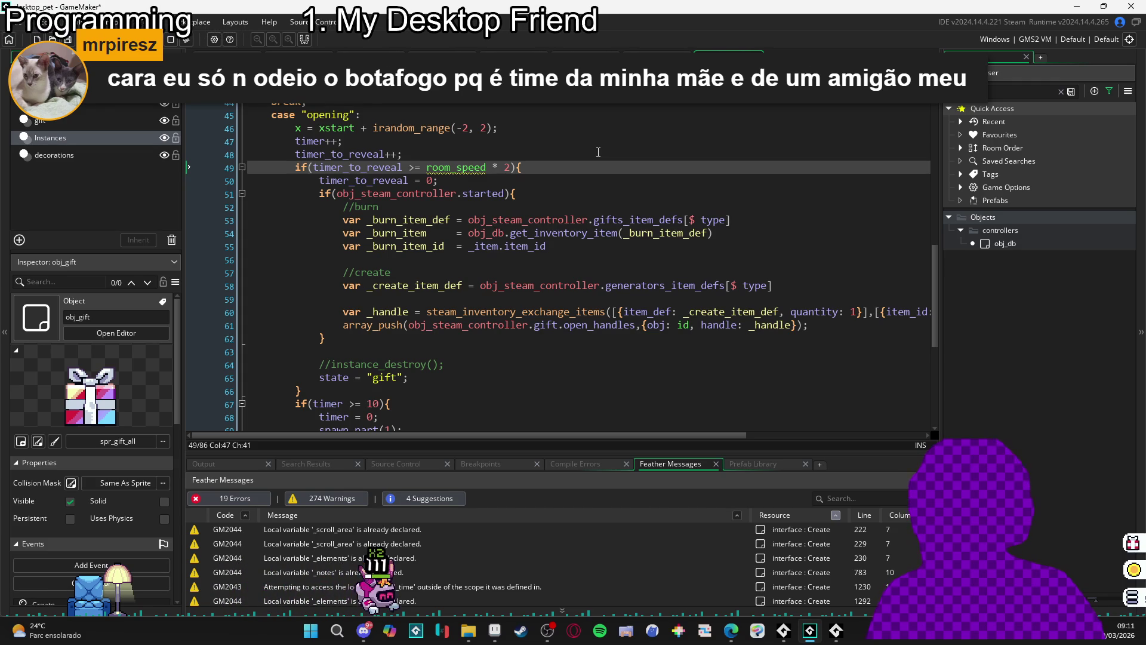
- Start a var _reveal_timer_end declaration on a new line after timer_to_reveal++
click(598, 152)
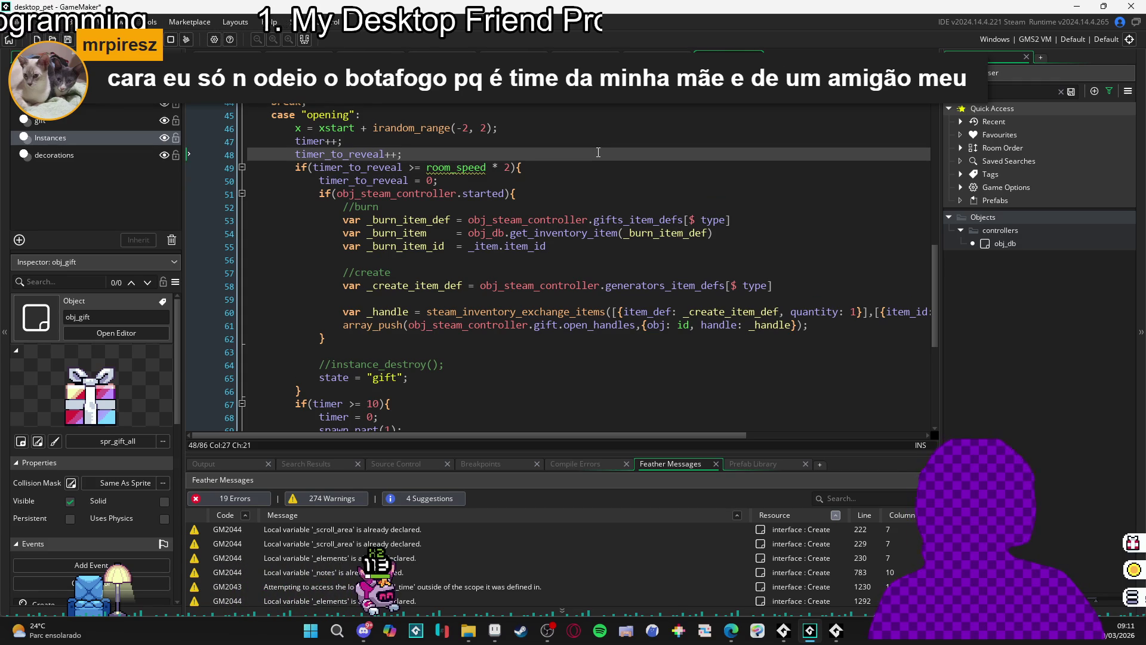
key(Return)
text(var _reveal_timer_end =)
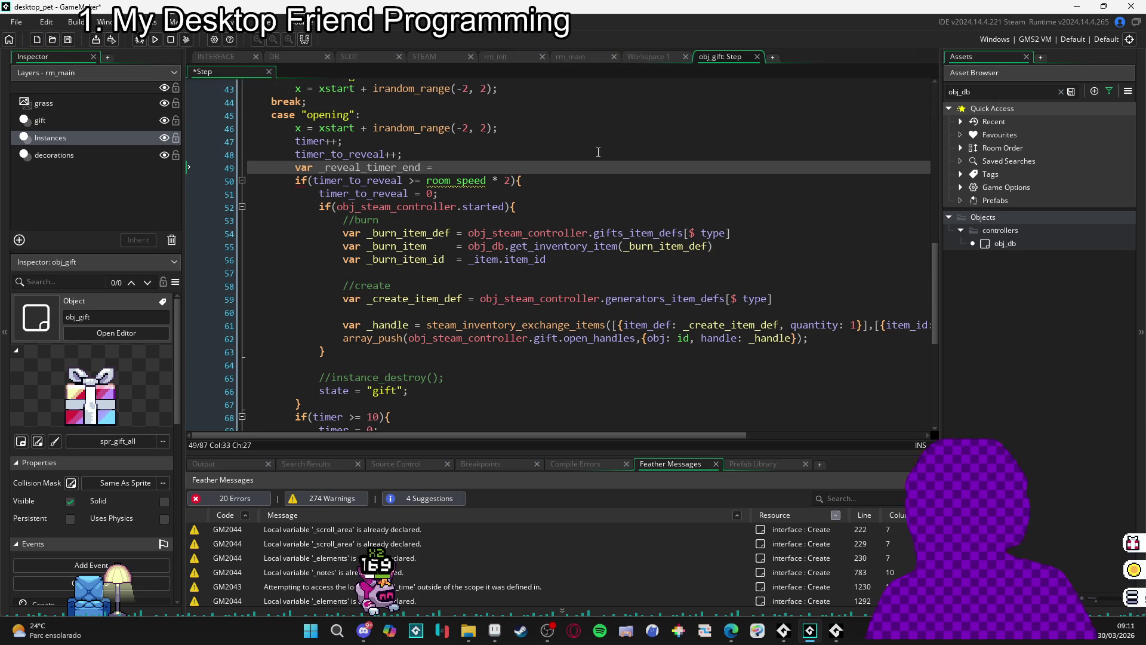
- Move timer_to_reveal >= room_speed * 2 into _reveal_timer_end and use it as the if condition
click(509, 180)
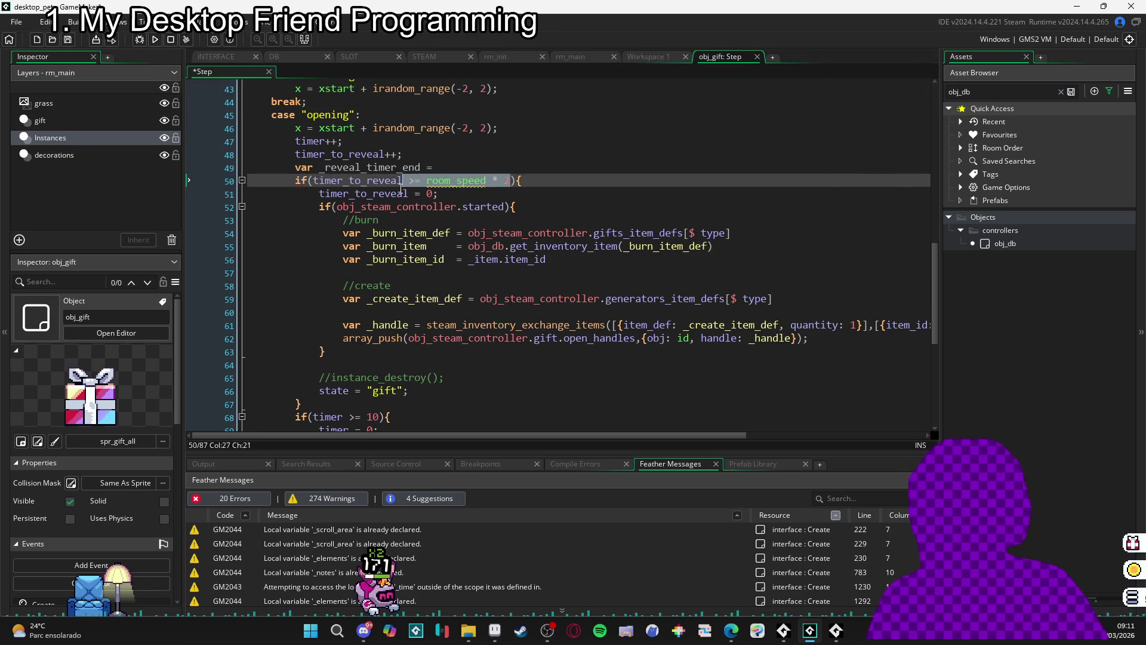
click(315, 179)
drag(314, 180, 514, 187)
key(ctrl+x)
click(439, 168)
key(ctrl+v)
click(315, 181)
text(_reveal_timer_end)
- Declare _part_spawn_timer_end = timer >= 10 and use it as the spawn if condition
scroll(430, 298, down, 3)
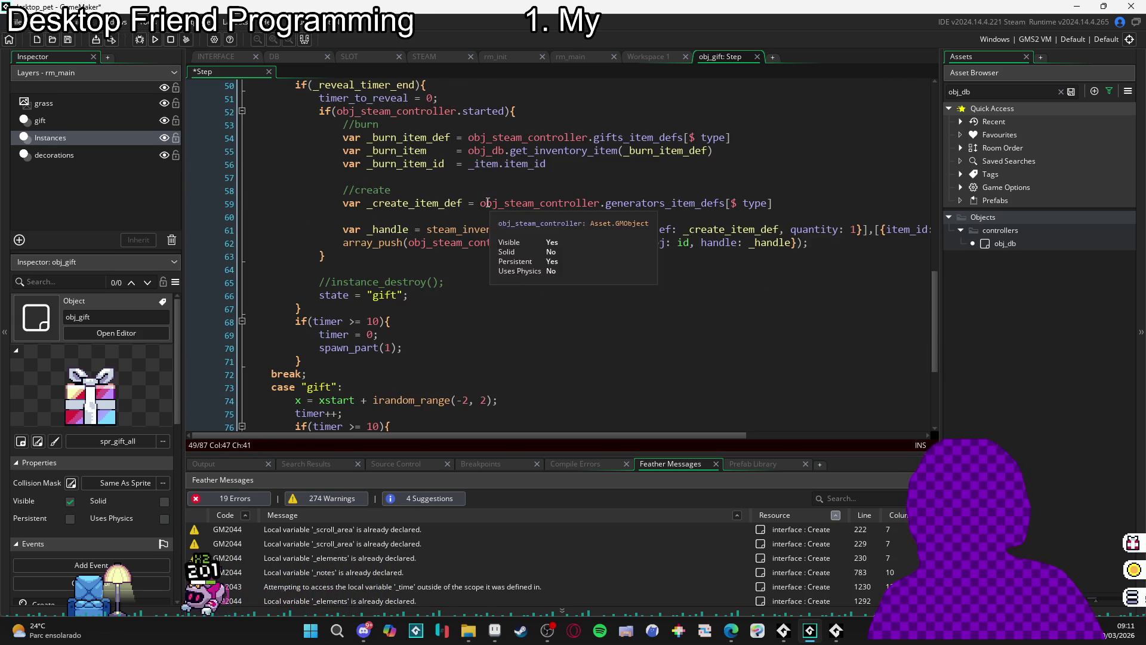
click(429, 305)
key(Return)
text(var _)
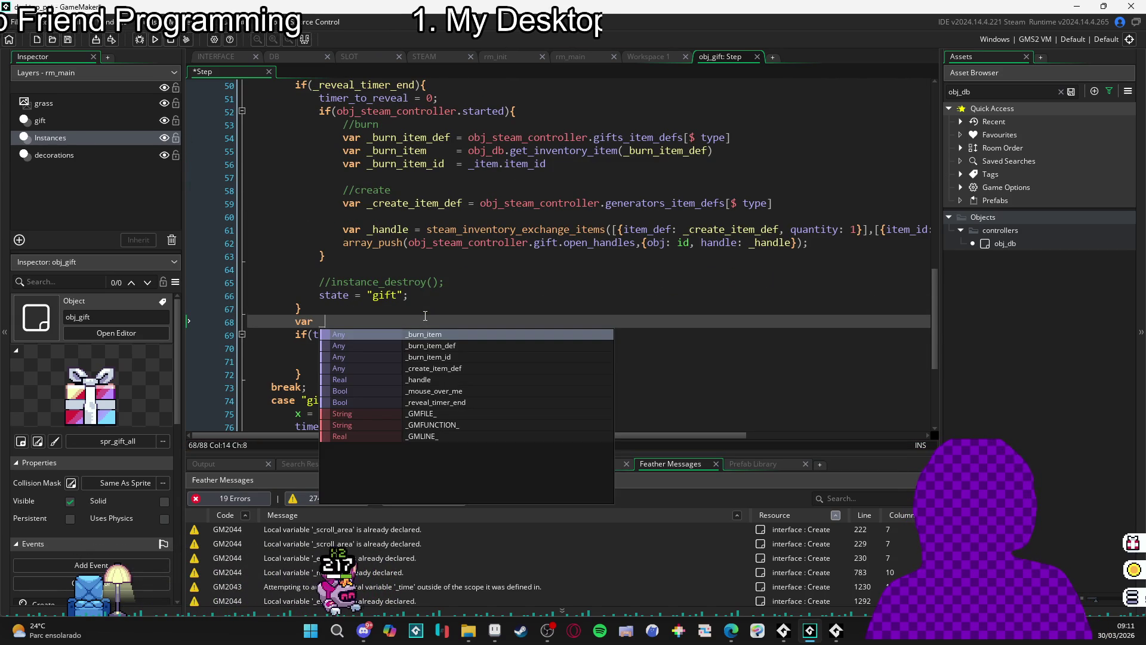
text(part_spawn_timer_end =)
click(375, 334)
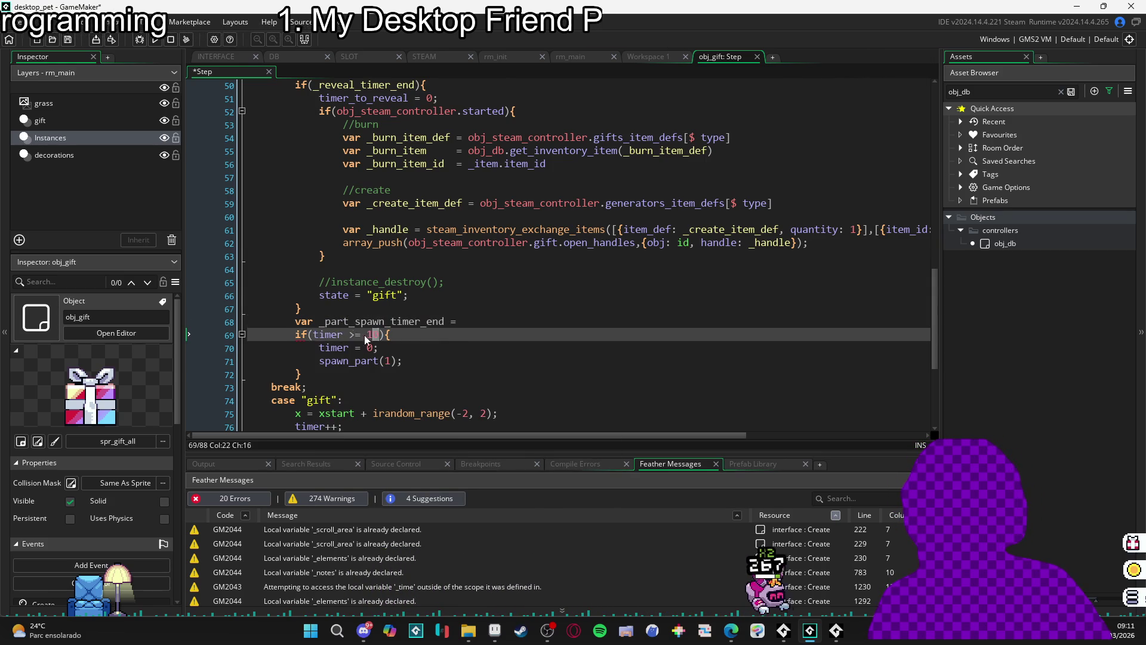
drag(385, 334, 313, 335)
key(ctrl+x)
click(472, 321)
key(ctrl+v)
double_click(402, 323)
key(ctrl+c)
click(307, 335)
key(ctrl+v)
- Insert blank lines after the reveal block and after timer_to_reveal++
scroll(543, 346, up, 2)
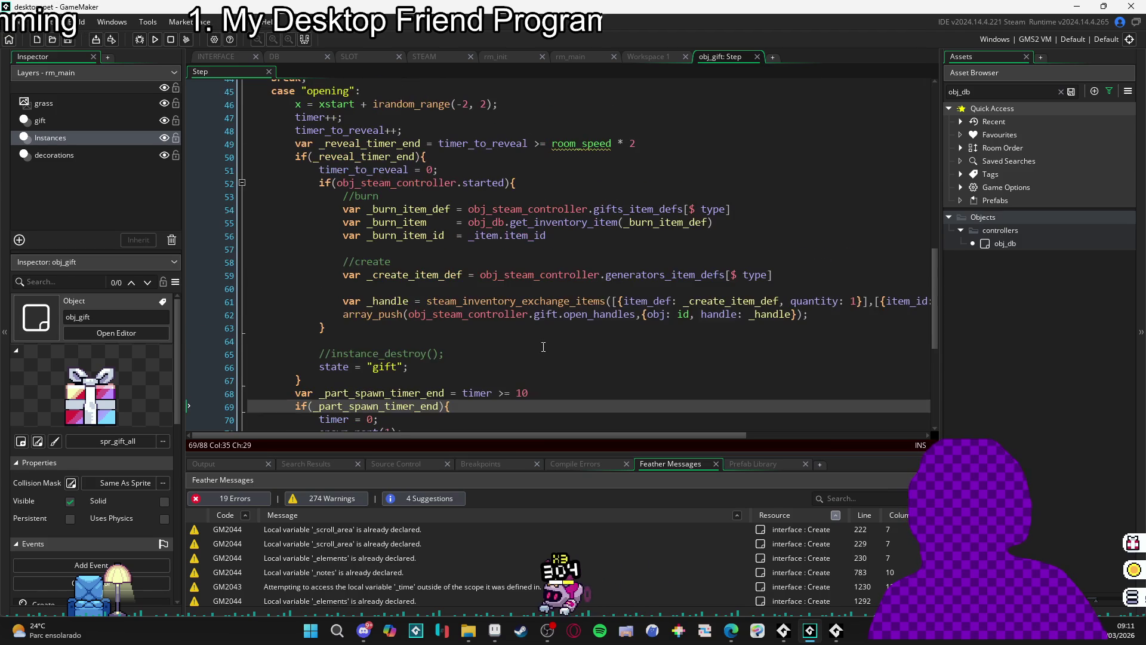
scroll(543, 347, down, 2)
scroll(564, 372, up, 3)
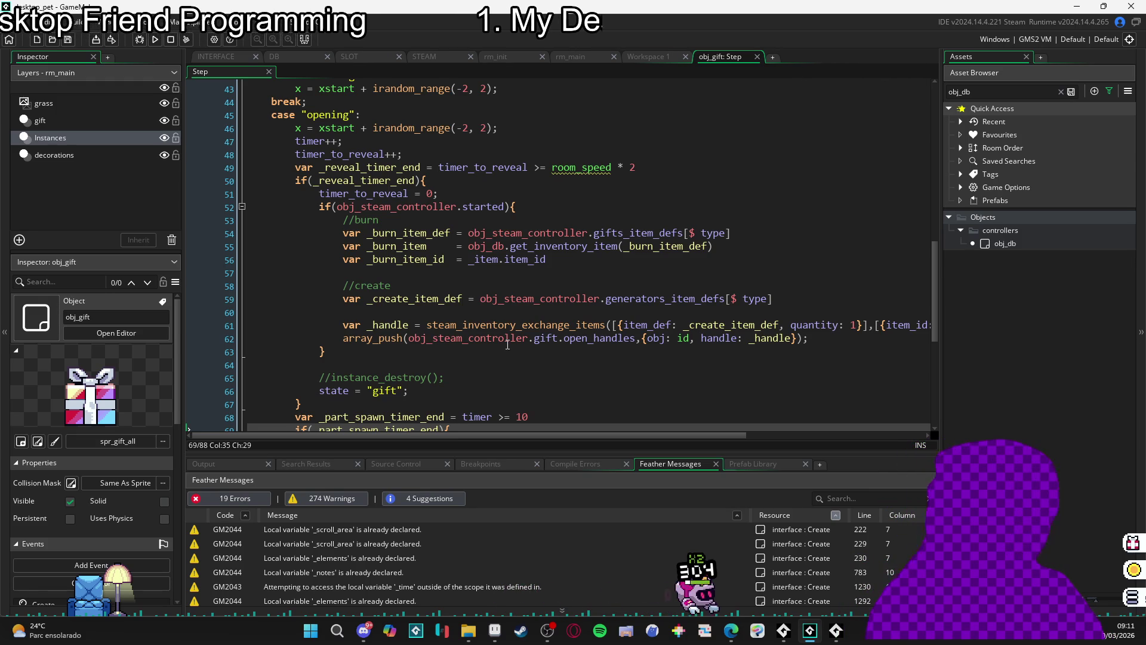
mouse_move(499, 342)
scroll(499, 341, down, 2)
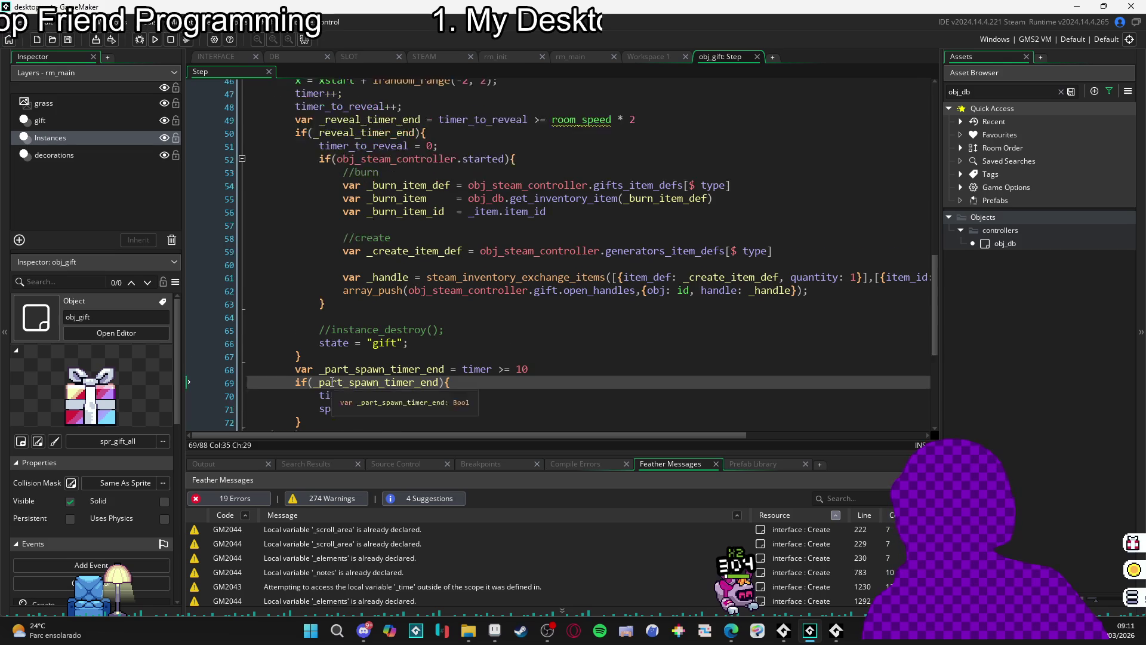
click(314, 331)
key(Return)
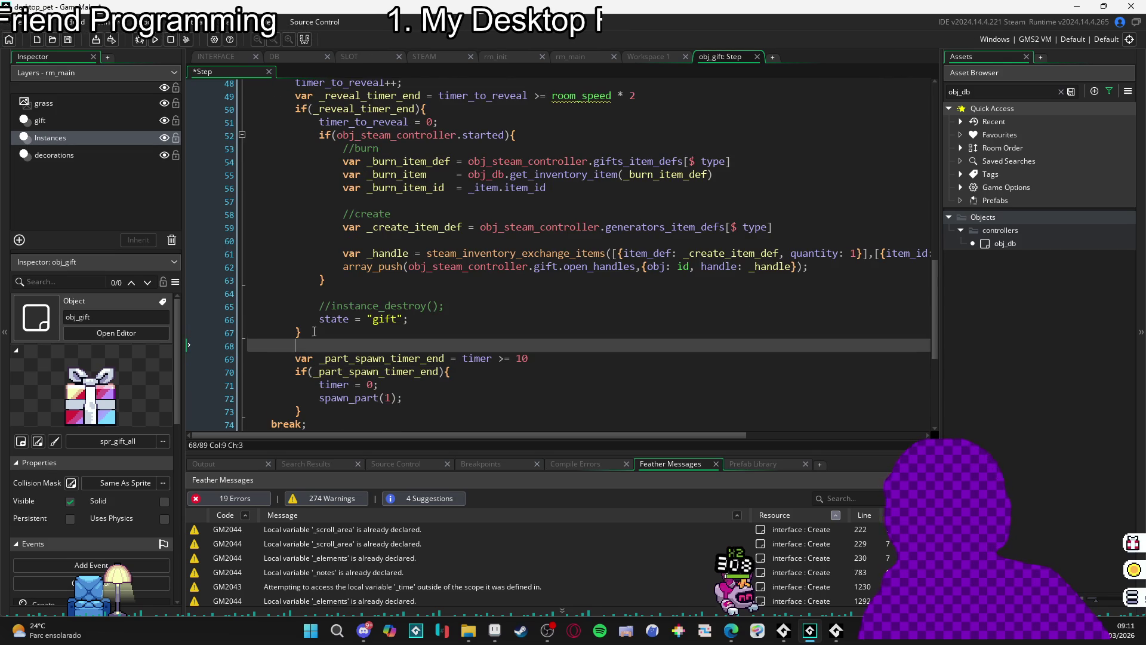
scroll(314, 332, up, 2)
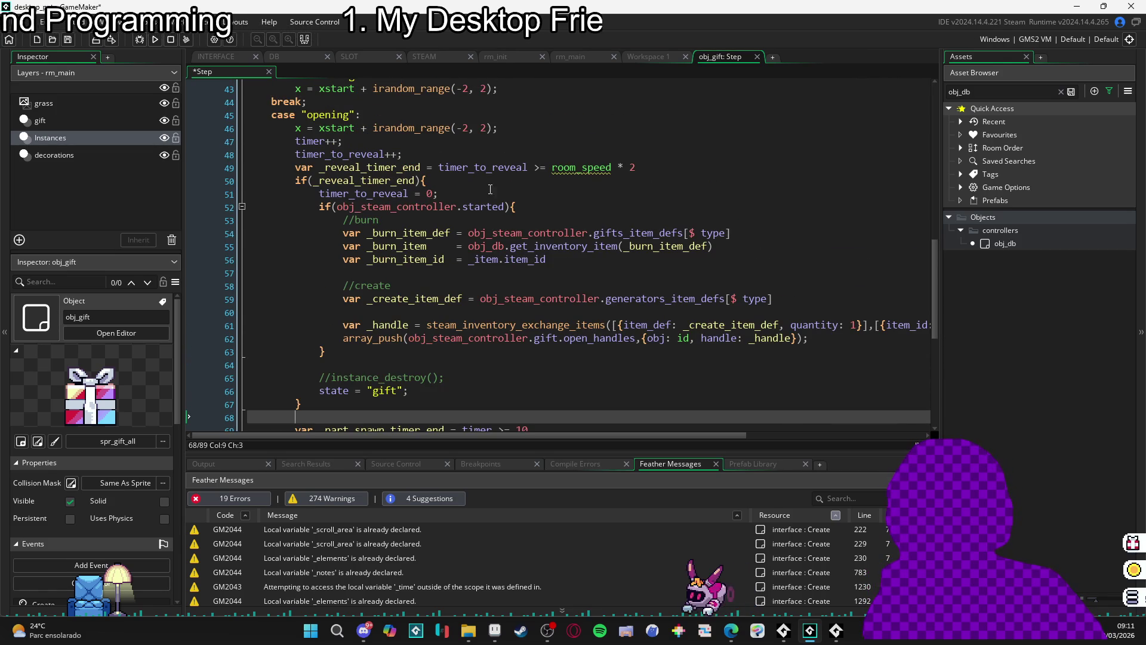
click(632, 154)
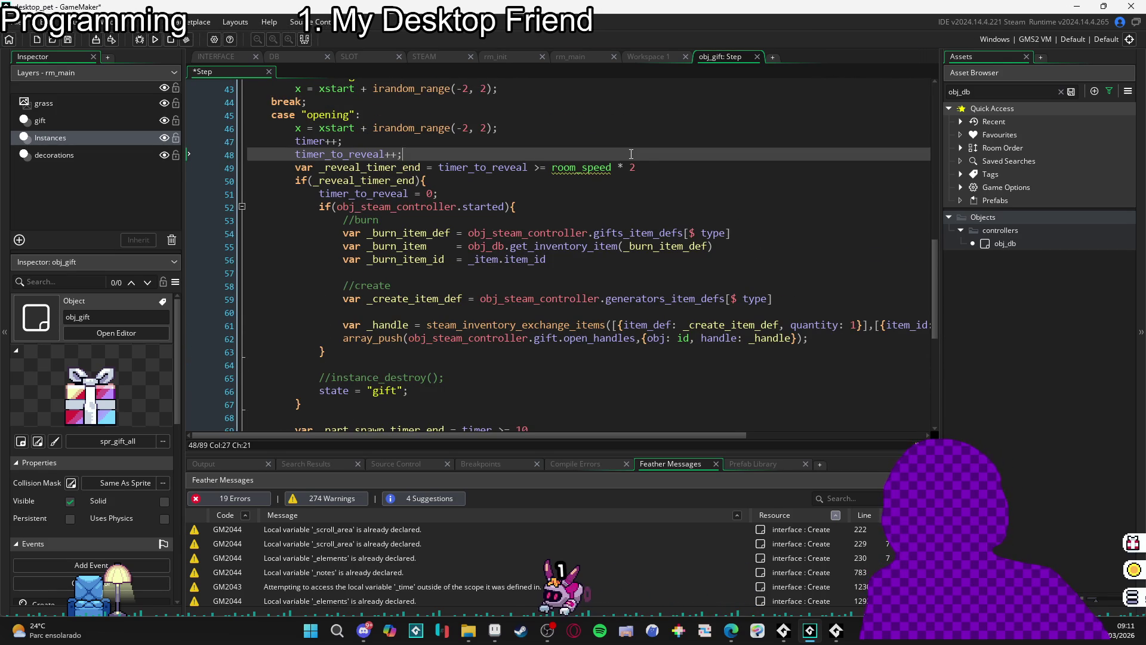
key(Return)
scroll(437, 215, down, 4)
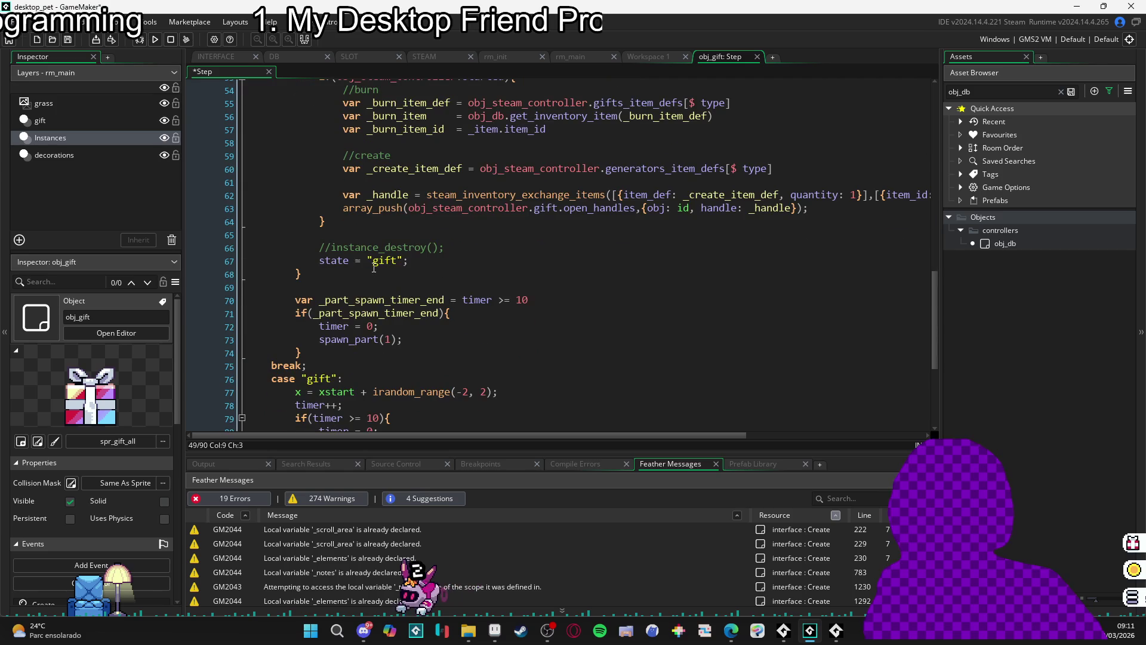
click(318, 349)
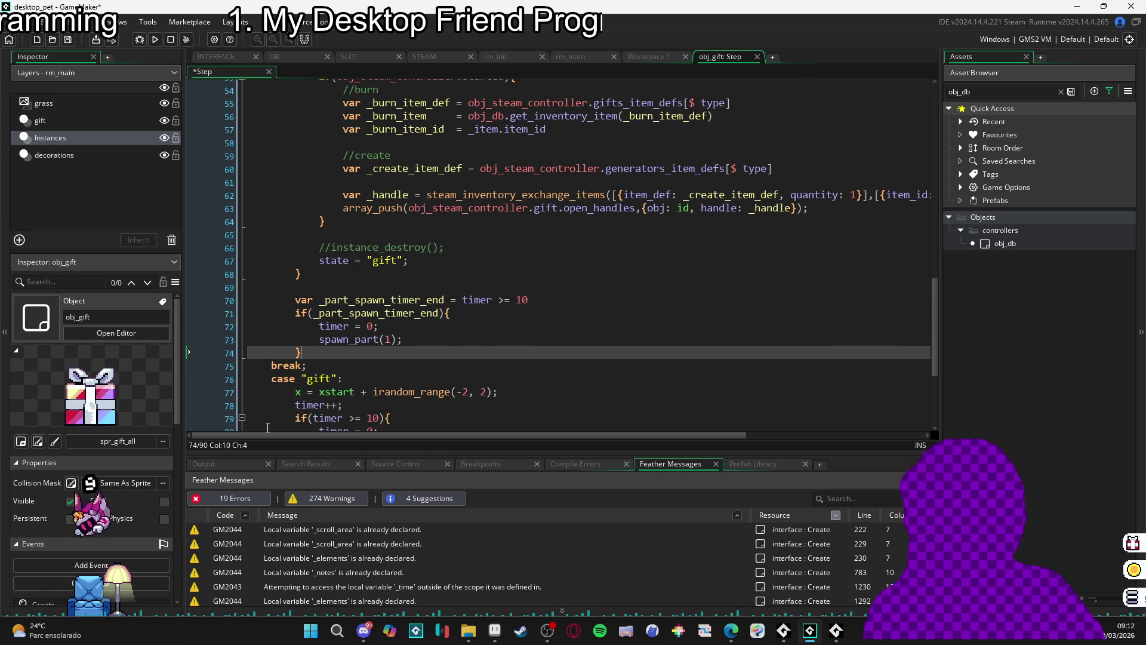
scroll(357, 378, up, 4)
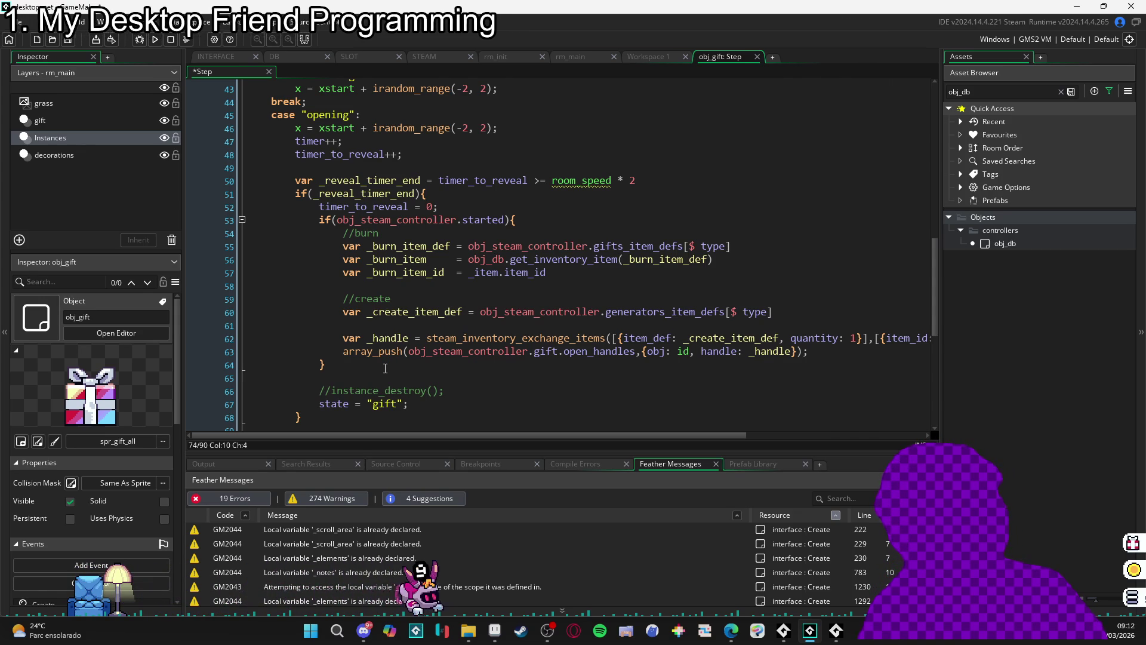
scroll(391, 365, up, 3)
scroll(391, 365, down, 3)
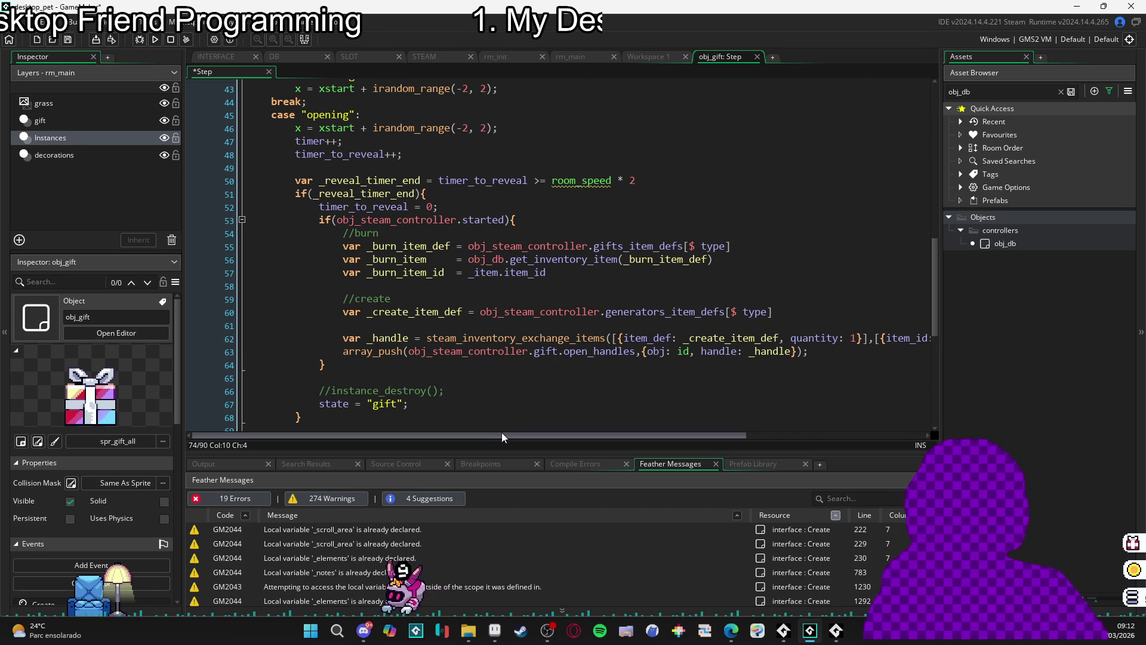
mouse_move(513, 435)
mouse_down()
mouse_move(750, 454)
mouse_move(375, 427)
mouse_up()
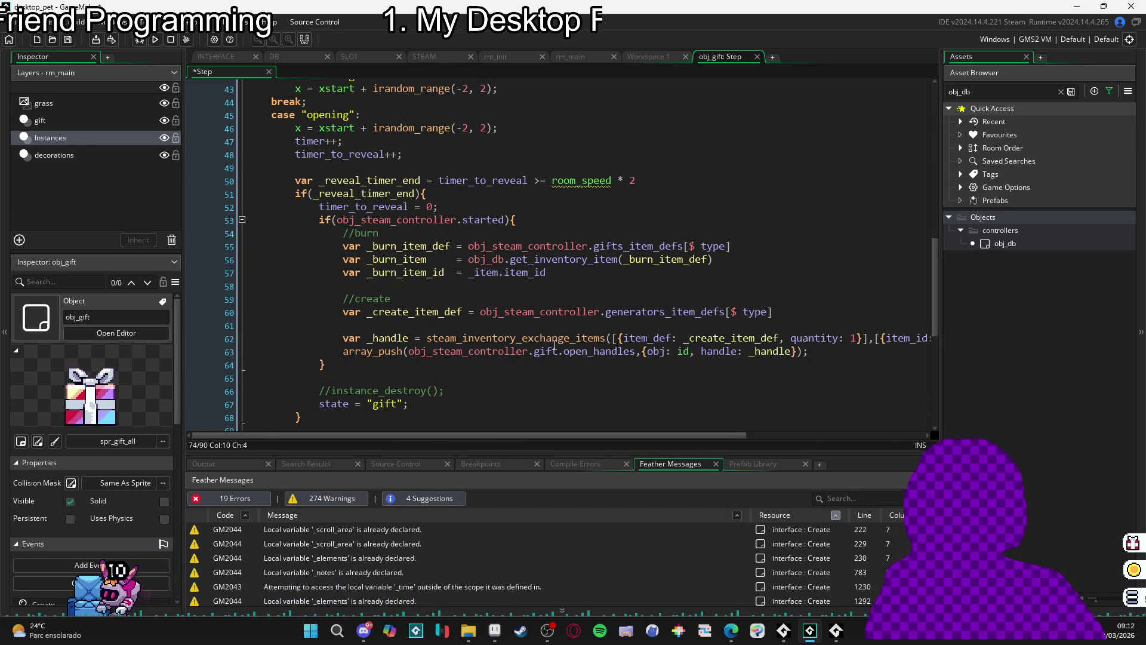
mouse_move(571, 335)
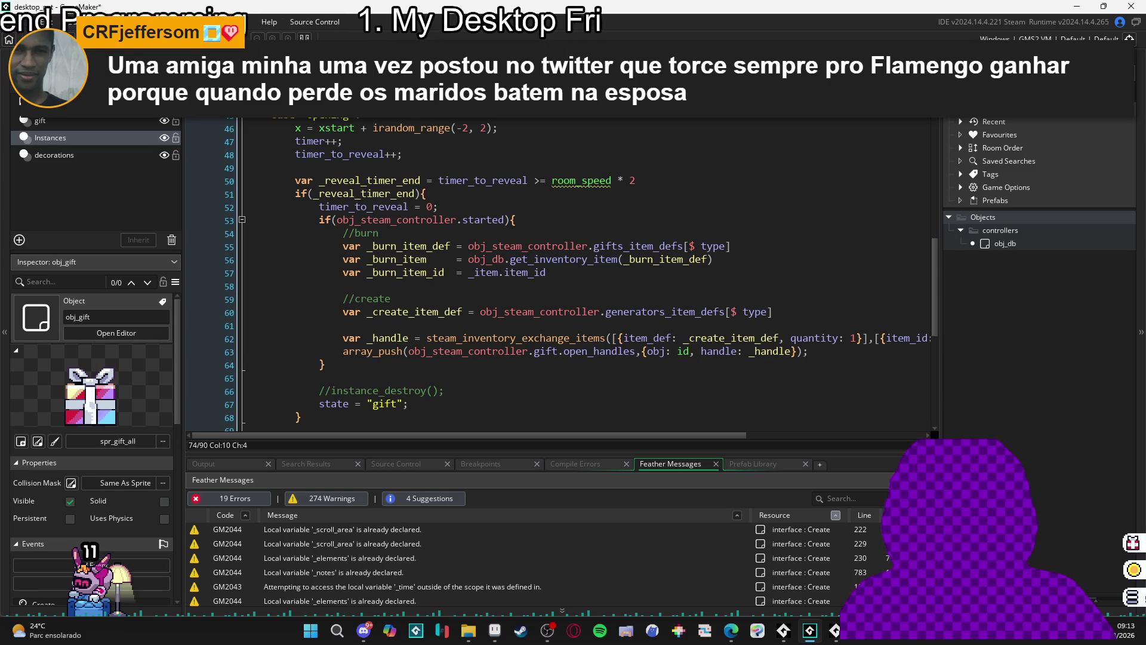
middle_click(657, 311)
click(314, 269)
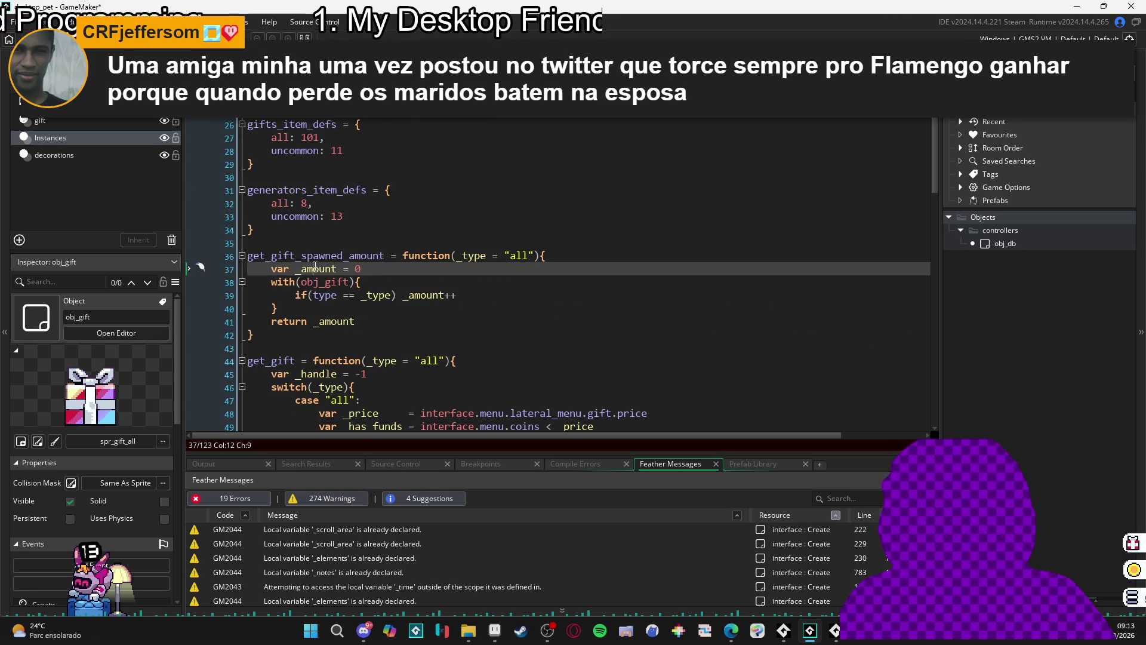
scroll(316, 299, up, 3)
scroll(317, 299, down, 5)
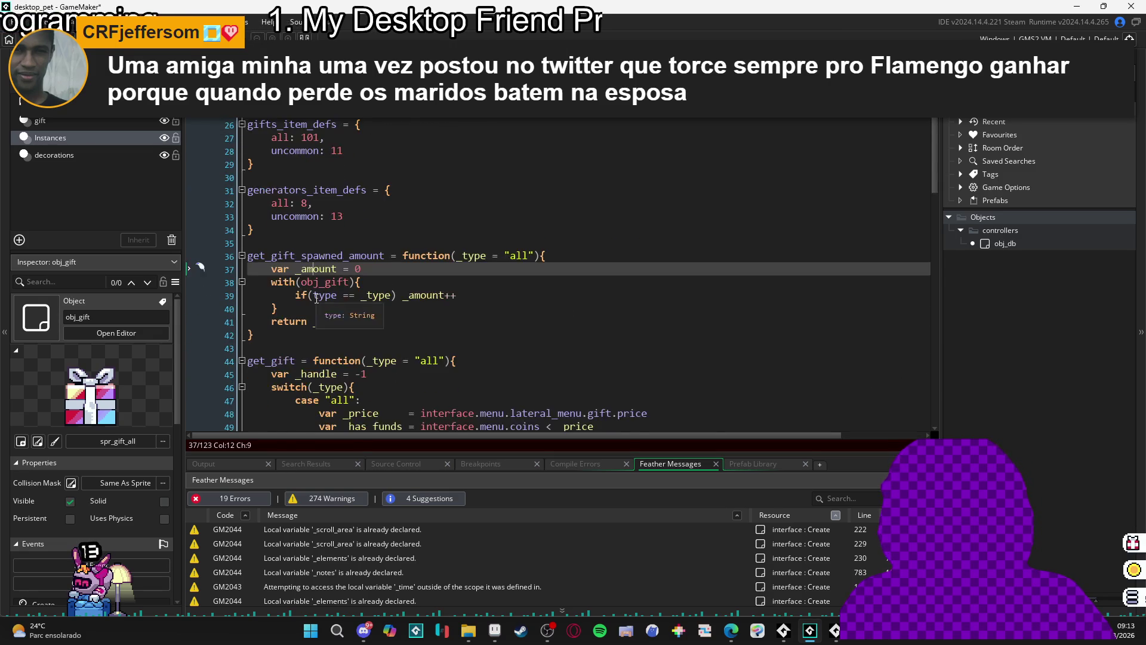
scroll(317, 298, down, 6)
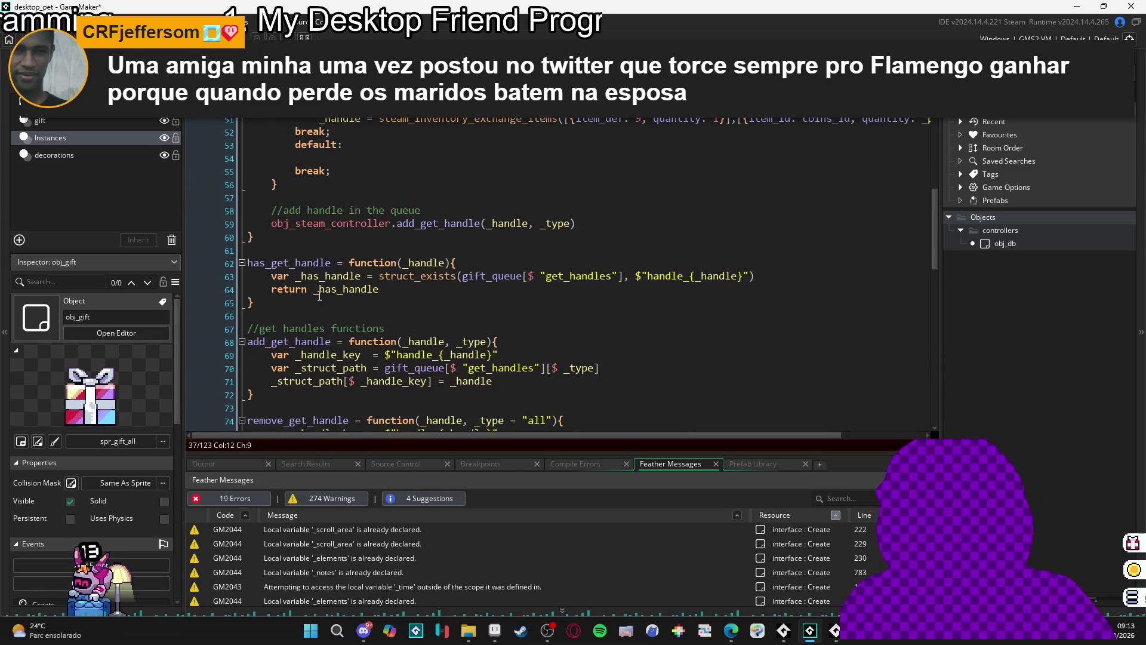
scroll(319, 296, down, 10)
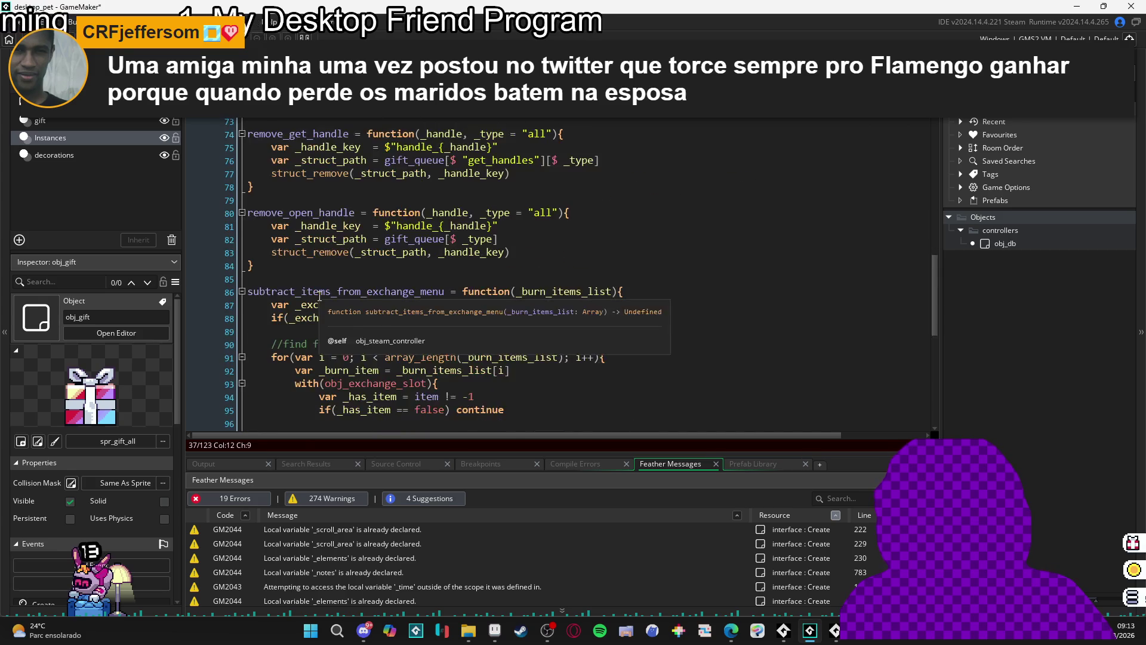
scroll(320, 296, down, 6)
scroll(335, 308, down, 2)
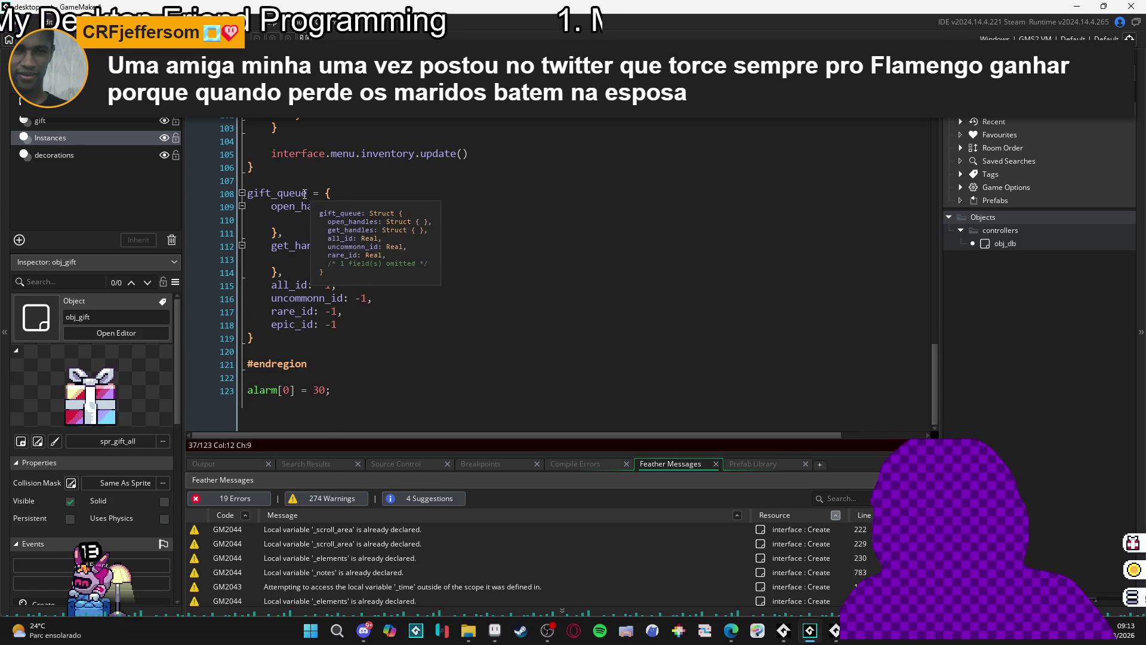
double_click(278, 193)
scroll(422, 167, up, 1)
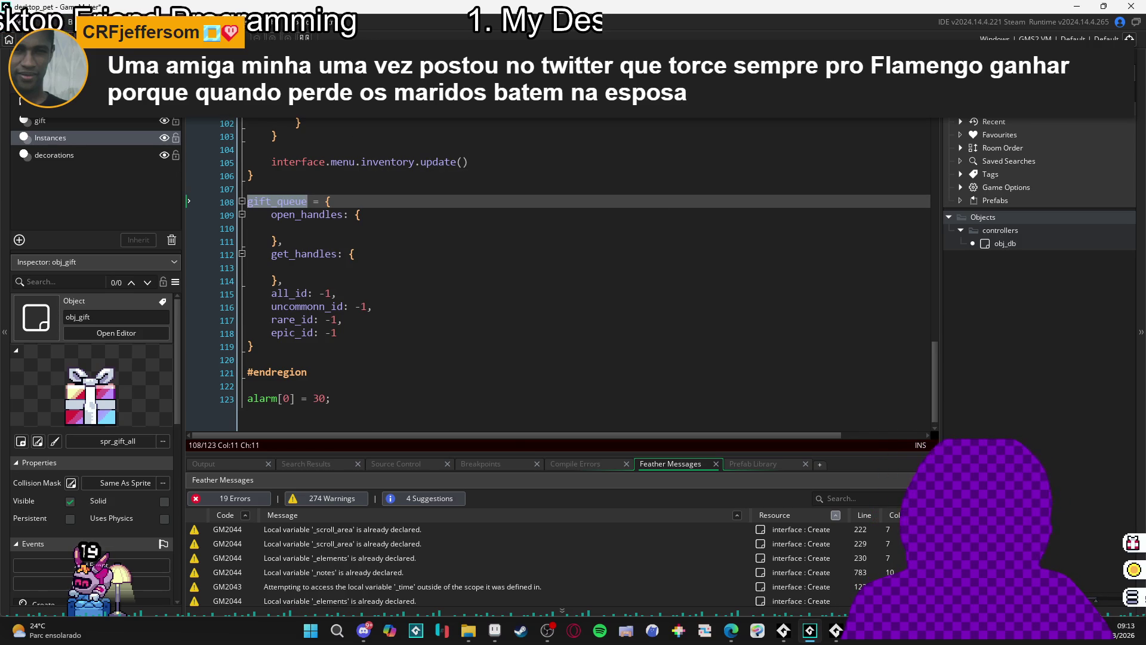
key(ctrl+Tab)
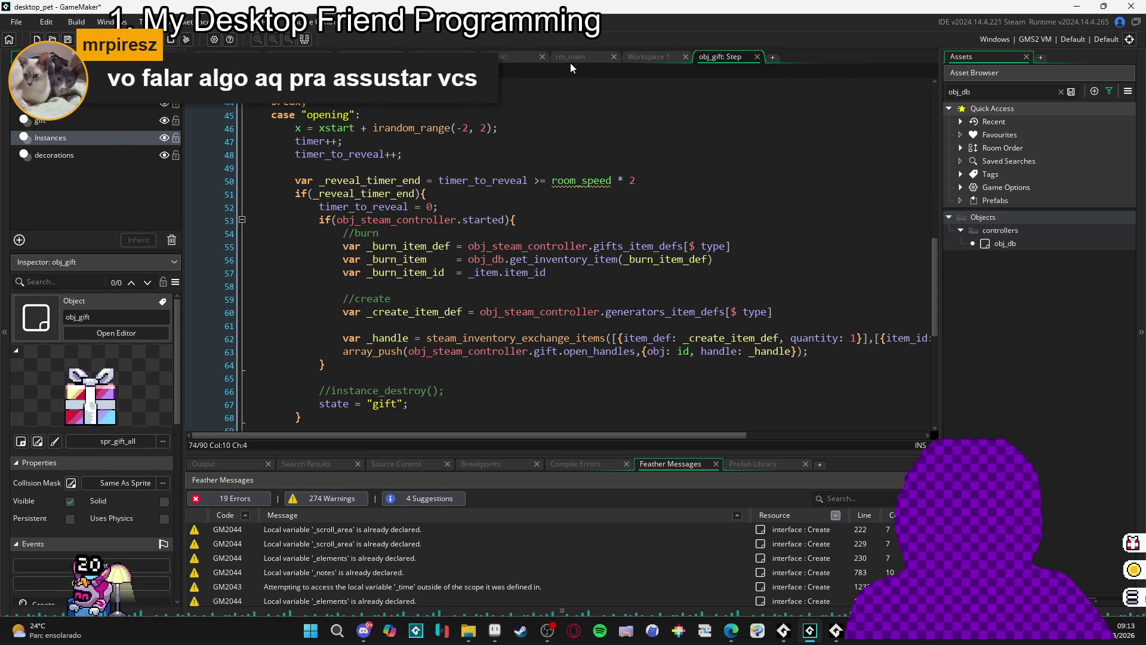
- Return to obj_steam_controller's Create code and place the caret on empty line 79
click(442, 56)
scroll(328, 268, up, 10)
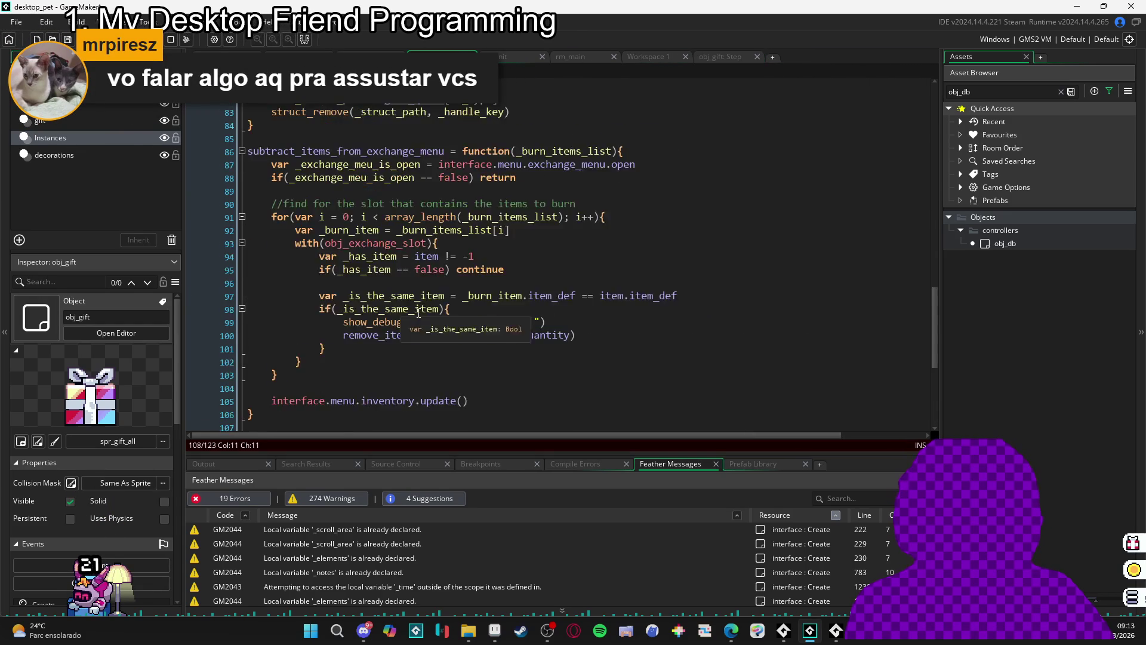
scroll(318, 321, up, 3)
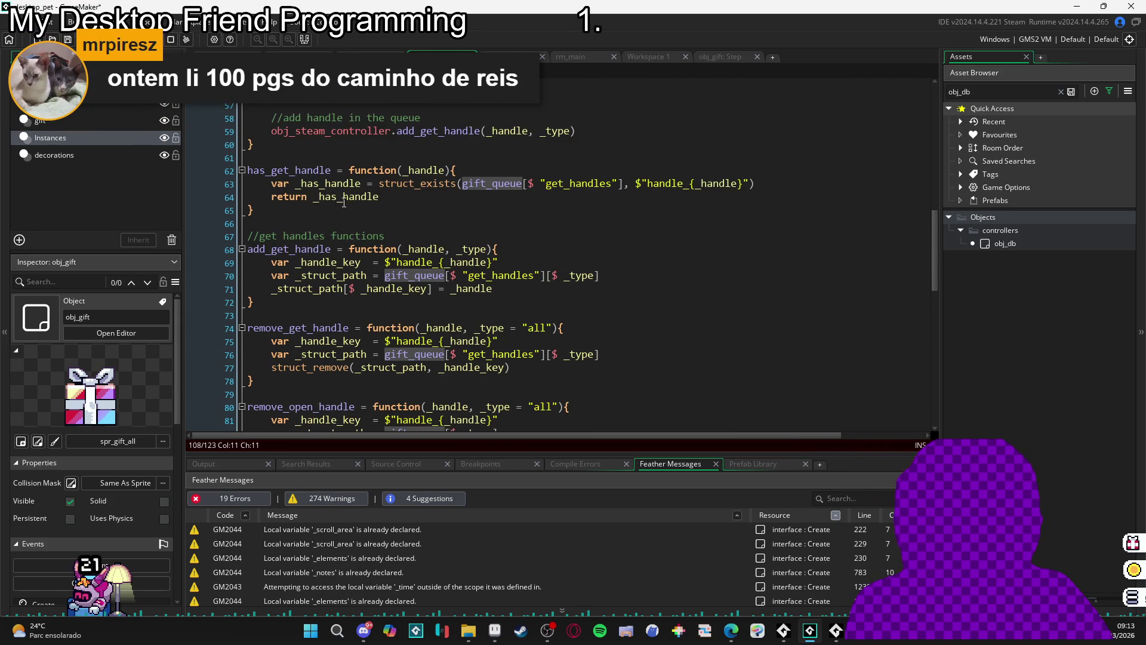
scroll(305, 215, up, 1)
scroll(322, 281, down, 2)
scroll(317, 290, down, 2)
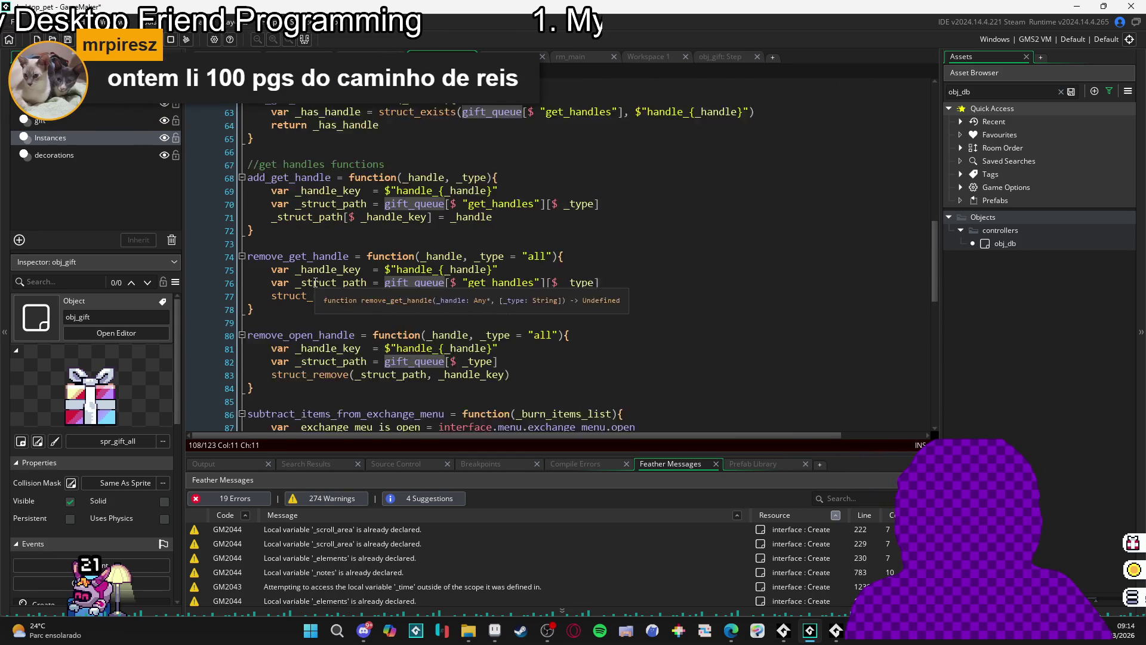
scroll(298, 282, up, 2)
scroll(295, 279, down, 2)
click(298, 281)
- Collapse subtract_items_from_exchange_menu, then undo to restore the empty add_open_handle block
scroll(309, 298, down, 1)
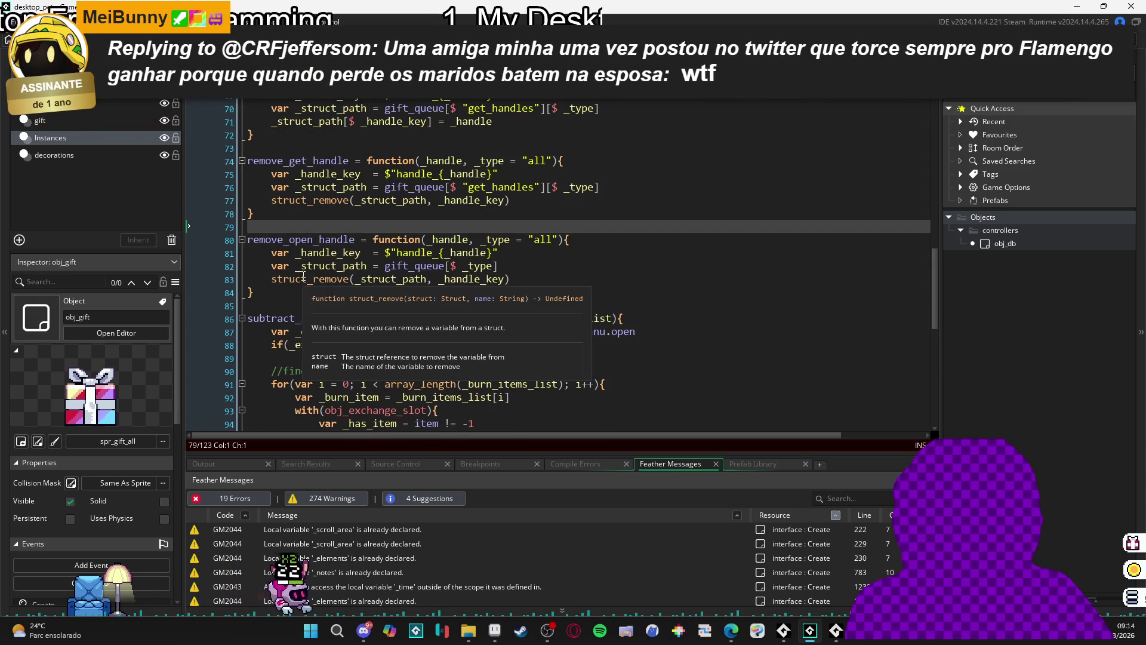
scroll(365, 239, up, 1)
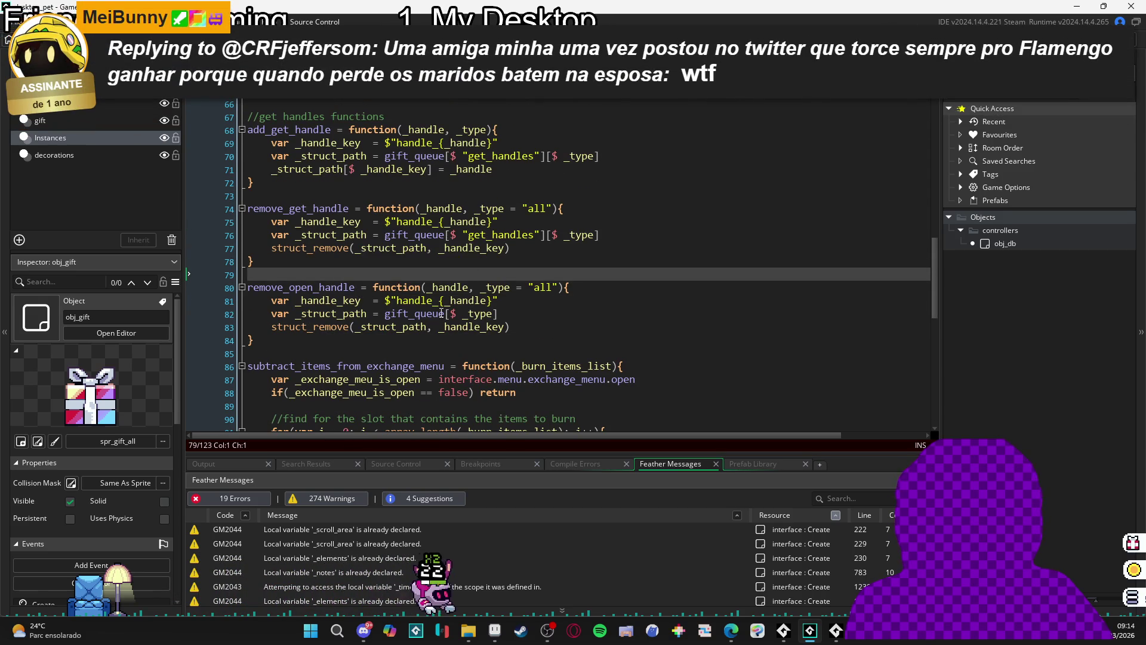
scroll(495, 301, down, 1)
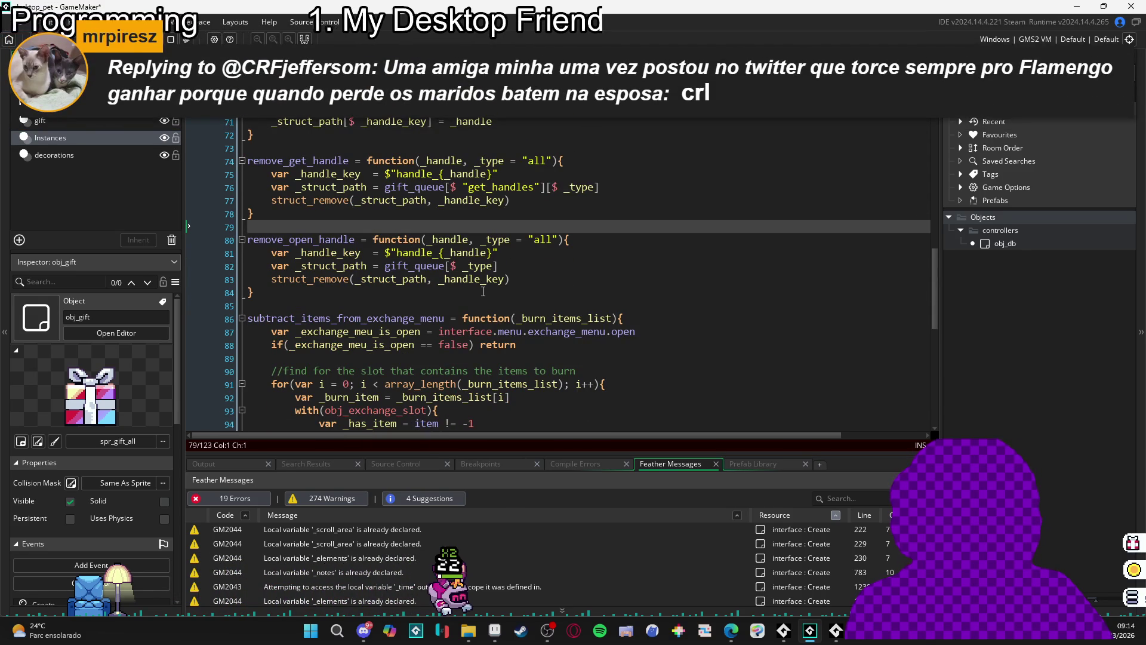
scroll(453, 290, down, 1)
scroll(416, 284, down, 1)
scroll(416, 285, down, 2)
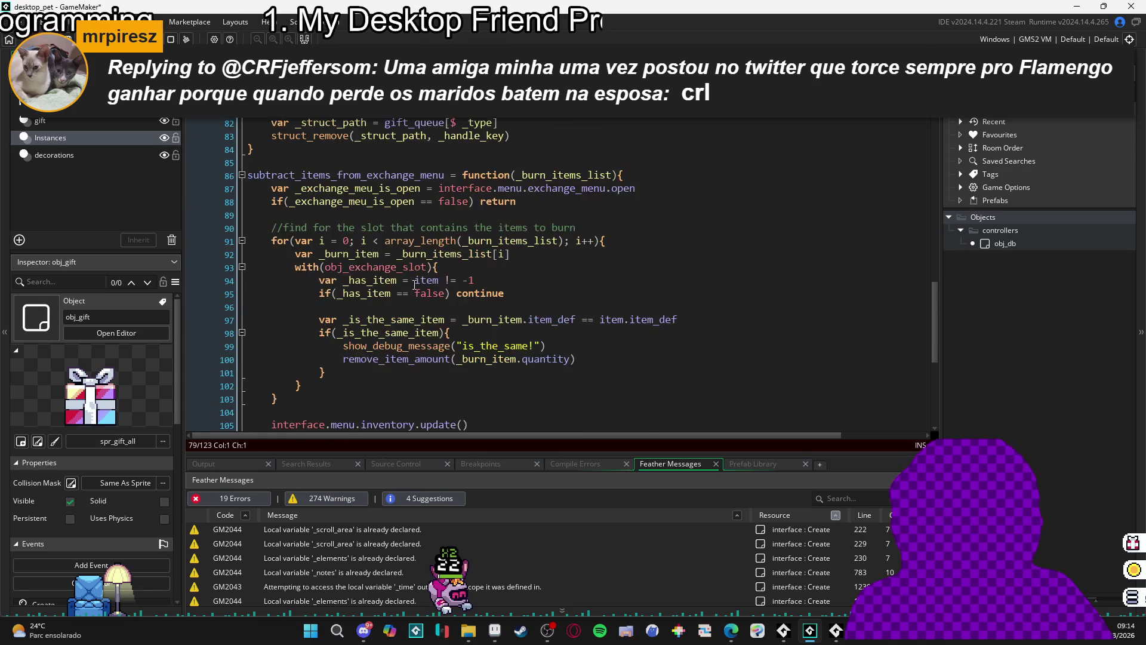
scroll(388, 269, up, 1)
click(242, 199)
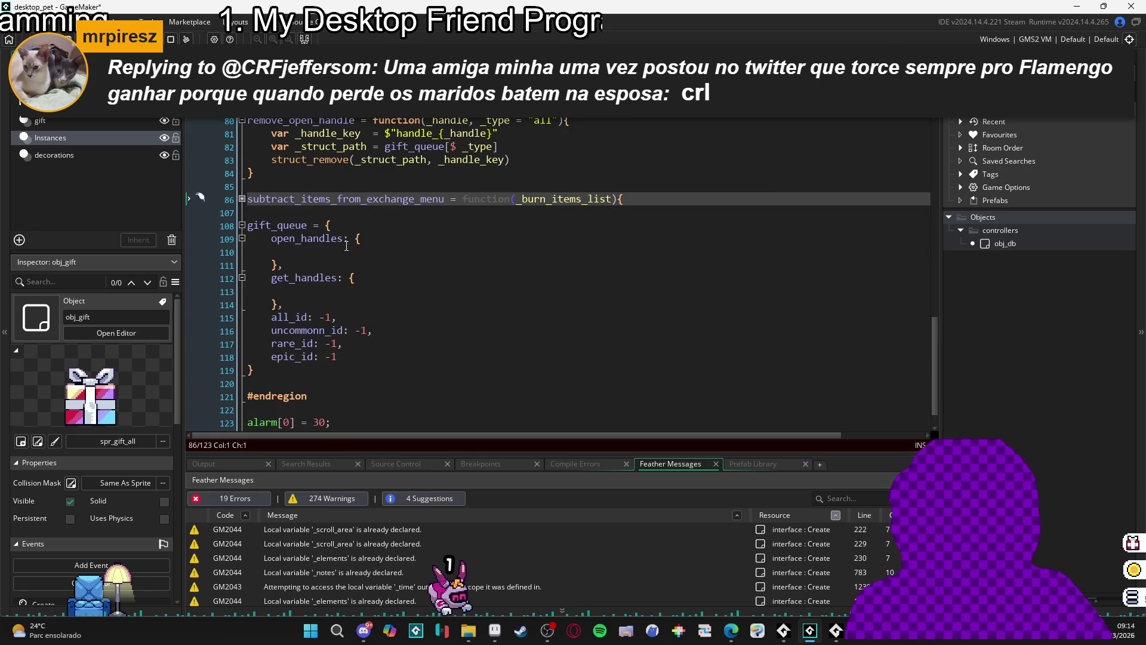
scroll(298, 217, up, 1)
key(ctrl+z)
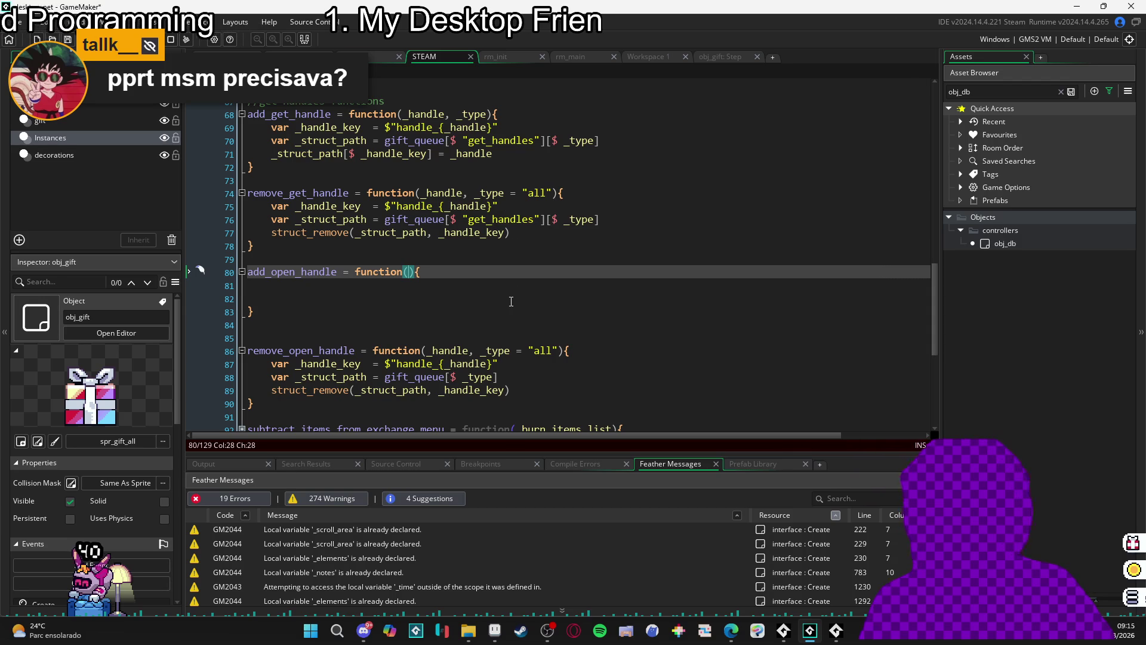
- Finish the _handle parameter of the add_open_handle stub
scroll(497, 307, up, 1)
scroll(493, 290, up, 3)
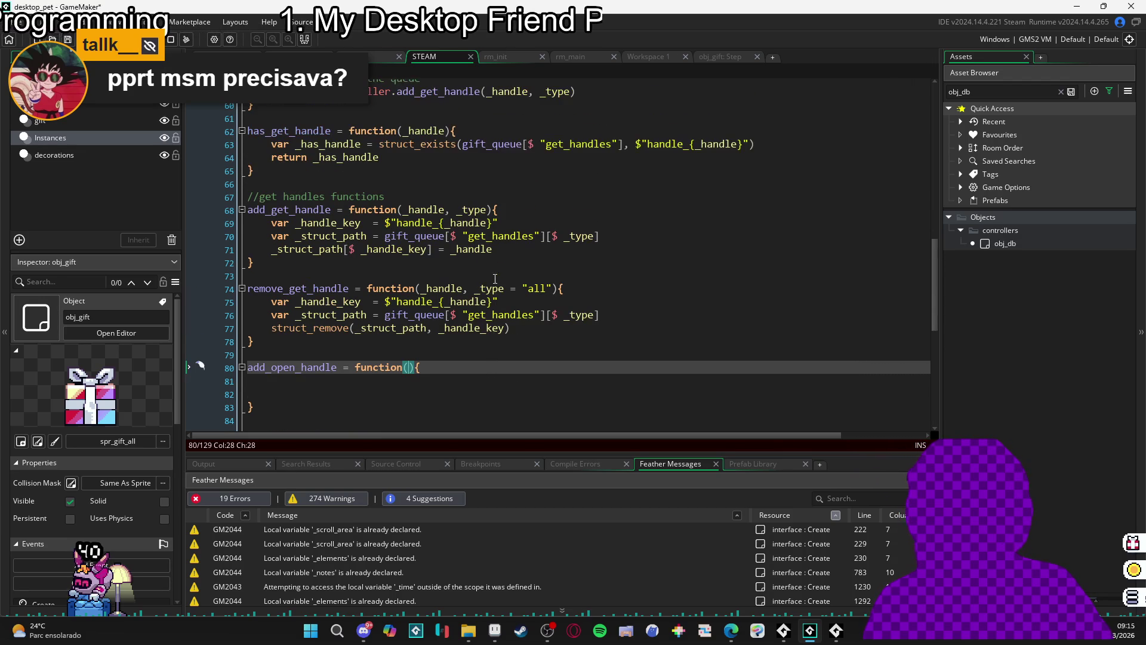
scroll(501, 281, down, 1)
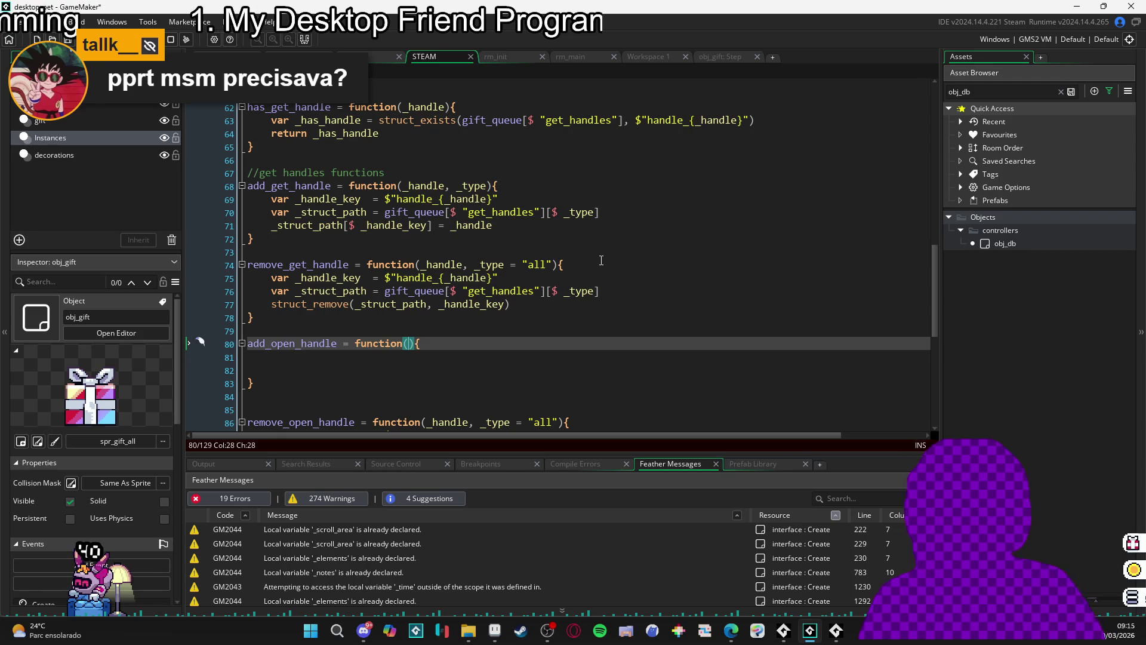
text(_handle)
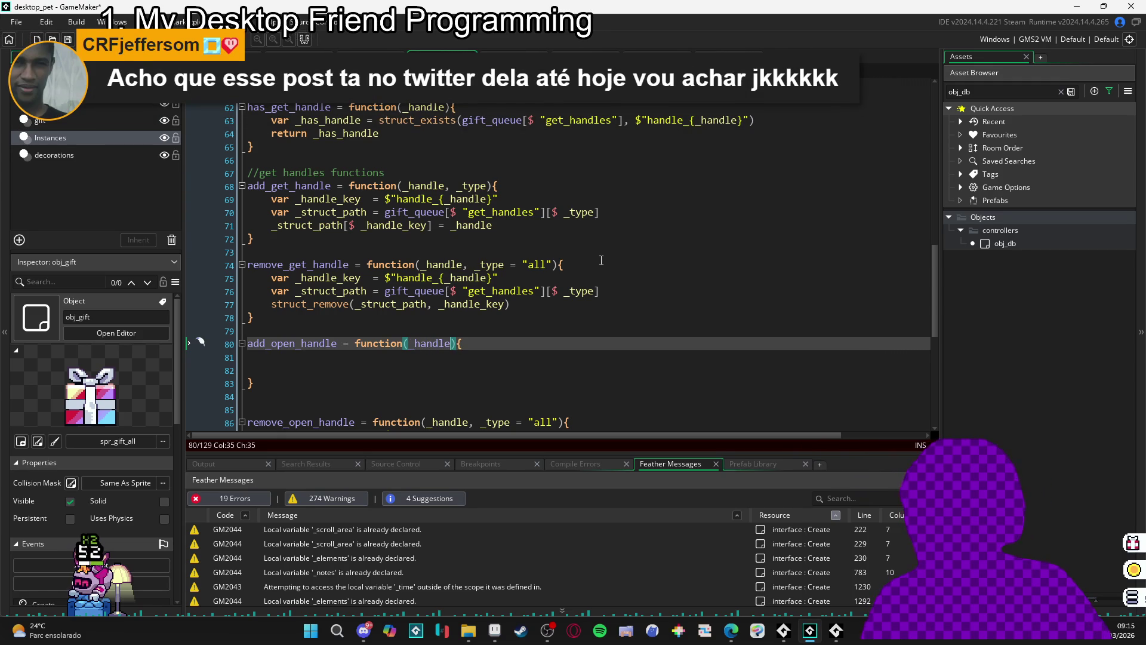
- Select add_get_handle on line 68 and jump to its next match
scroll(506, 307, up, 7)
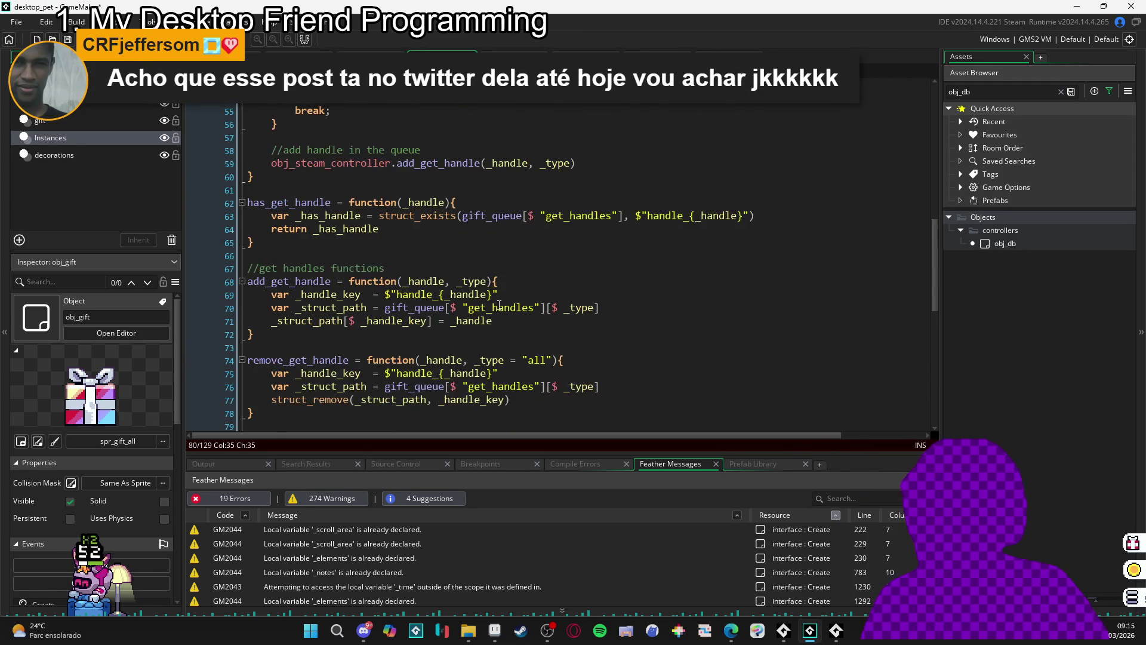
scroll(489, 274, down, 6)
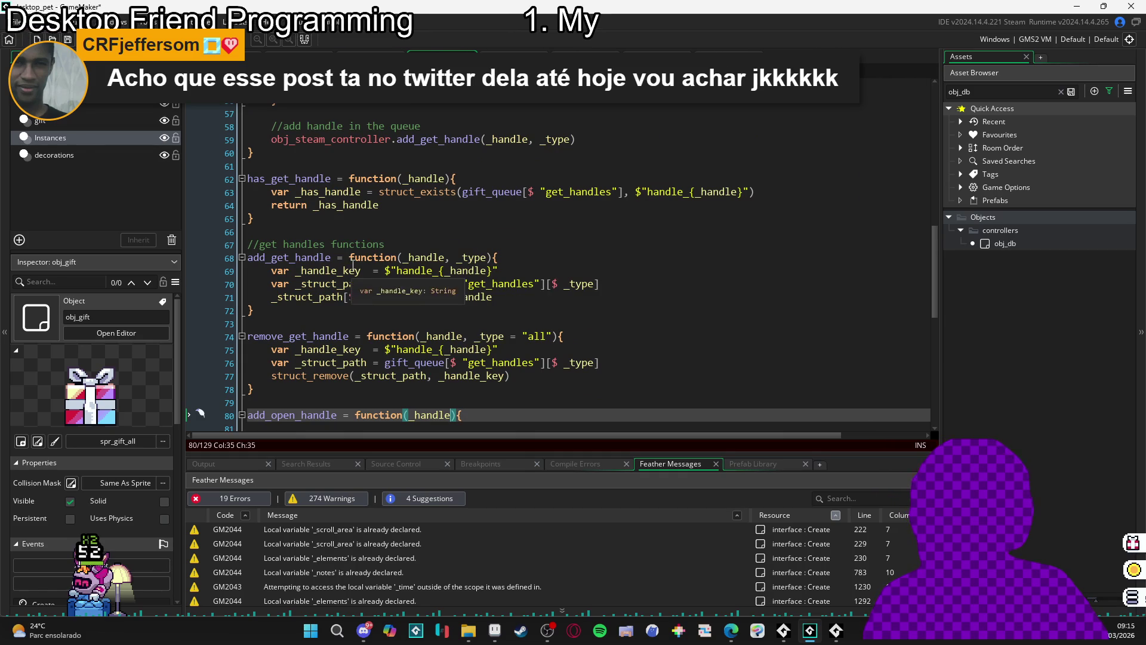
double_click(289, 257)
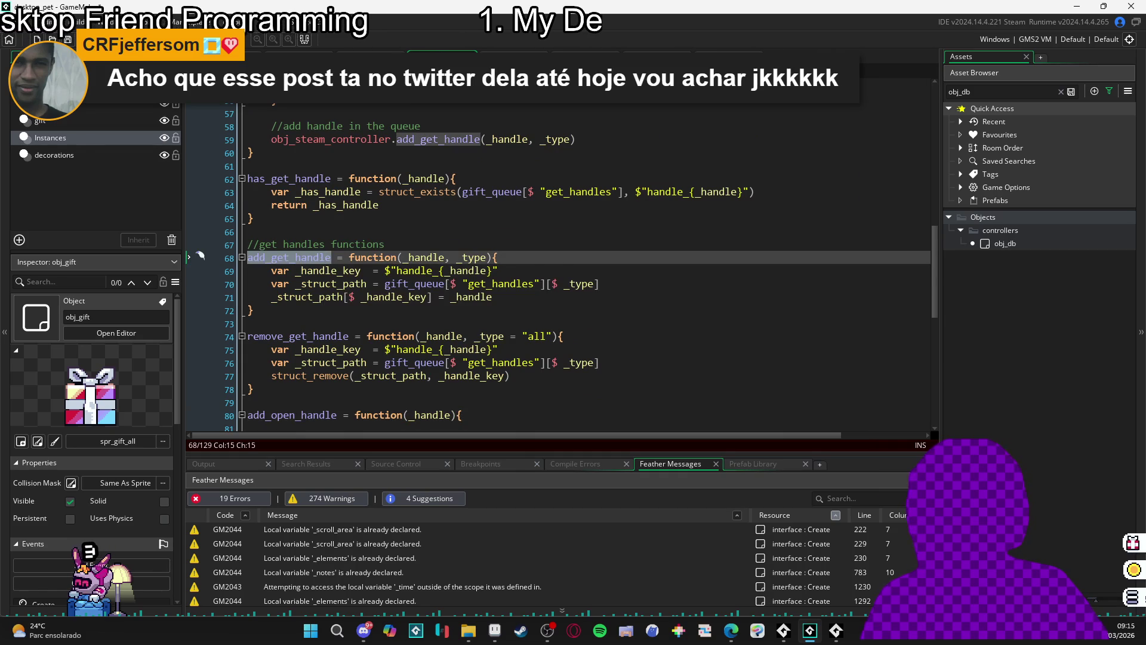
key(ctrl+f)
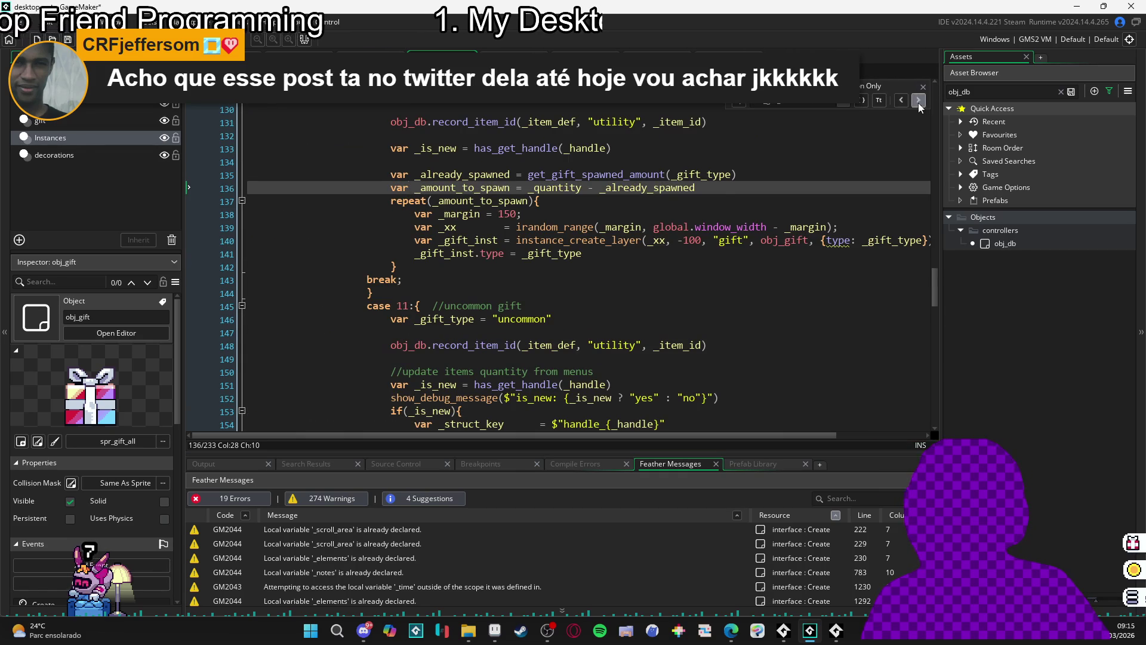
- Search the whole project for add_get_handle, finding matches only at lines 59 and 68
click(923, 87)
key(ctrl+shift+f)
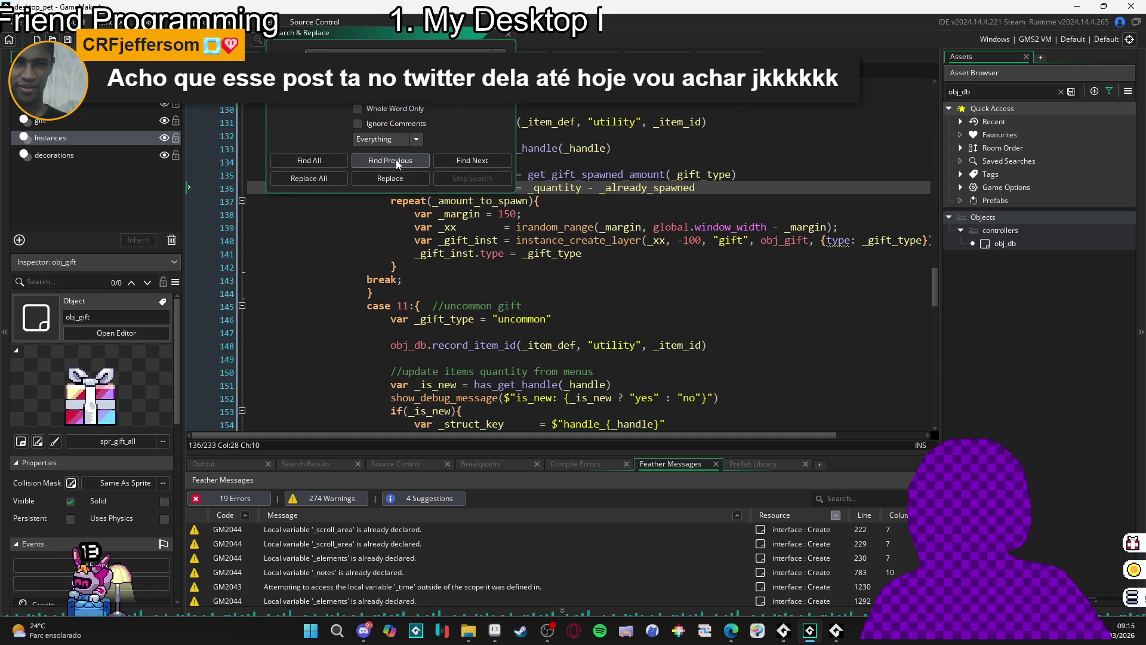
click(328, 163)
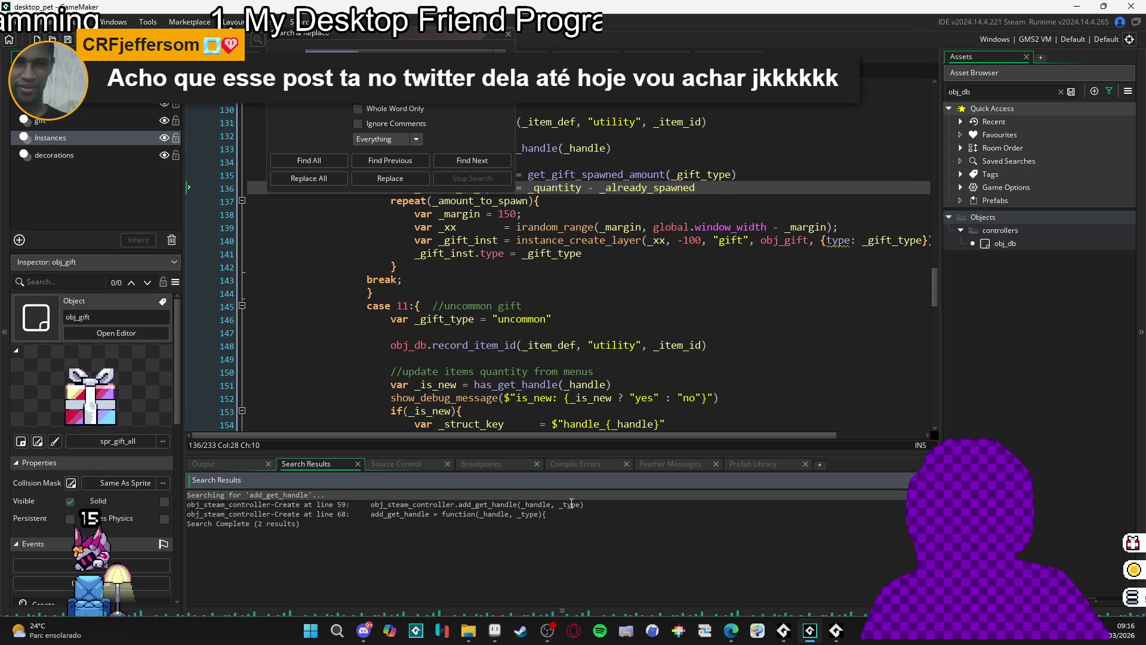
double_click(571, 505)
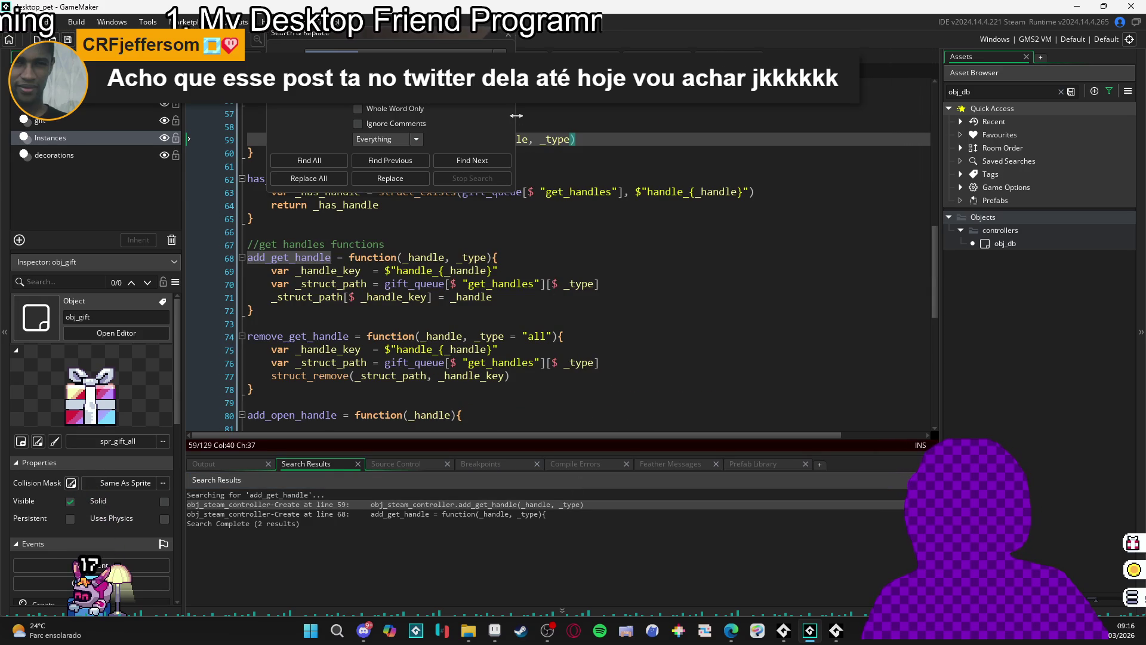
click(508, 33)
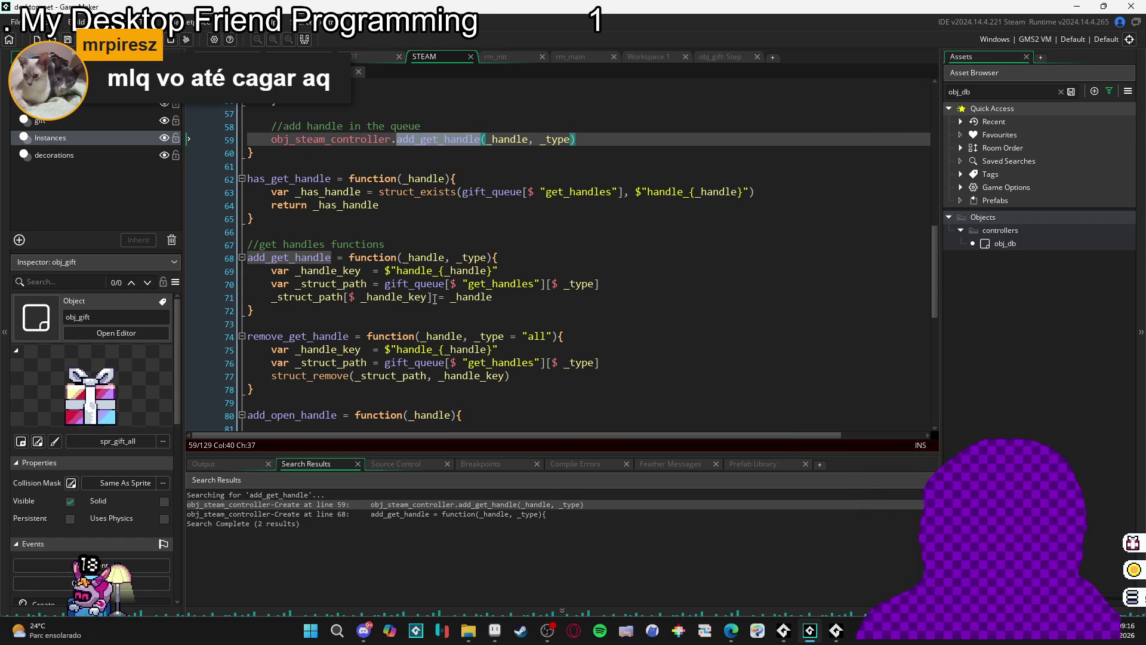
- Search another script's code for 'handle'
mouse_move(434, 289)
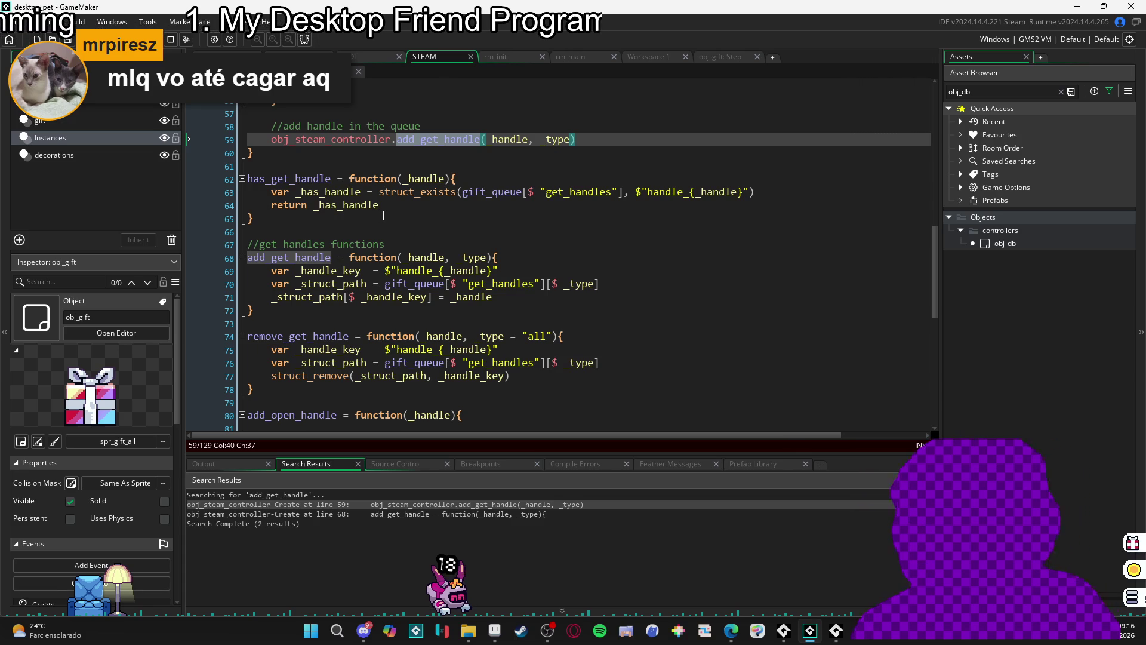
mouse_move(1133, 558)
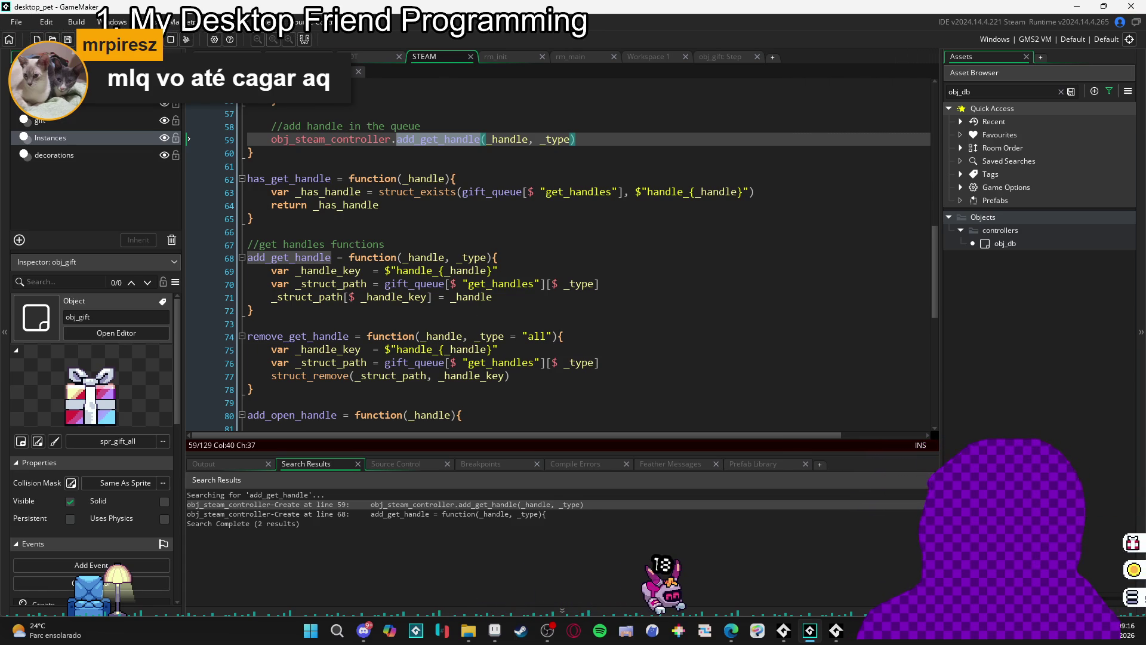
click(245, 56)
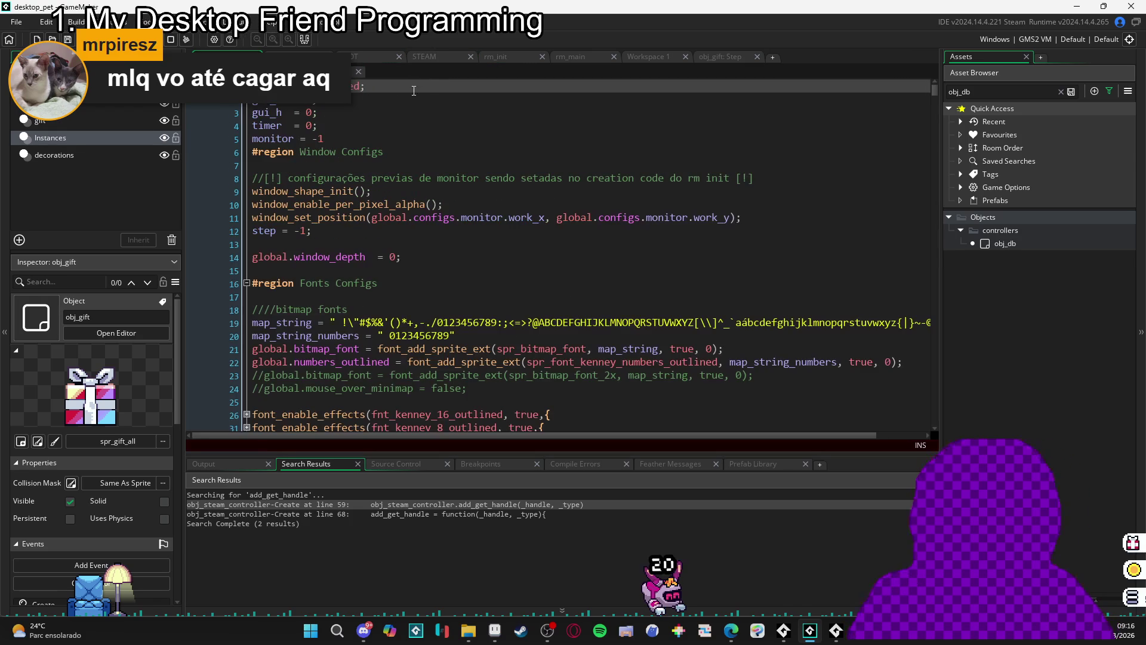
key(ctrl+f)
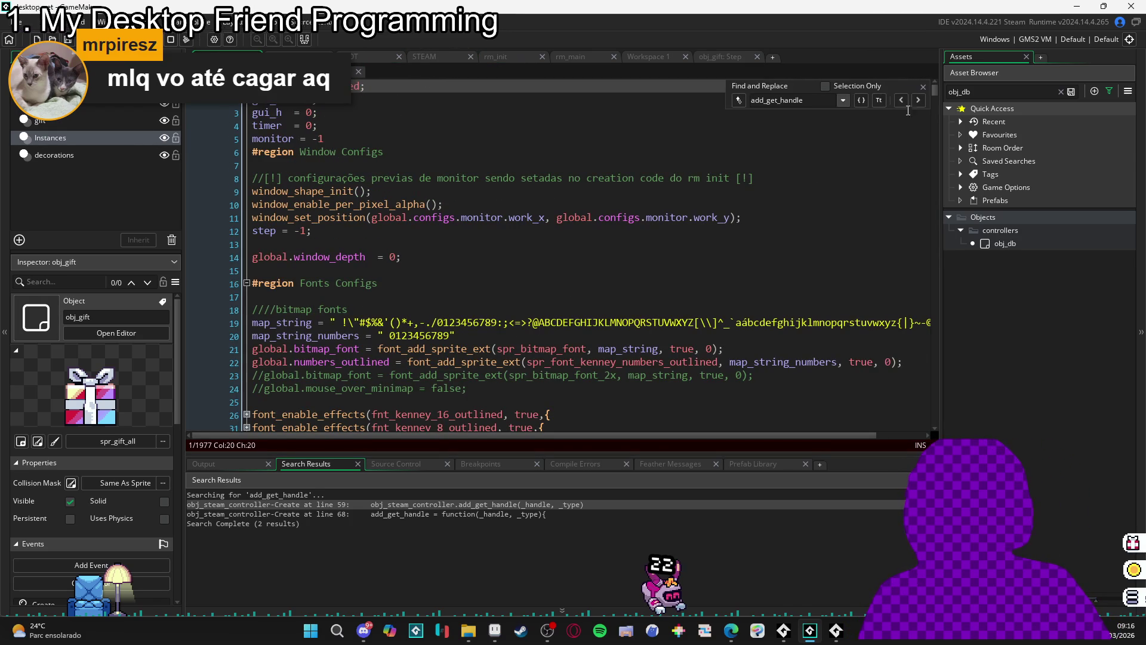
text(ge)
key(BackSpace)
key(BackSpace)
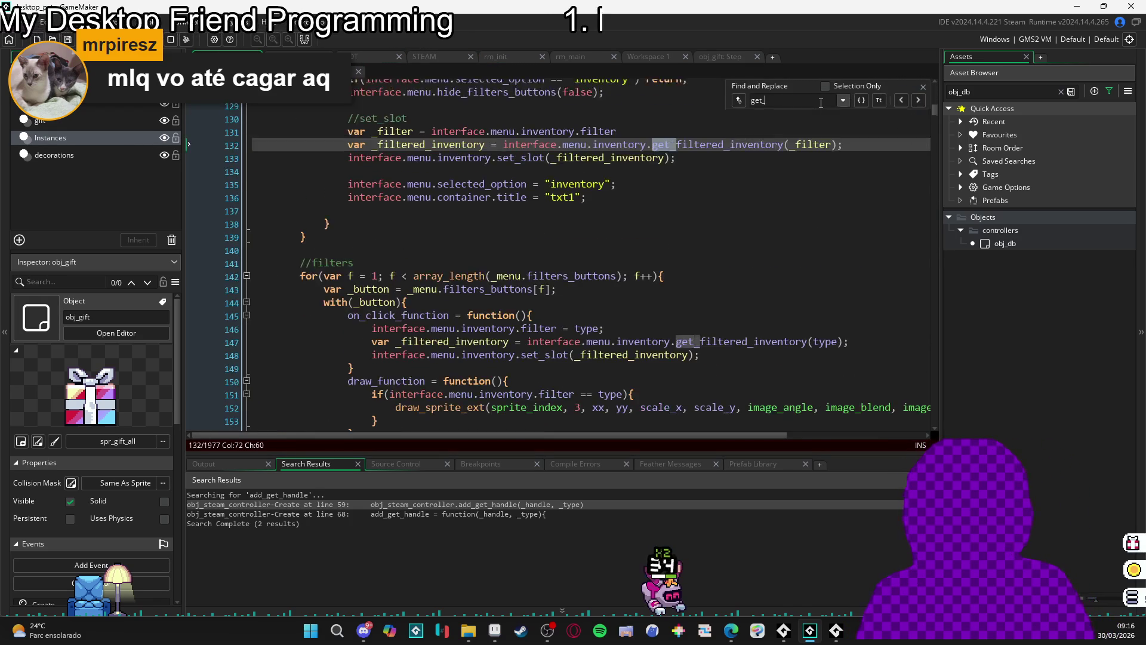
text(handle)
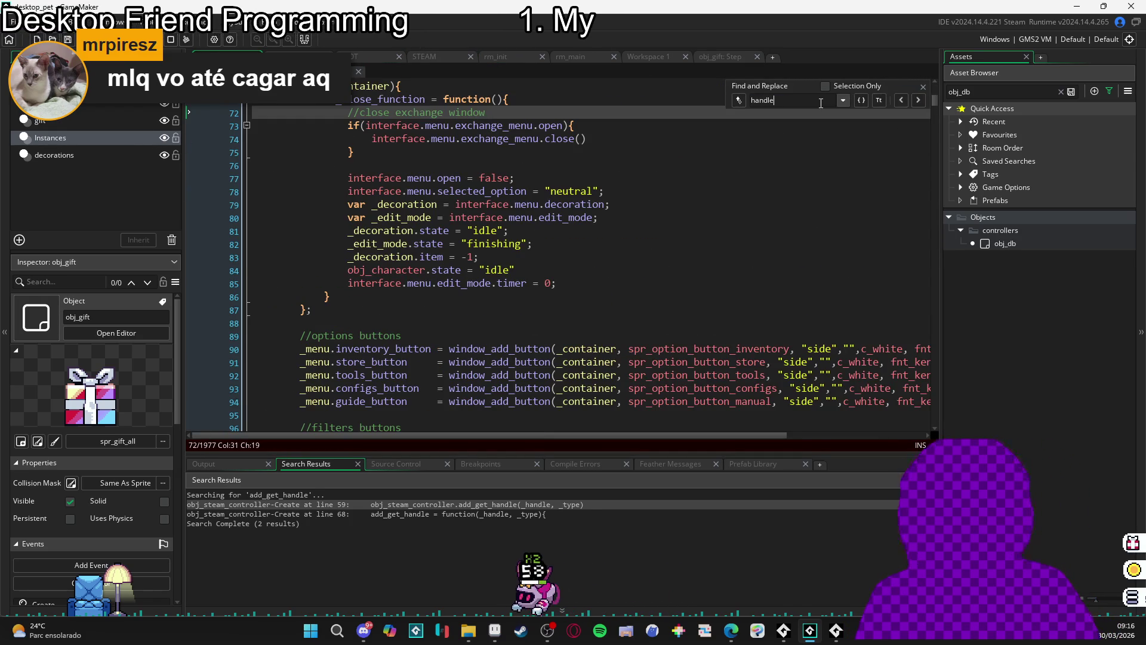
click(924, 89)
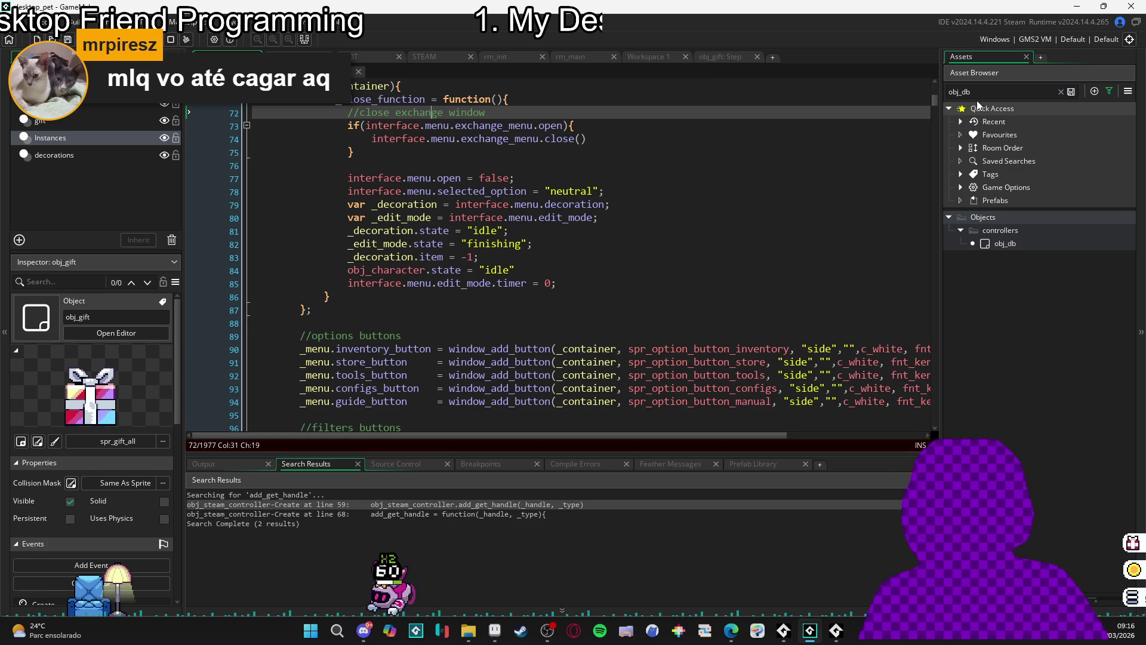
- Filter the Asset Browser for 'gift' and open obj_exchange_gift_button
click(984, 93)
key(ctrl+a)
key(BackSpace)
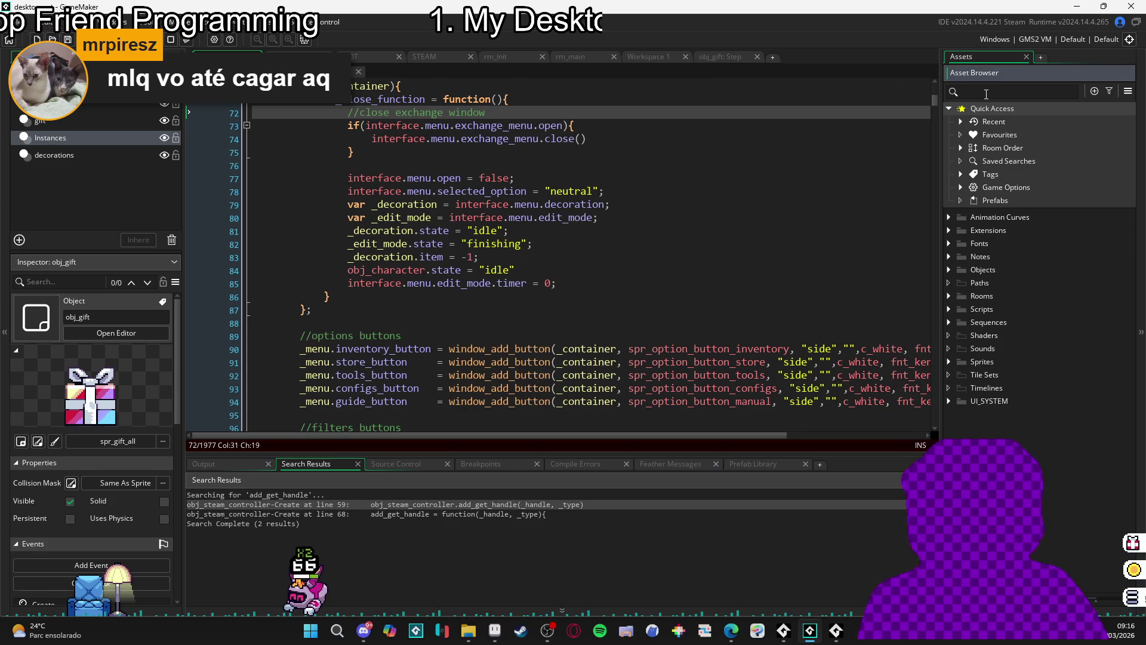
click(969, 123)
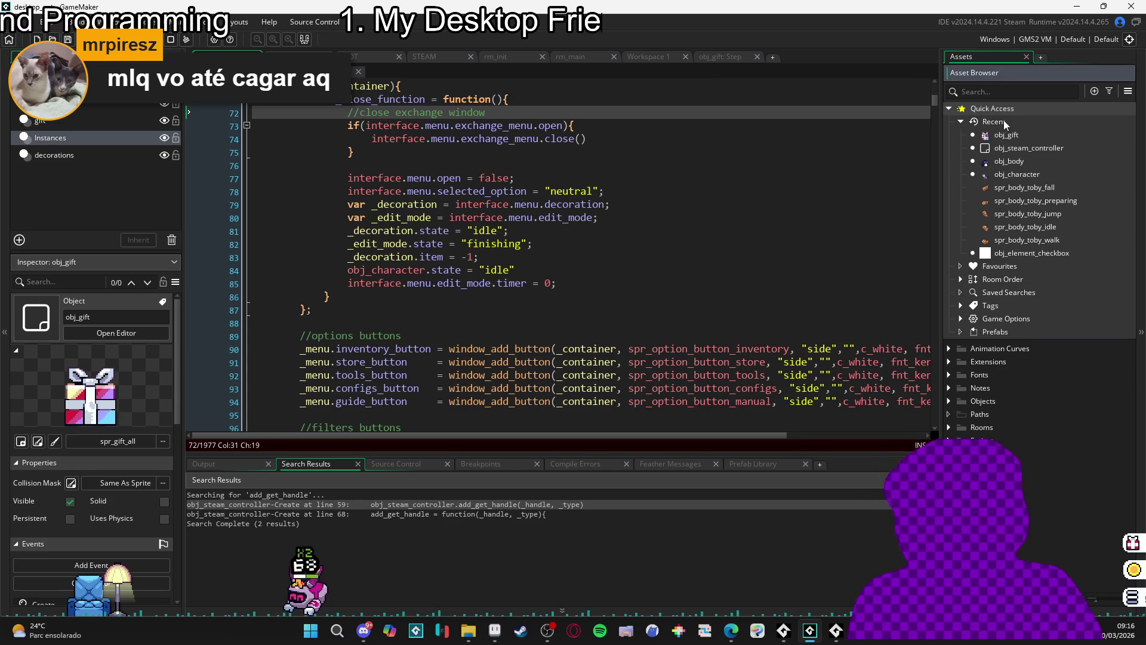
click(1003, 92)
text(gift)
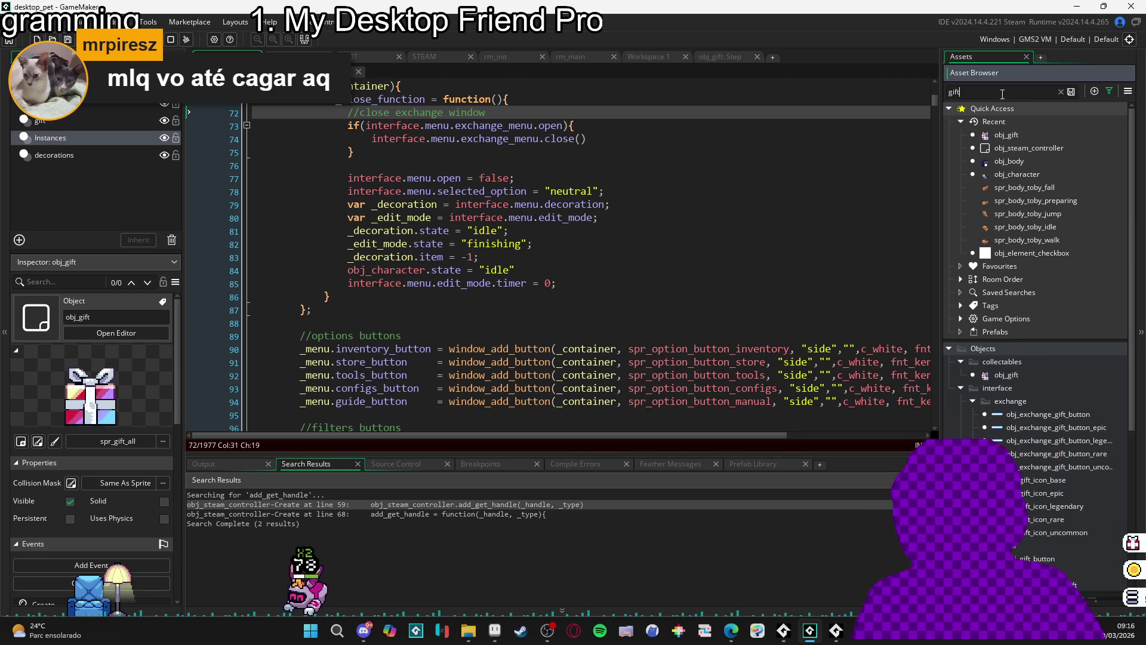
scroll(1062, 418, down, 1)
scroll(1040, 368, down, 2)
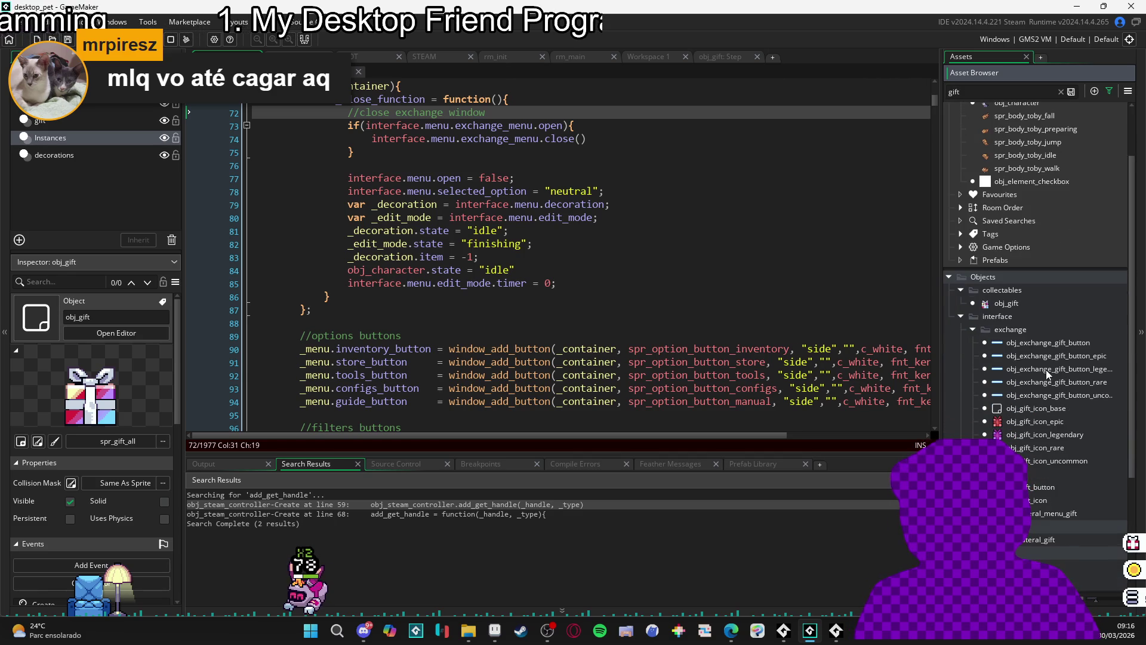
mouse_move(942, 395)
mouse_down()
mouse_move(857, 398)
mouse_move(919, 401)
mouse_up()
double_click(1065, 343)
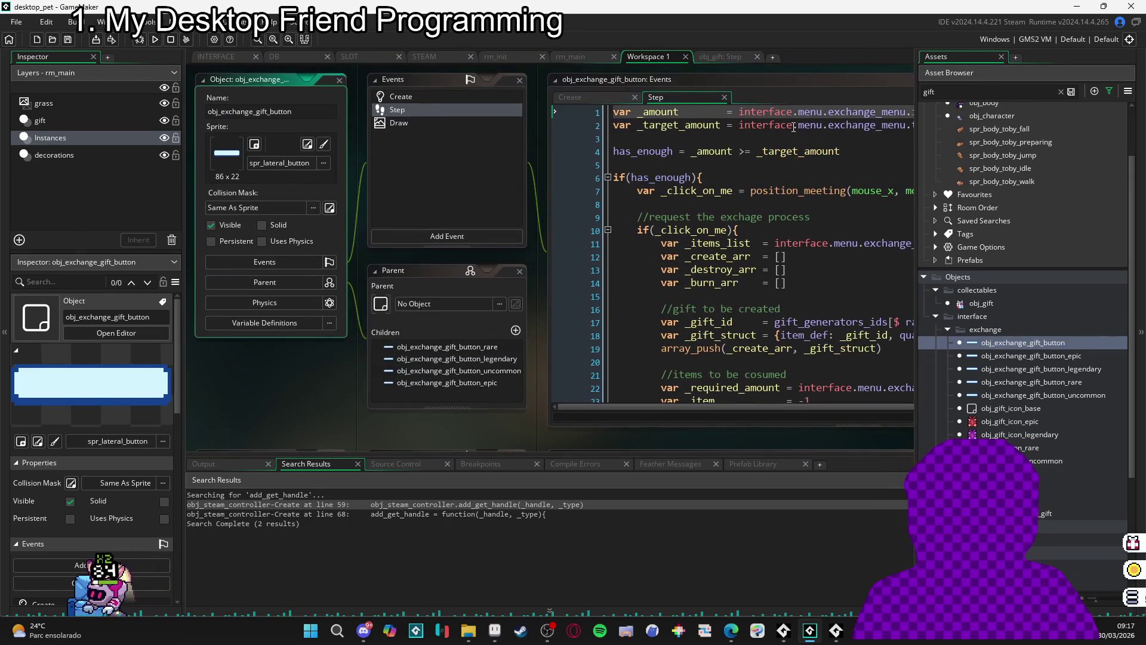
- Search the exchange button's Step code for 'handle' and select _exchange_handle on line 56
click(833, 84)
scroll(657, 222, down, 6)
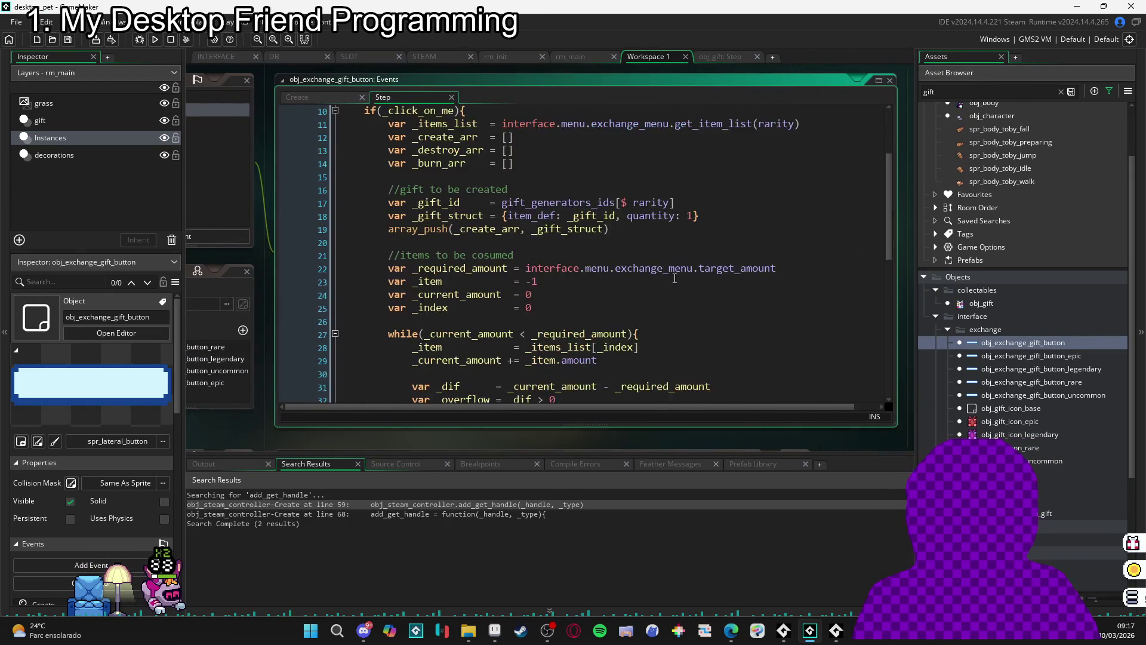
scroll(657, 222, up, 6)
click(657, 221)
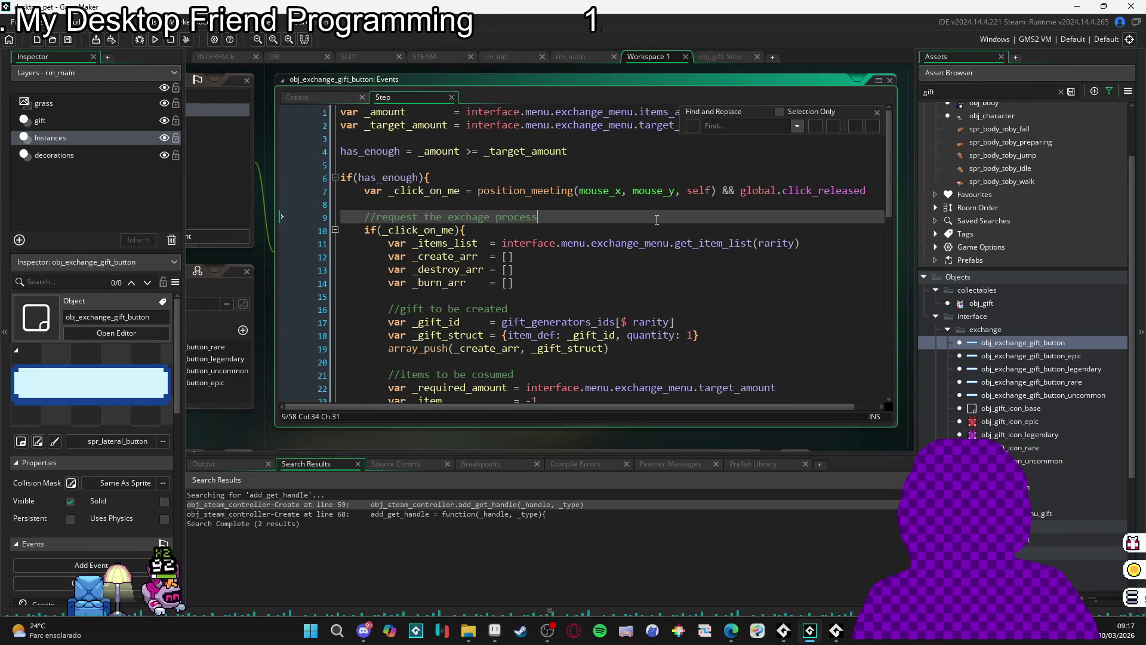
text(h)
key(ctrl+f)
text(handle)
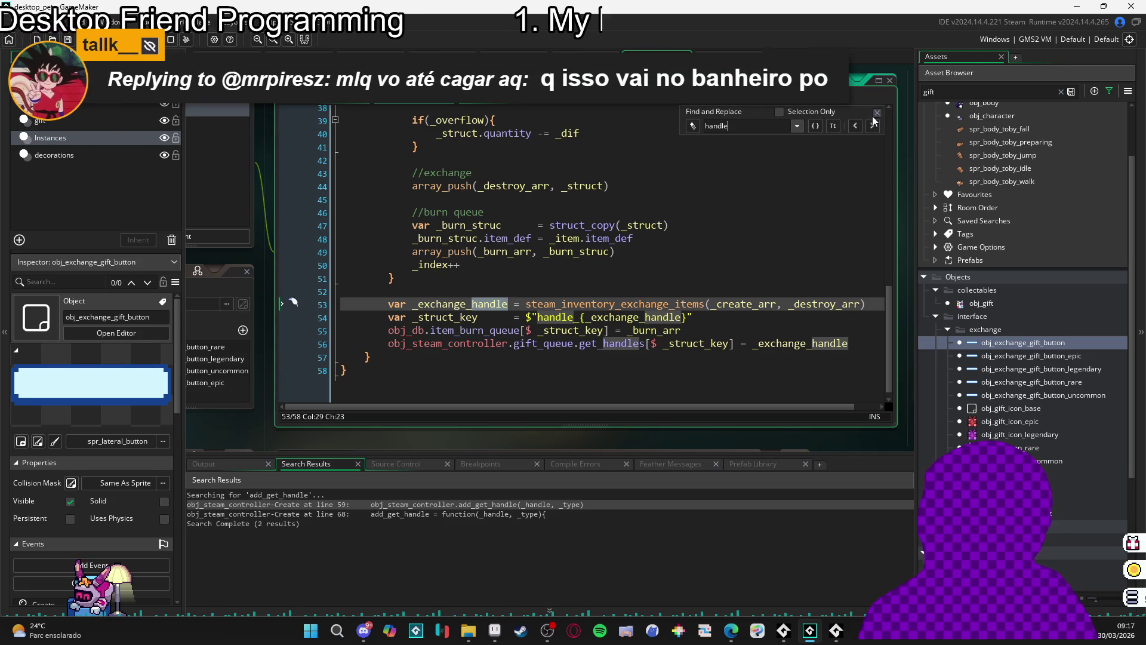
double_click(824, 343)
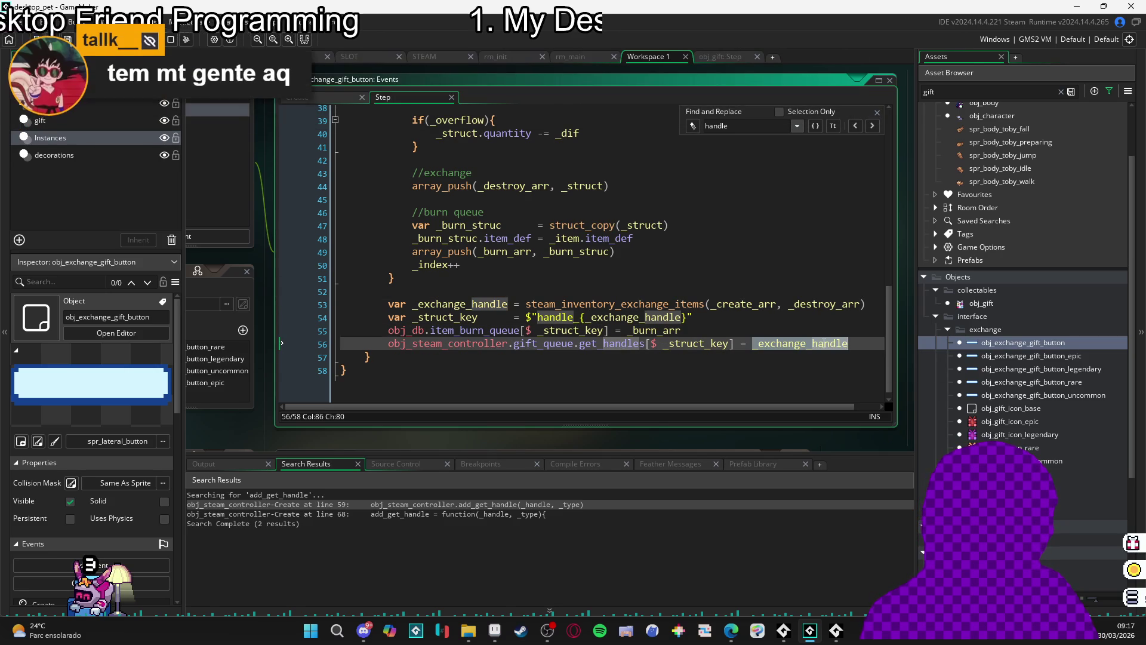
- Review the surrounding Step code, then return to obj_steam_controller's Create code
scroll(823, 343, up, 6)
scroll(819, 340, up, 6)
scroll(821, 338, down, 10)
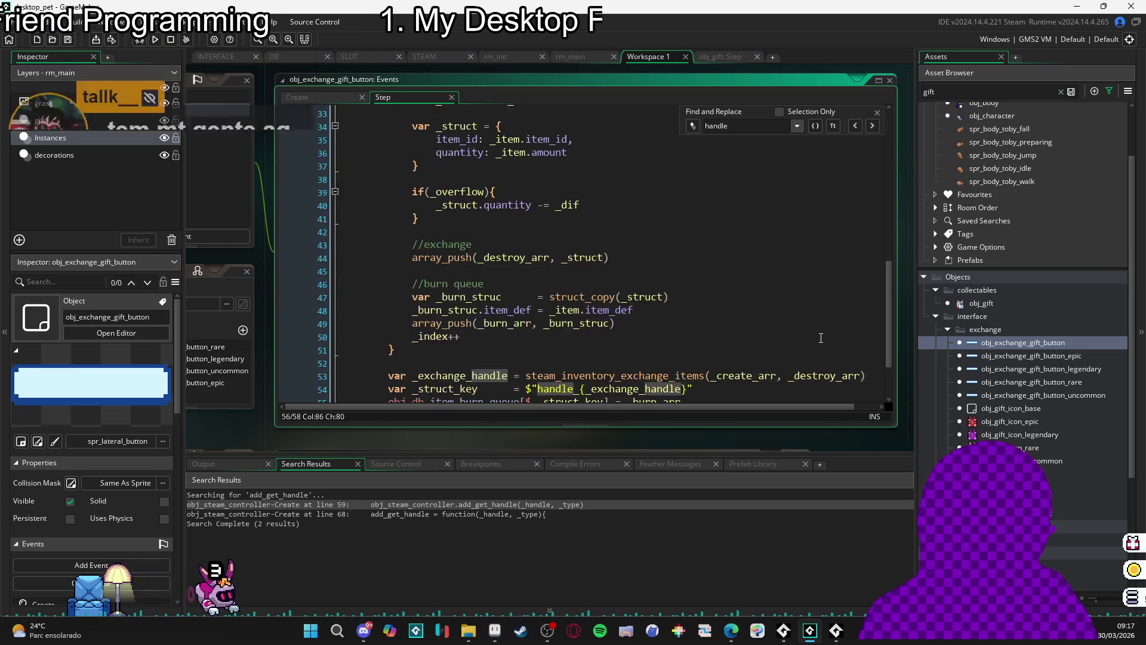
scroll(821, 338, down, 2)
drag(693, 407, 714, 407)
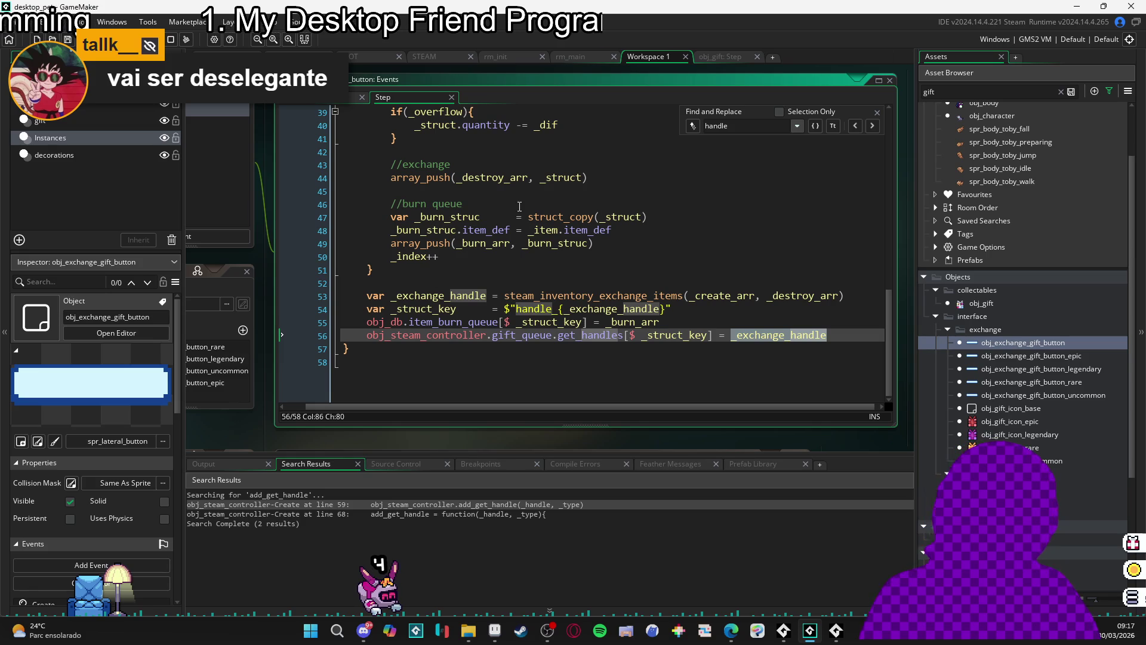
click(430, 60)
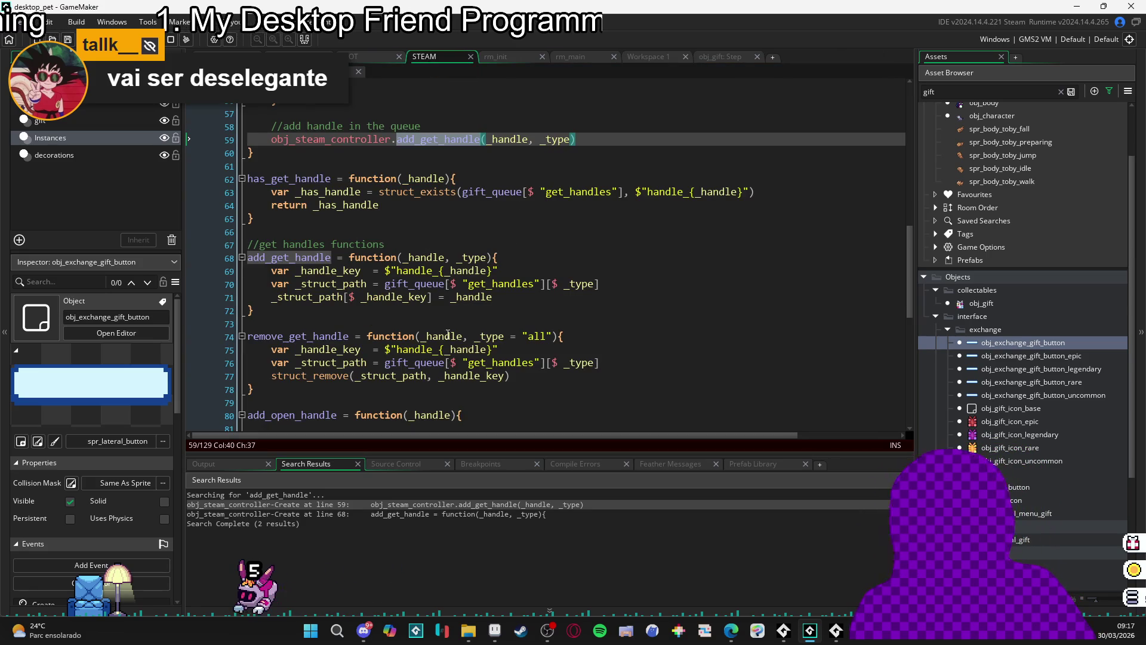
scroll(379, 323, up, 7)
scroll(379, 323, down, 7)
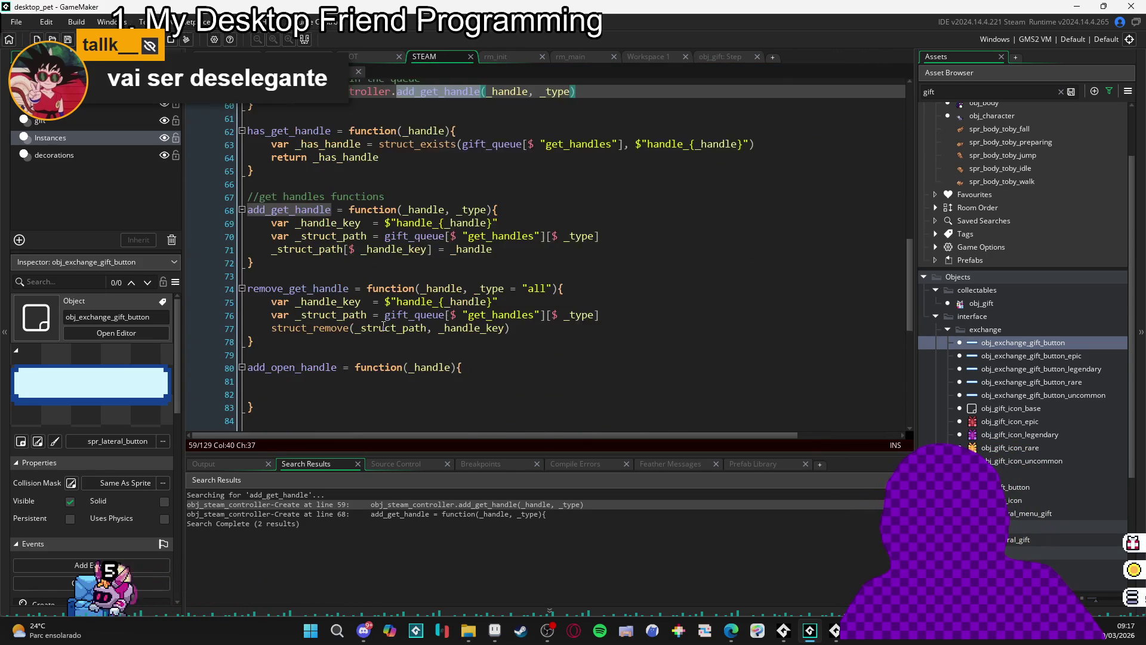
scroll(365, 302, up, 3)
scroll(365, 301, up, 3)
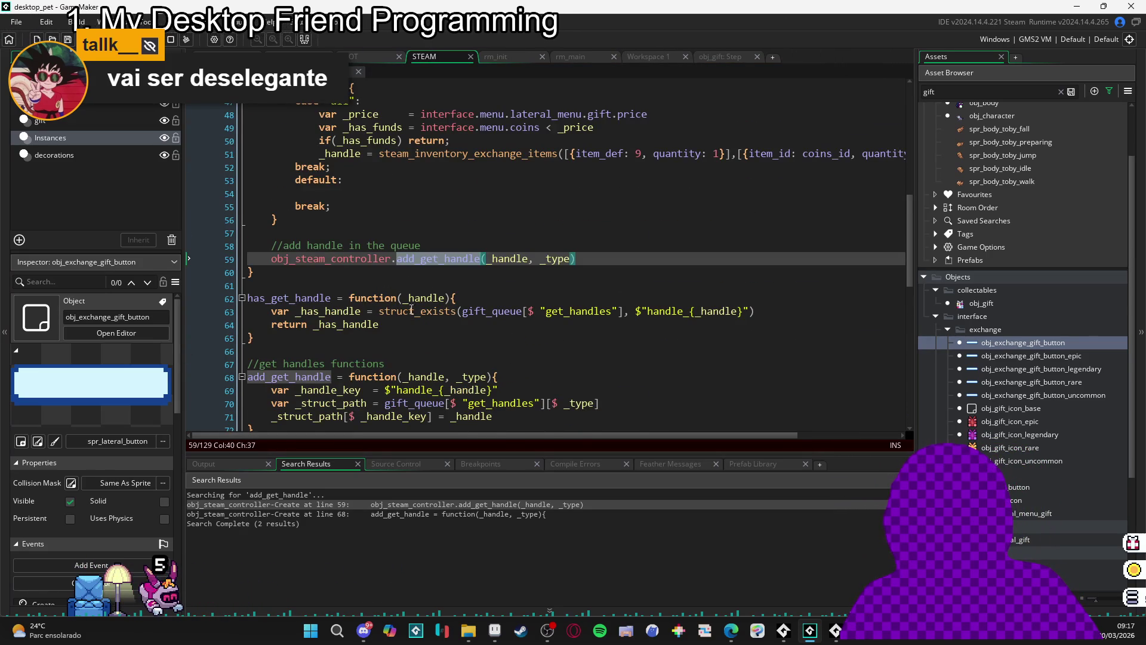
click(450, 305)
scroll(451, 291, up, 6)
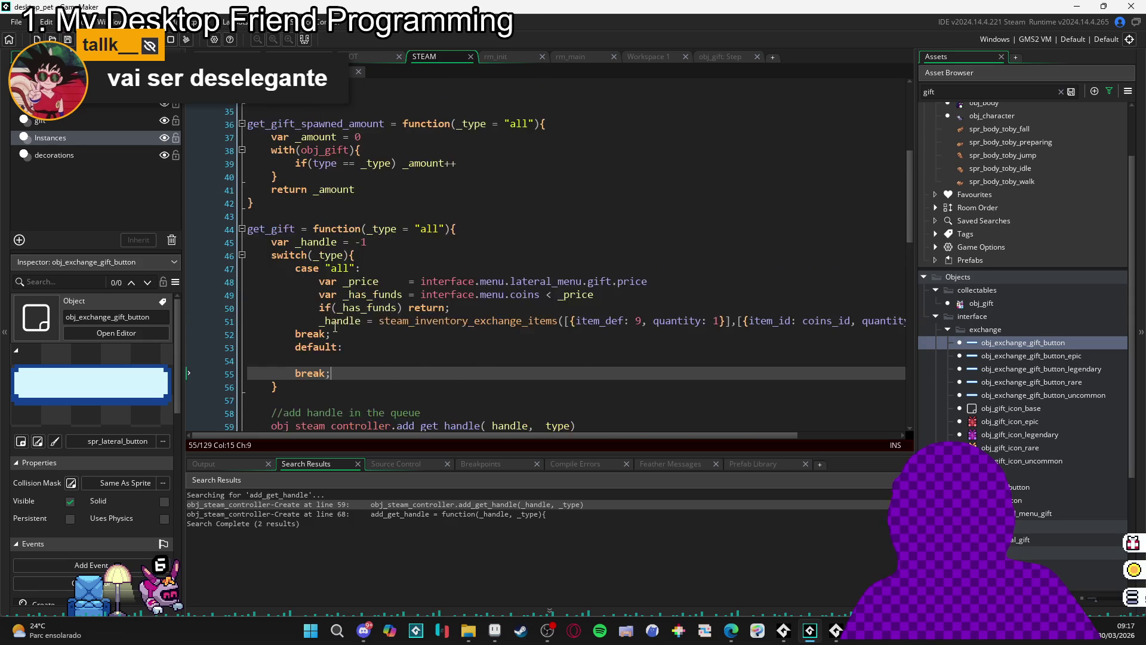
scroll(349, 333, down, 4)
scroll(349, 333, up, 4)
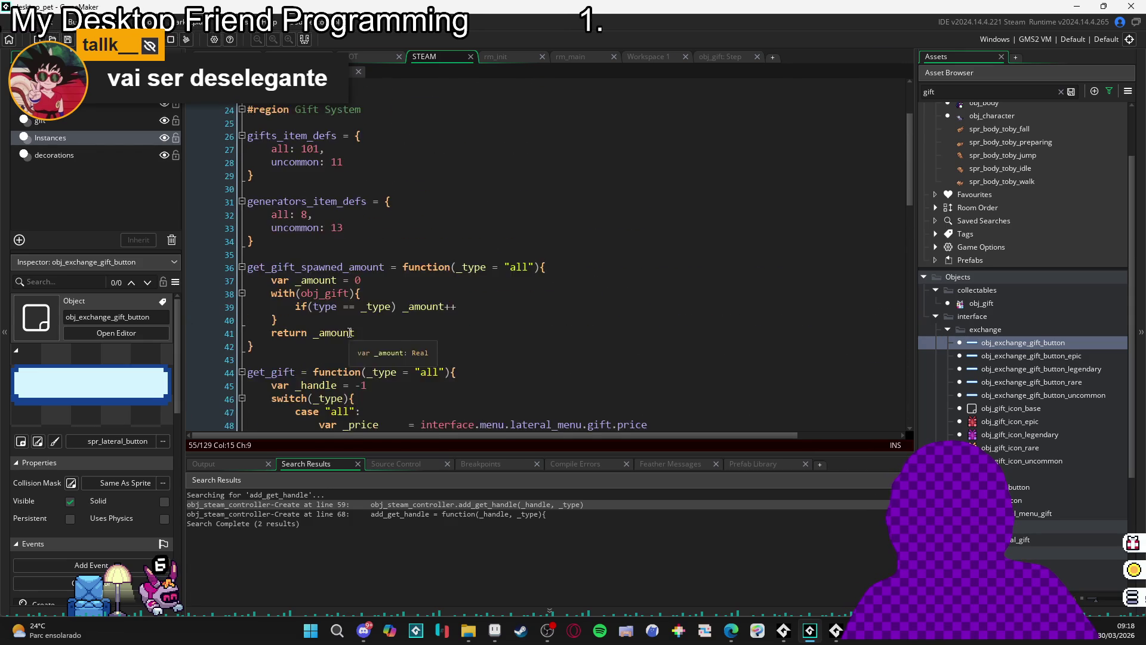
scroll(382, 326, down, 6)
scroll(413, 321, down, 3)
scroll(414, 321, down, 3)
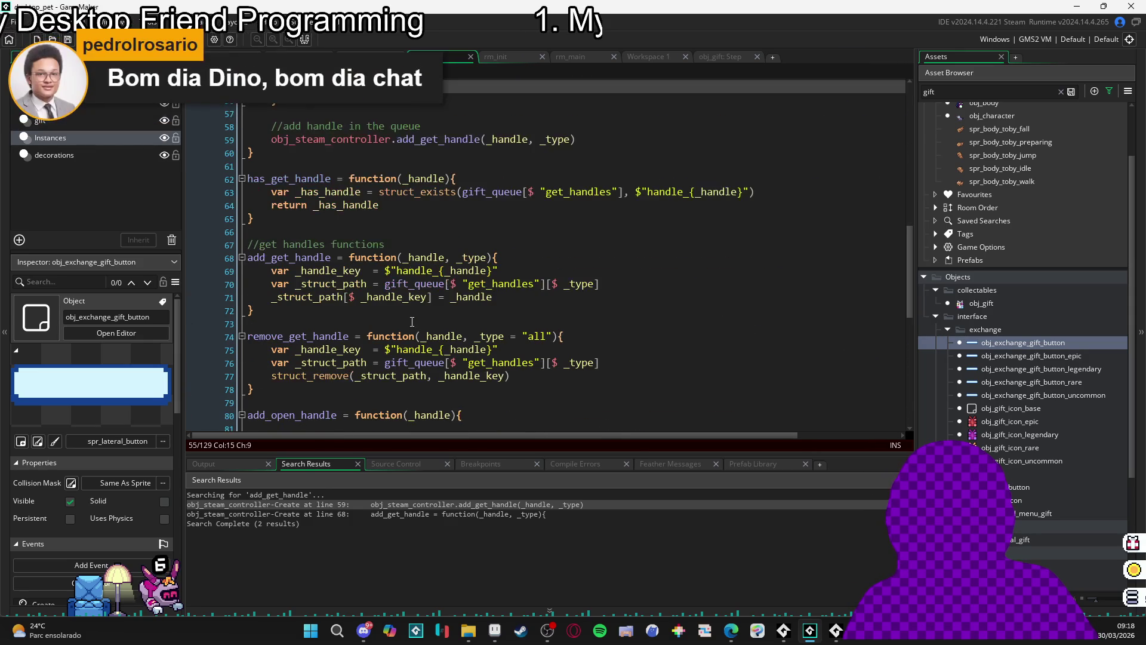
scroll(370, 334, up, 5)
scroll(360, 345, down, 5)
scroll(360, 345, down, 10)
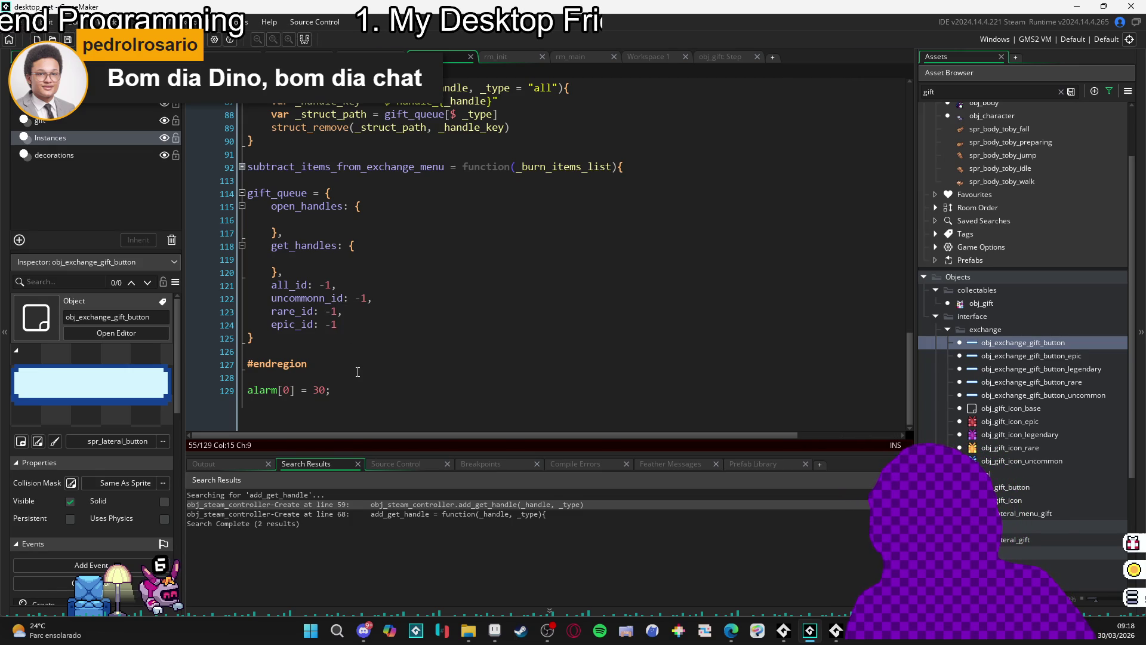
click(339, 319)
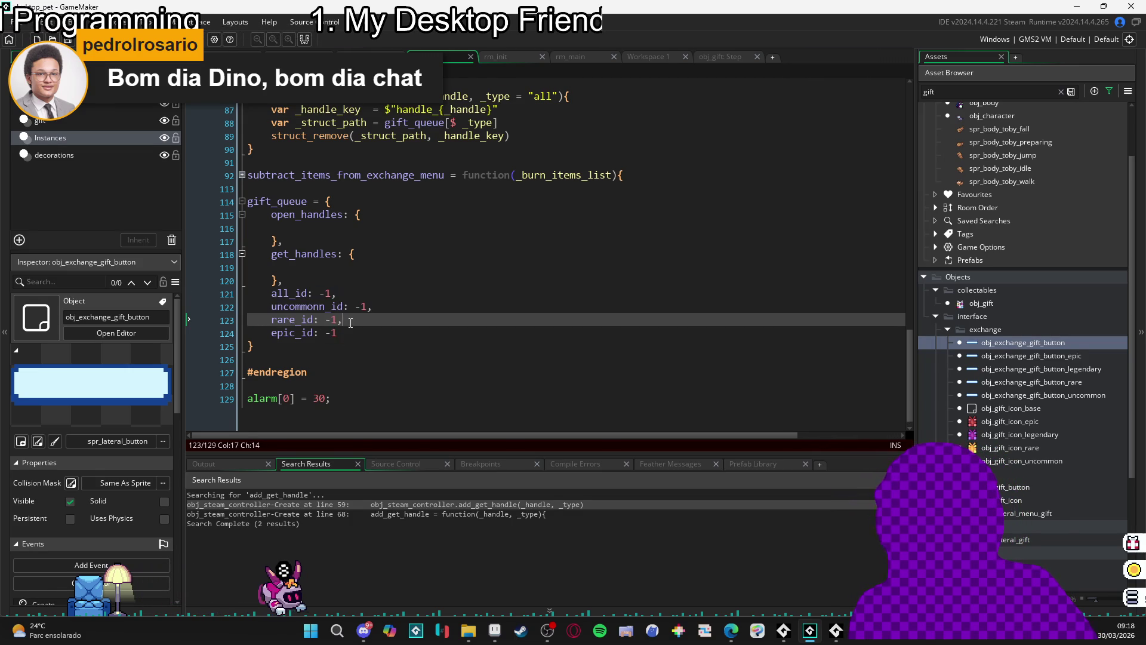
scroll(335, 341, down, 1)
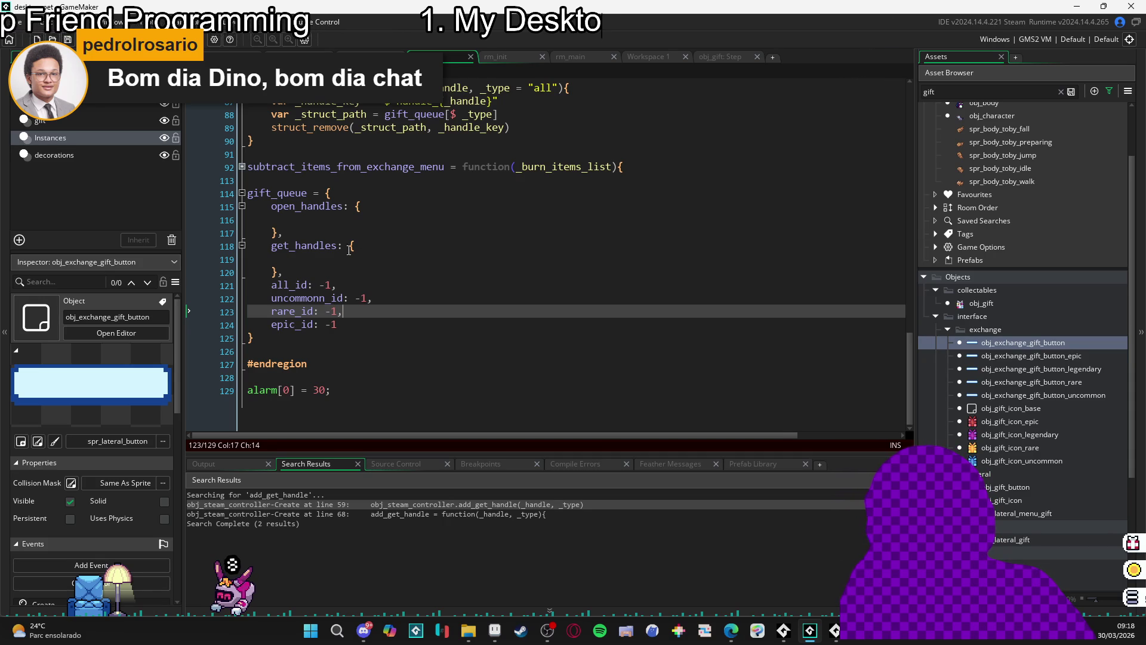
scroll(434, 234, up, 3)
scroll(434, 234, up, 1)
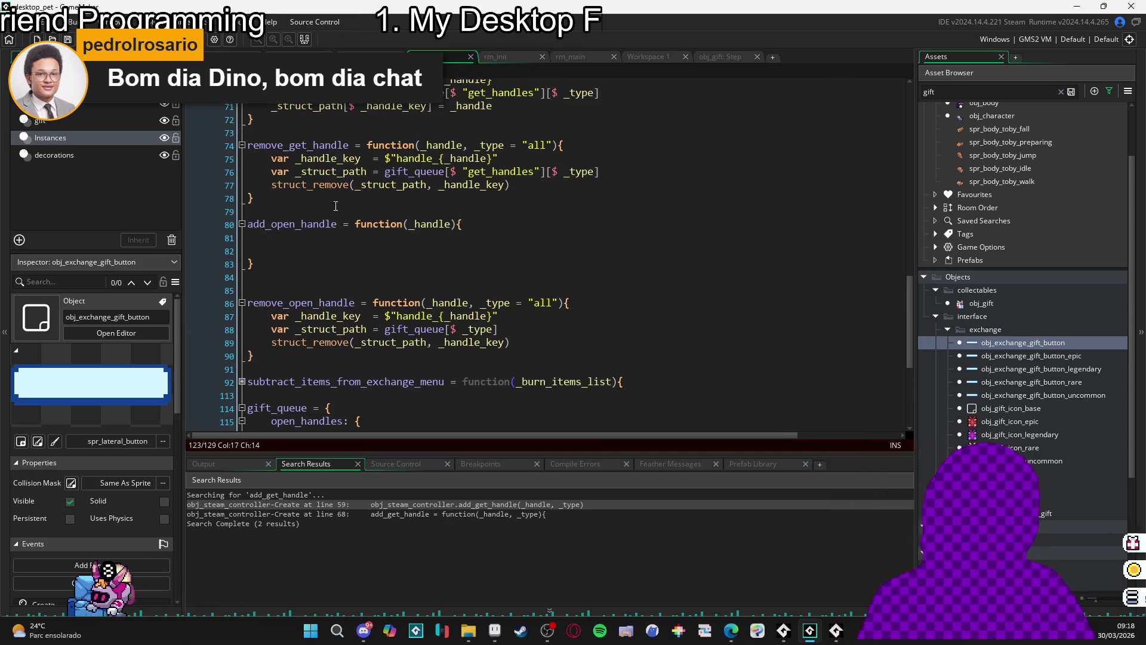
scroll(495, 201, up, 3)
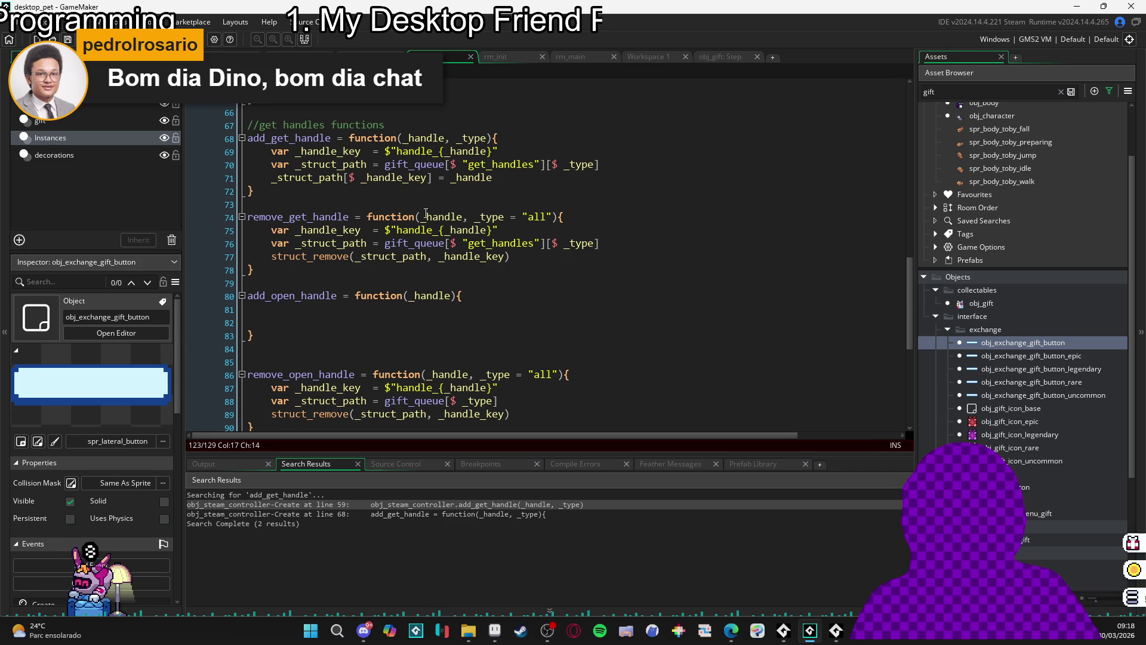
- Find all project uses of remove_get_handle, turning up only its line 74 definition
double_click(322, 216)
key(ctrl+shift+f)
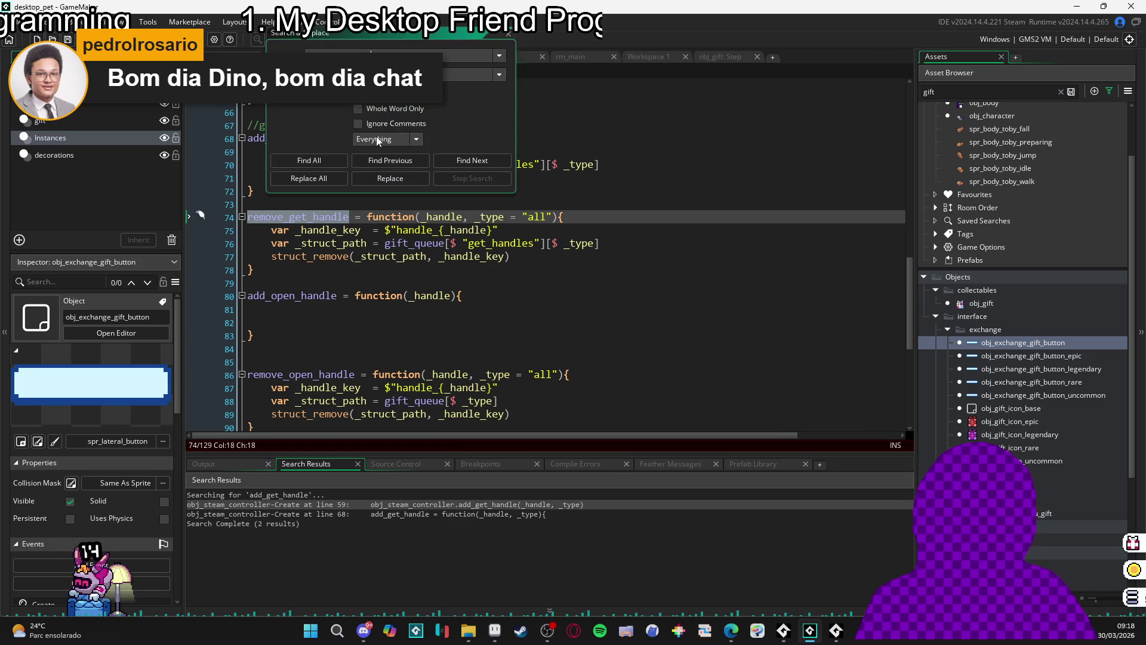
click(308, 160)
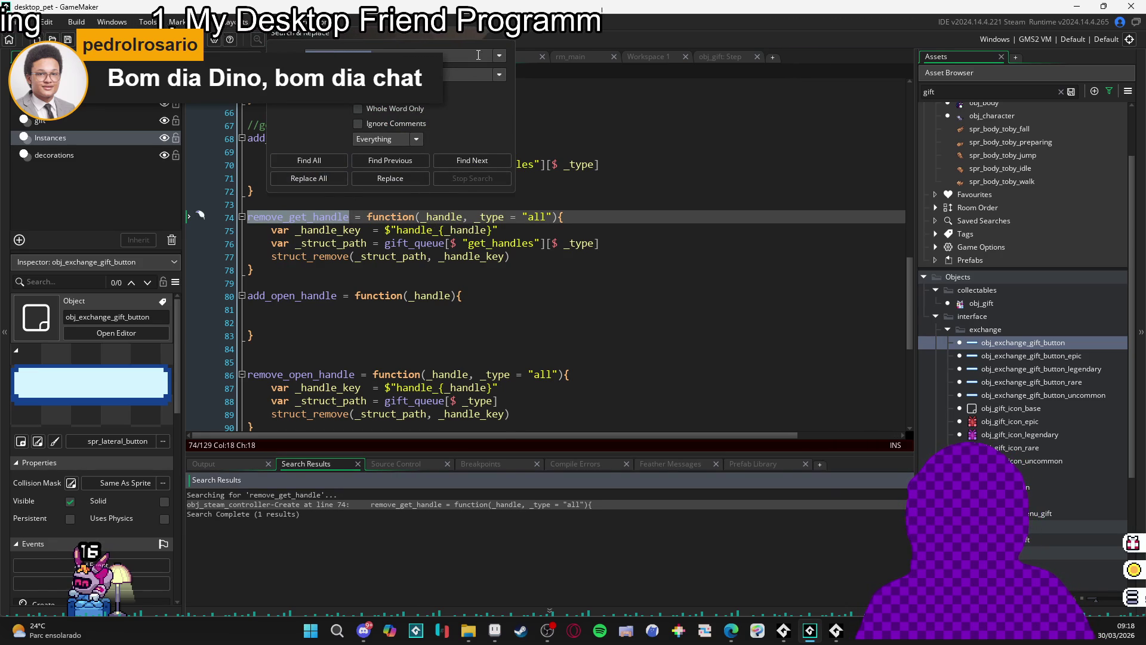
click(510, 39)
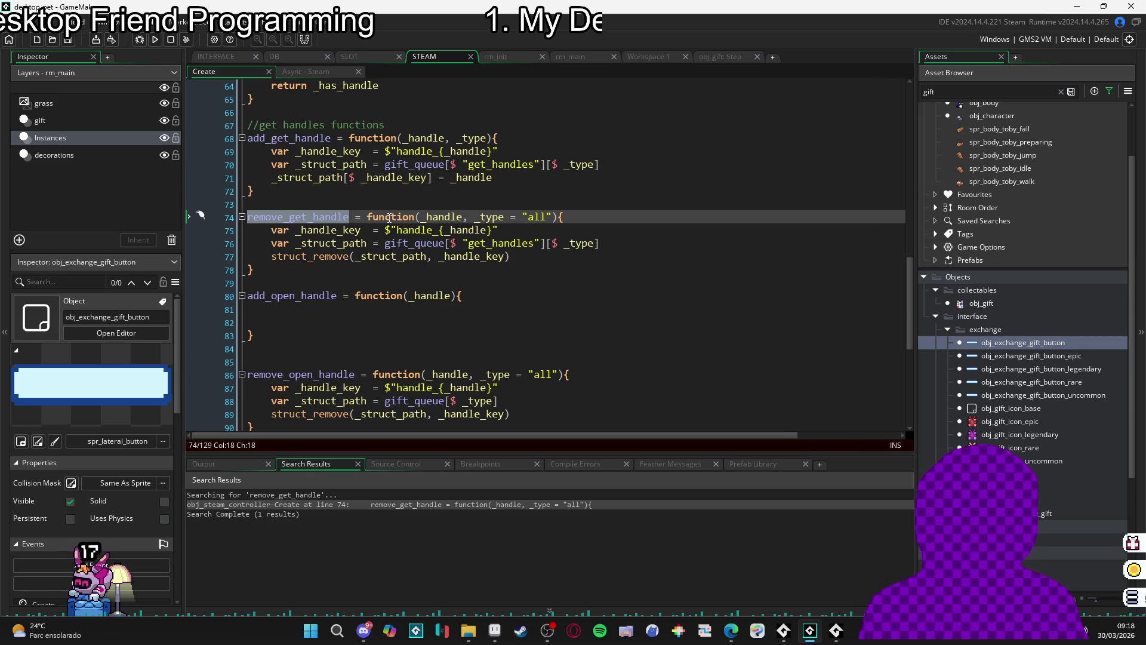
- Search the Async - Steam code for 'has_get' and find the has_get_handle call on line 151
key(ctrl+Tab)
key(ctrl+f)
text(has_get)
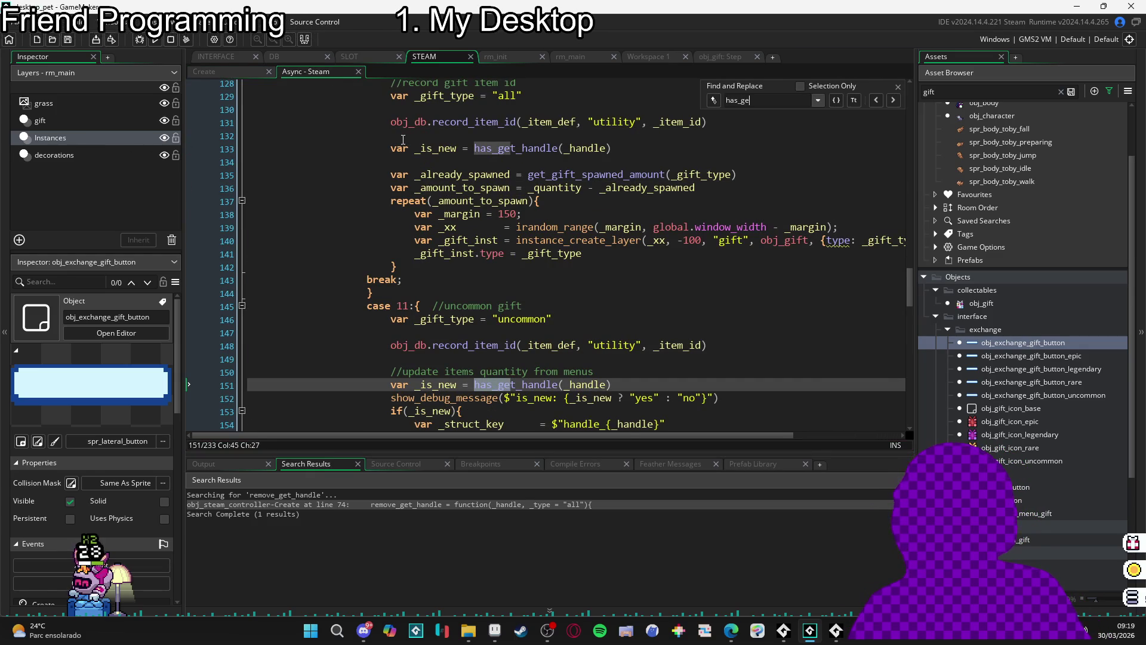
click(899, 87)
scroll(695, 267, down, 2)
scroll(695, 267, down, 1)
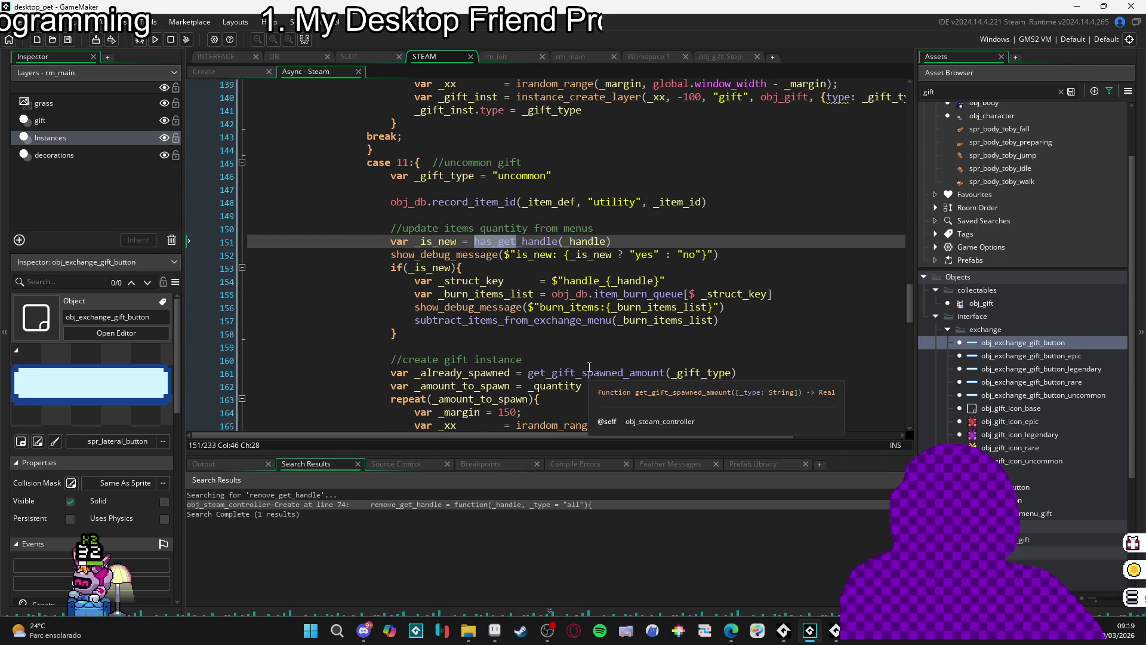
scroll(435, 270, down, 2)
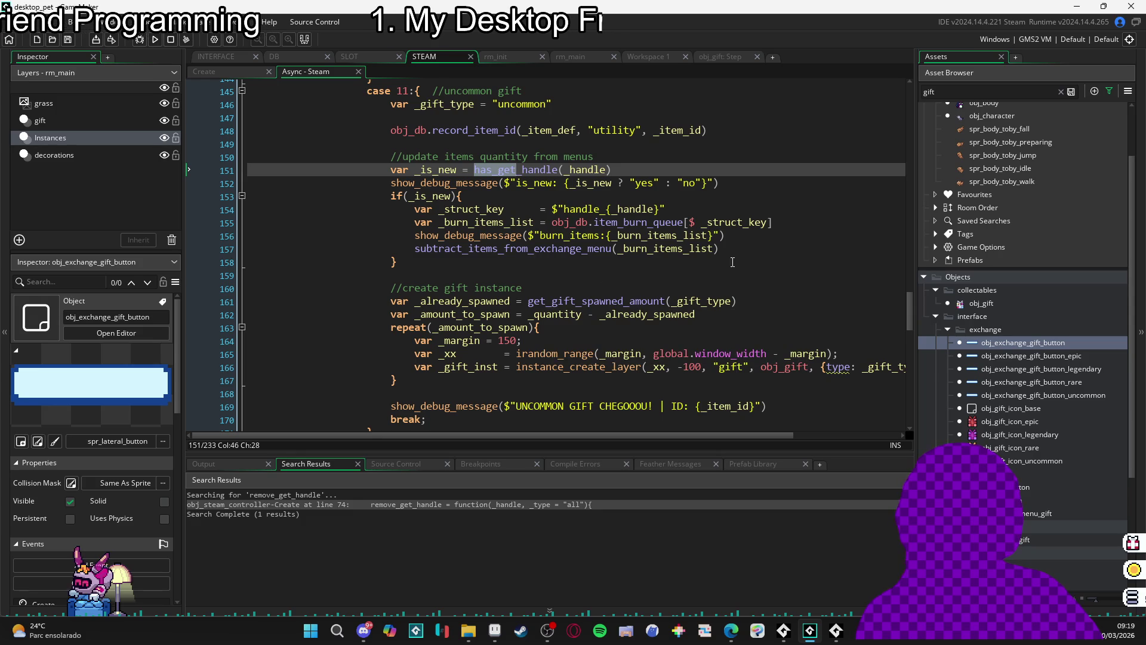
- Add remove_get_handle(_handle) on a new line after the subtract_items_from_exchange_menu call
click(748, 252)
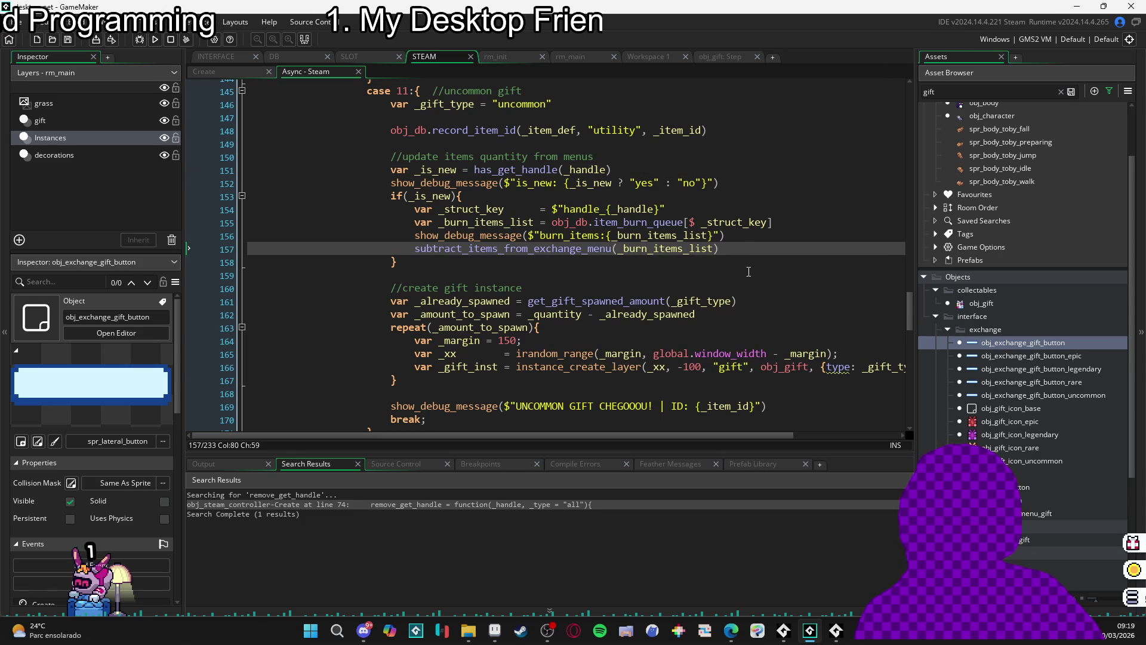
key(Return)
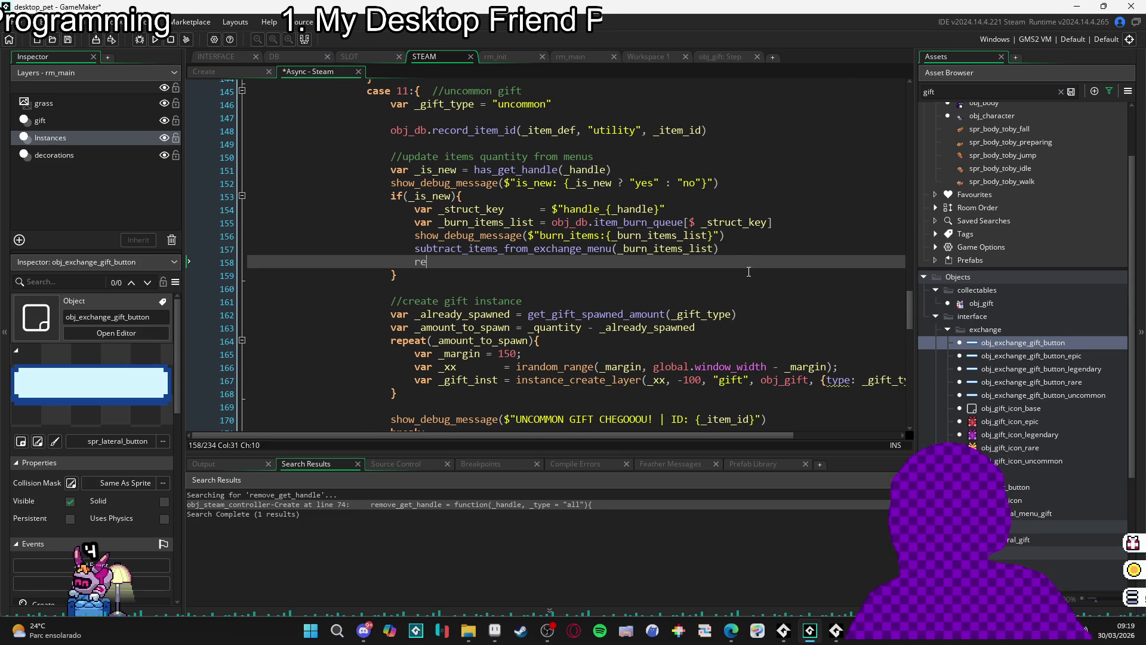
text(remove)
key(Return)
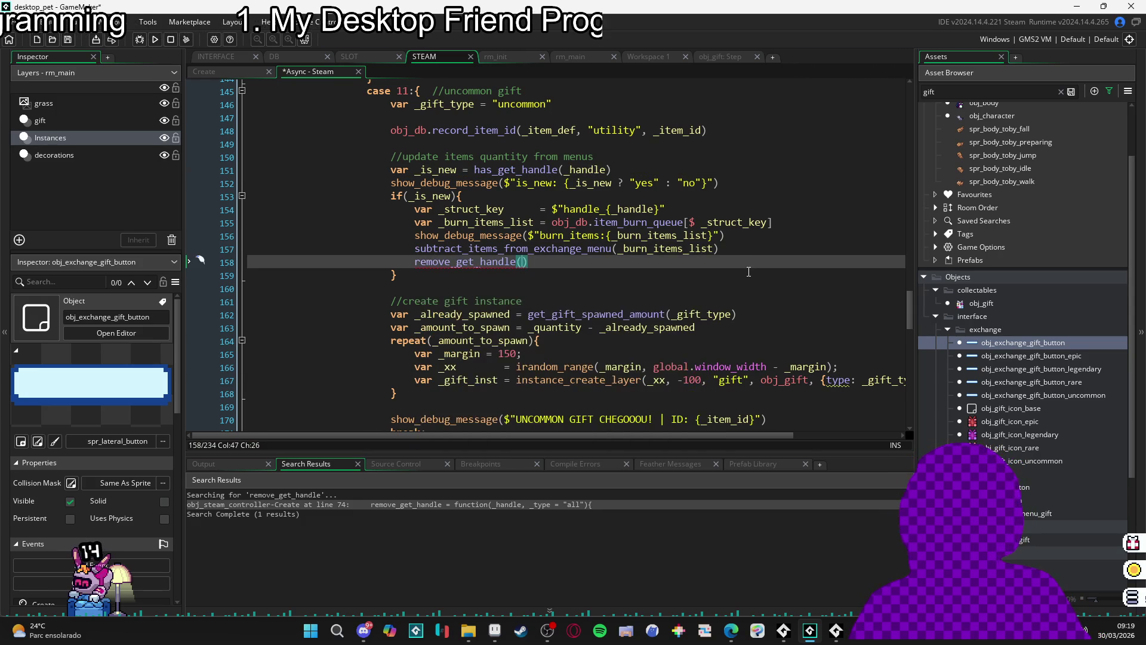
text(handl)
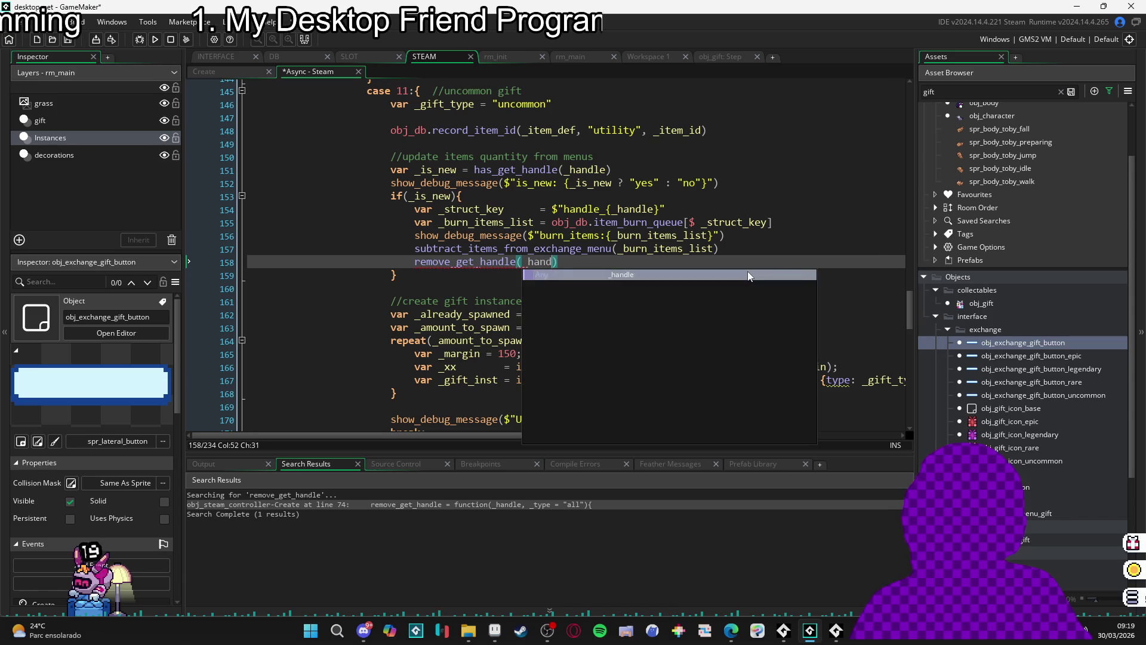
key(Return)
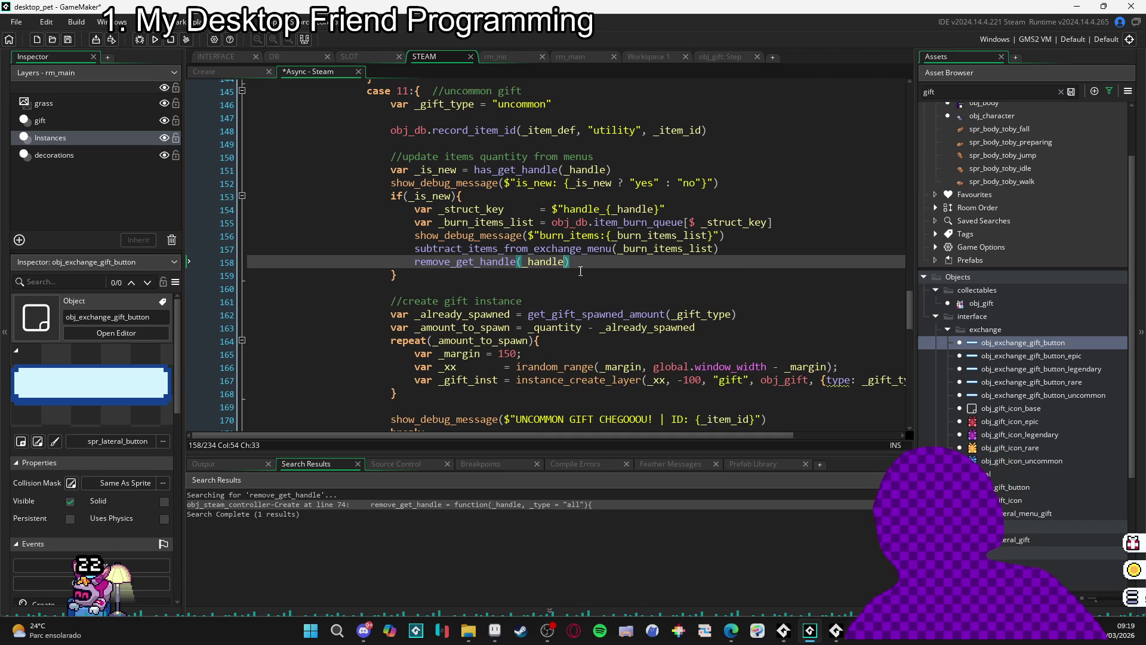
key(End)
- Check the remove_get_handle signature in its tooltip
scroll(584, 277, down, 6)
scroll(580, 247, up, 4)
scroll(579, 247, up, 2)
shift+click(428, 263)
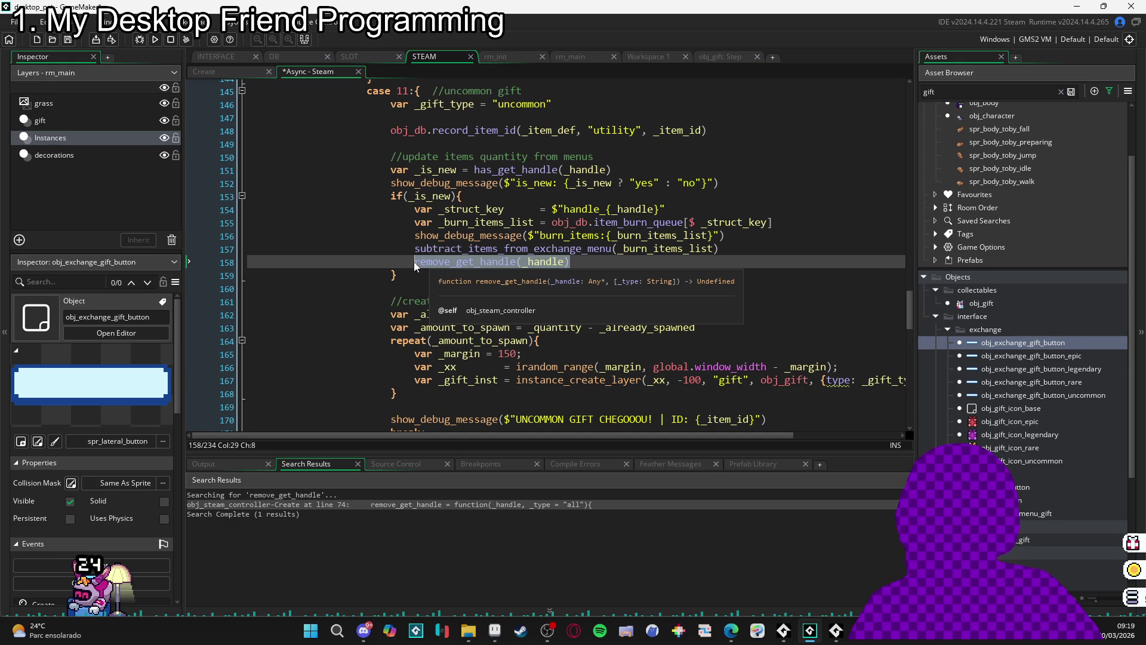
scroll(419, 264, up, 5)
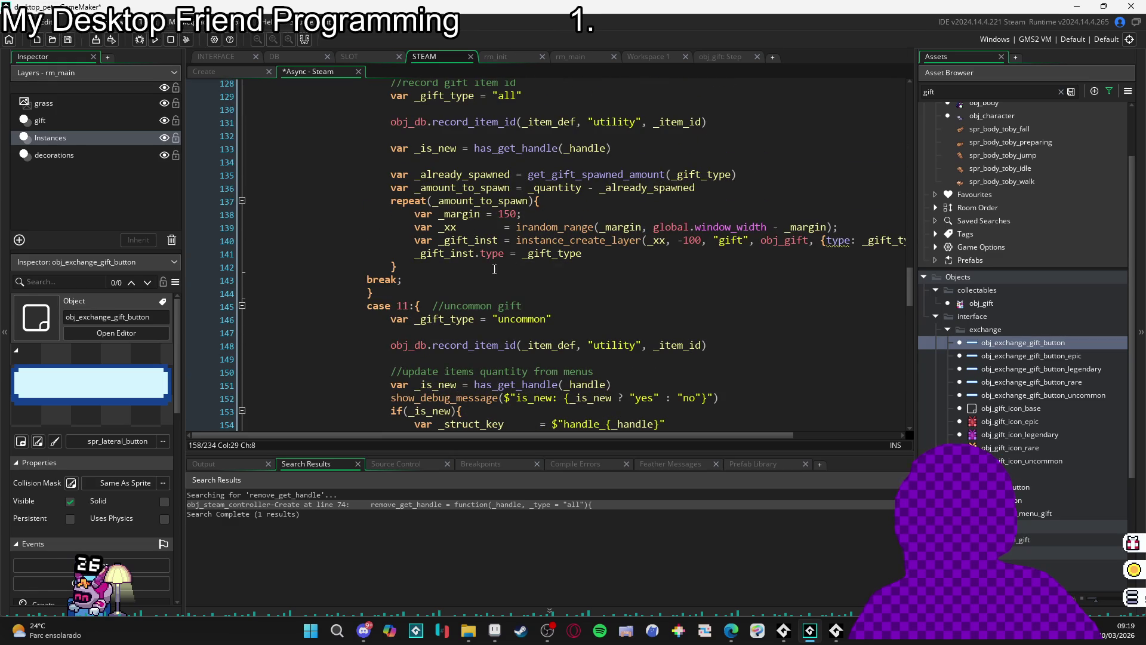
scroll(447, 269, up, 2)
scroll(433, 293, down, 2)
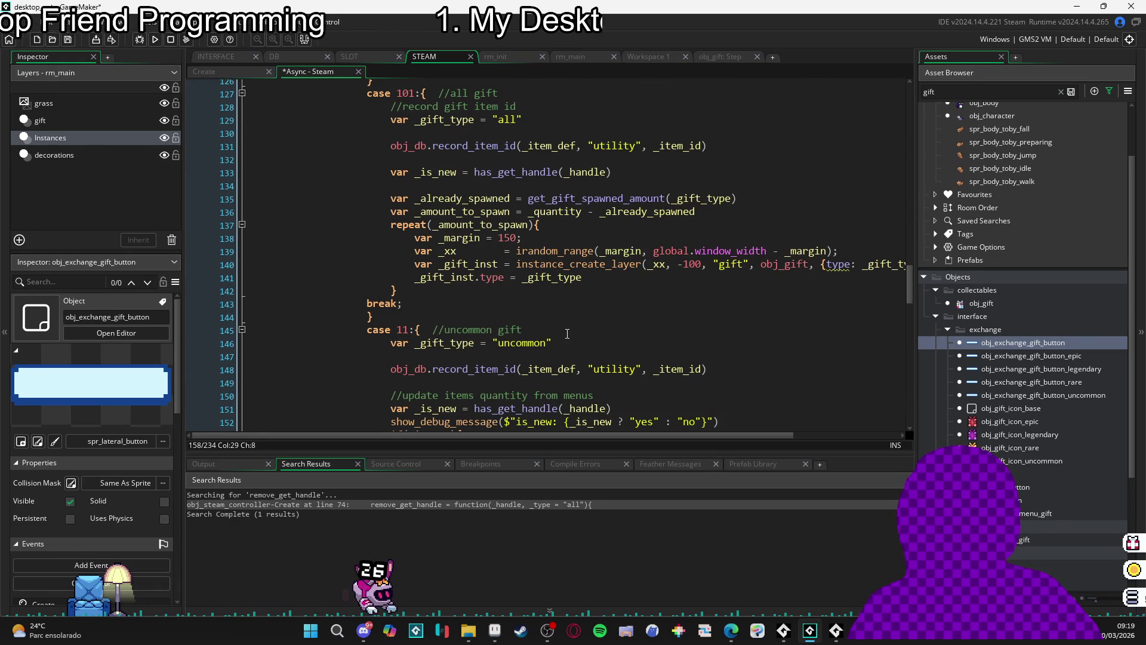
scroll(568, 333, down, 4)
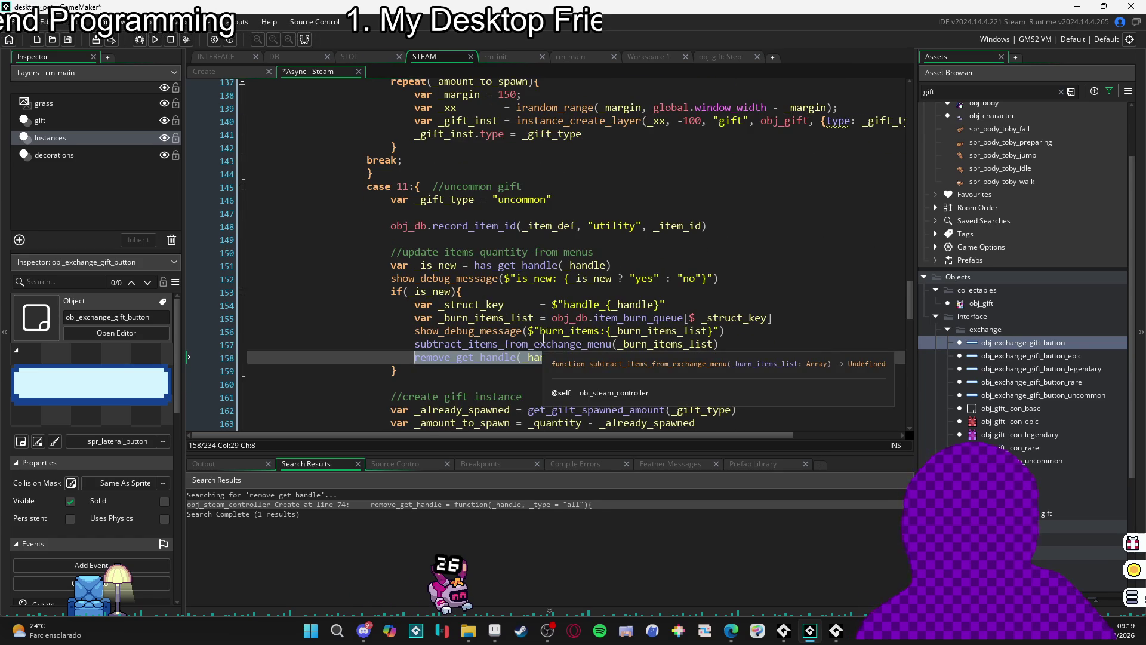
- Insert if(_is_new) remove_get_handle(_handle) on line 134, right after the has_get_handle check
scroll(544, 339, up, 3)
scroll(543, 338, up, 3)
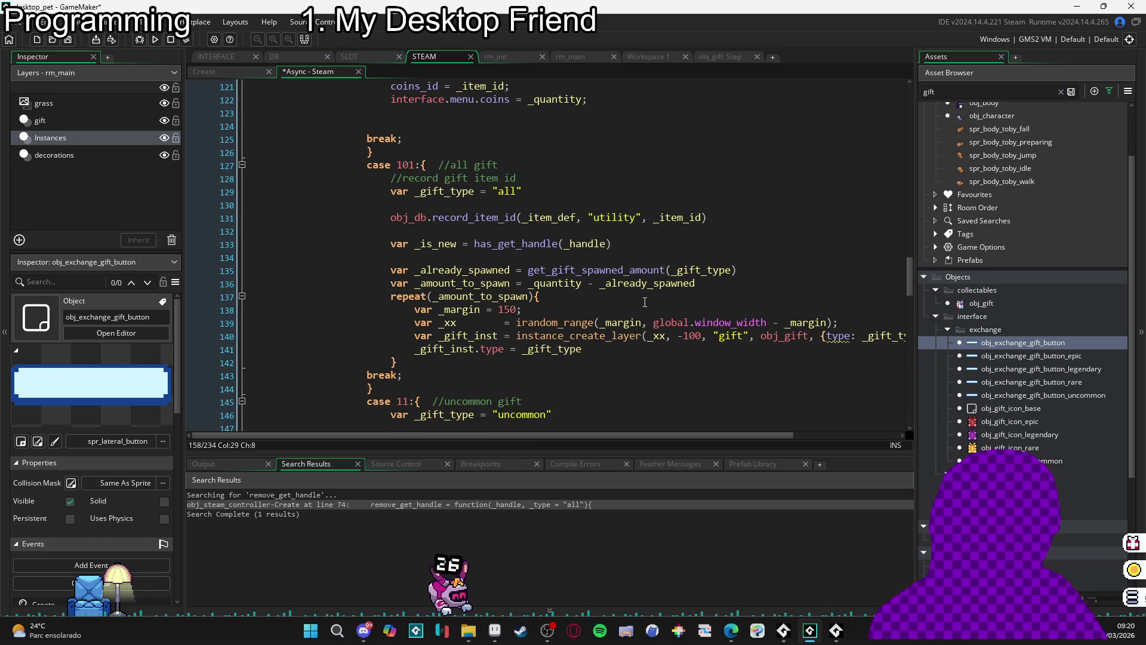
click(648, 258)
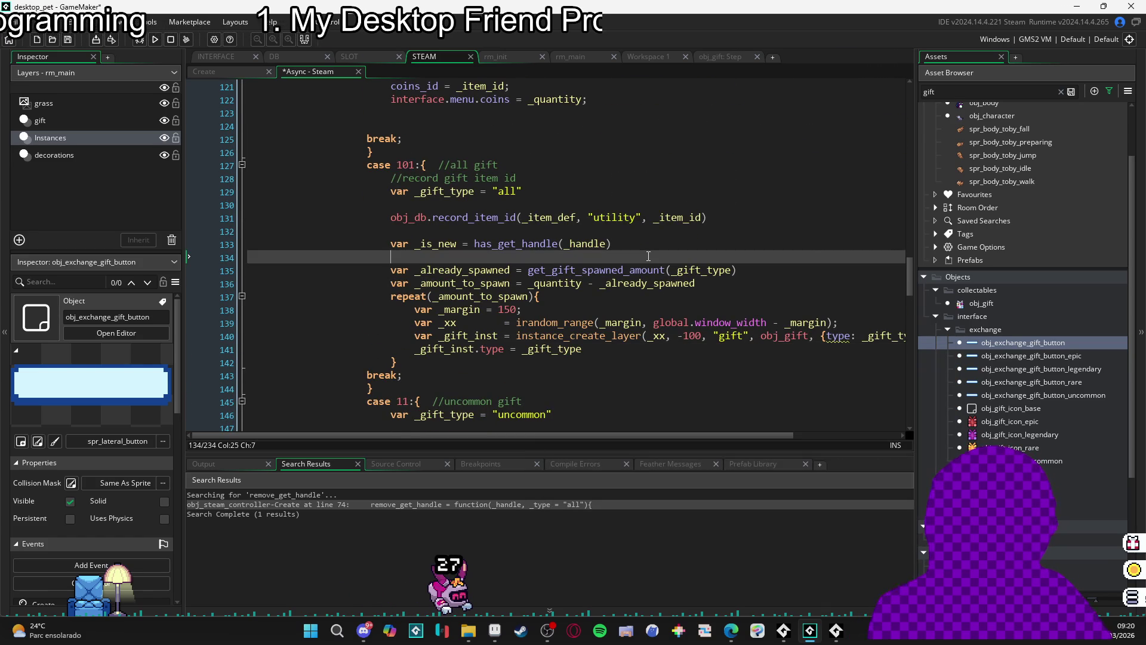
key(Return)
key(Return)
click(648, 256)
text(if)
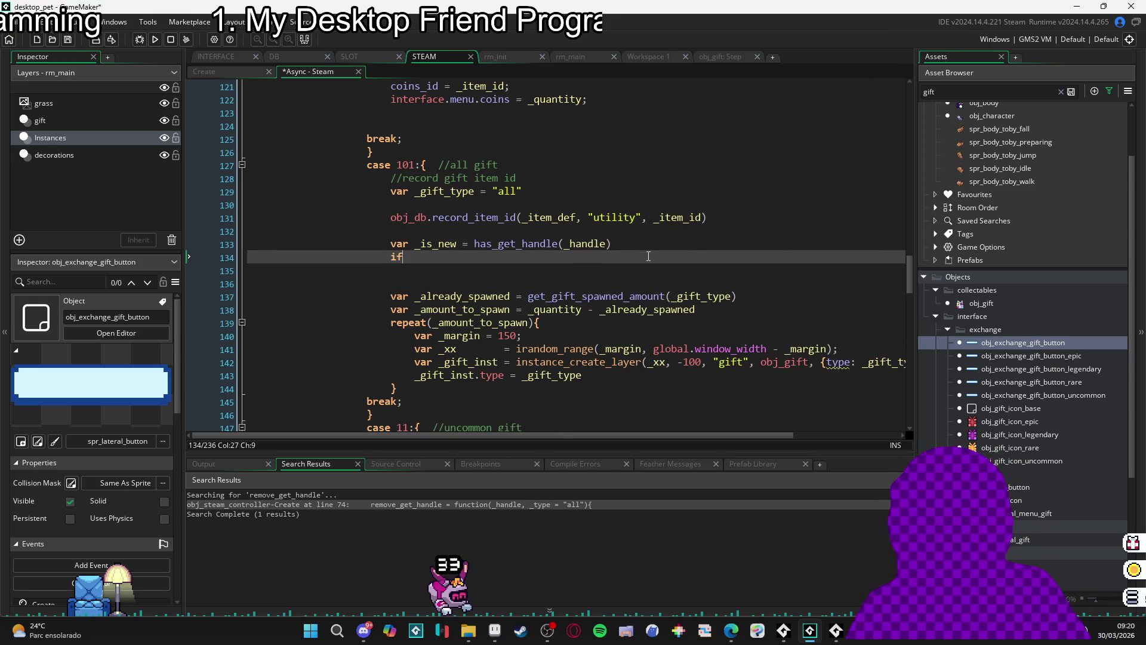
text((_is_ne)
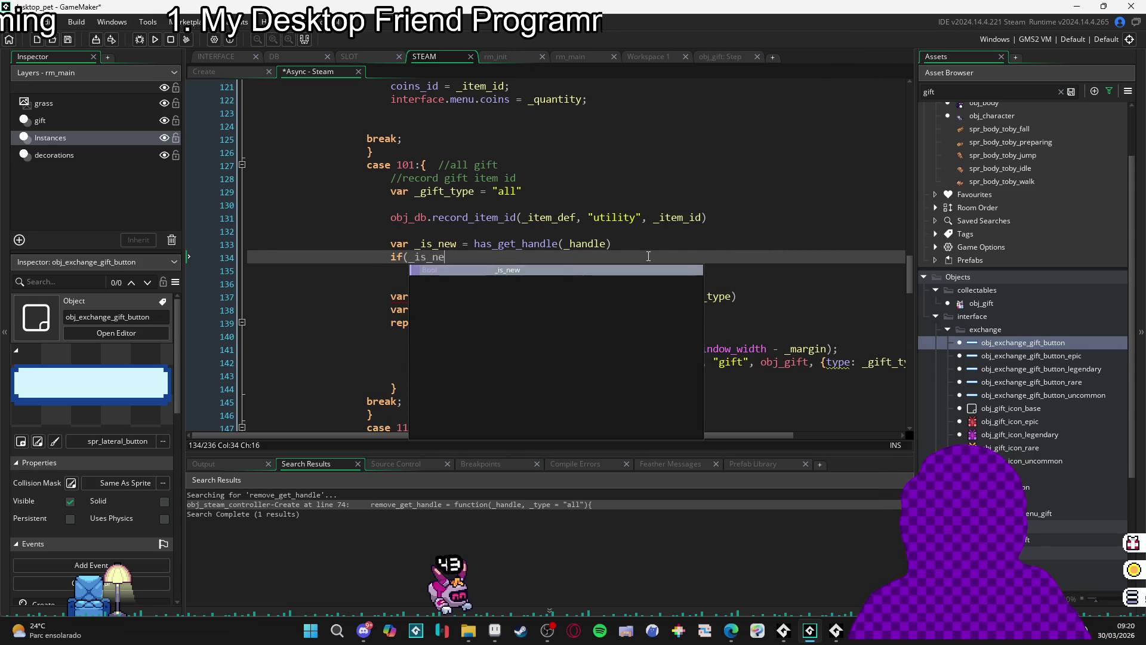
text(w) remove)
key(Return)
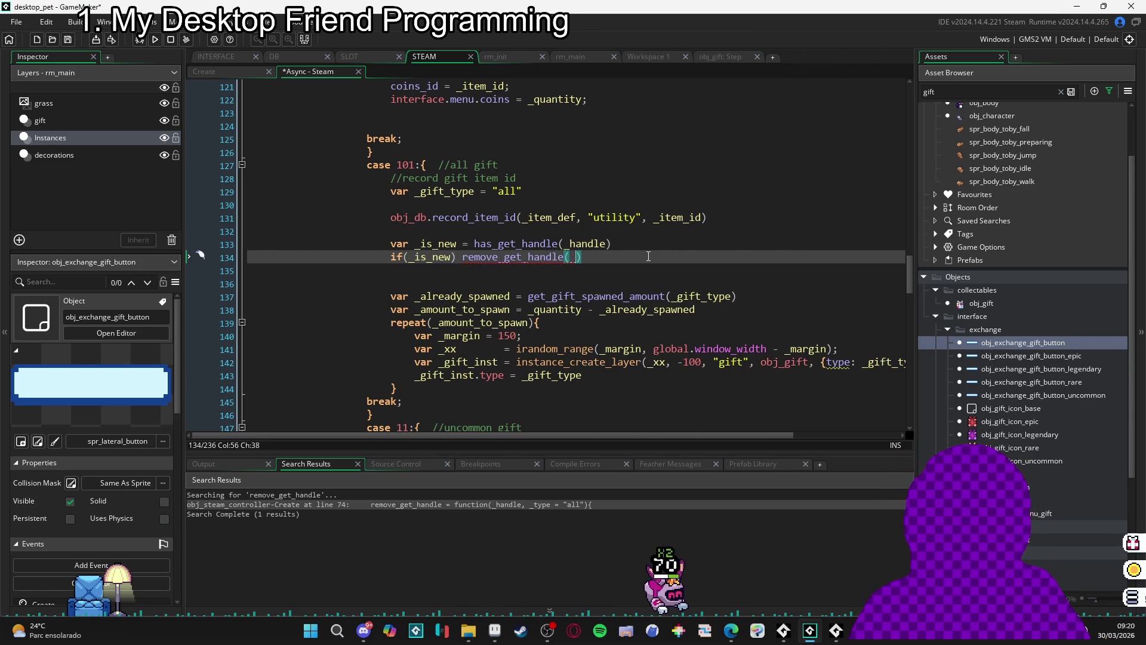
text(handle))
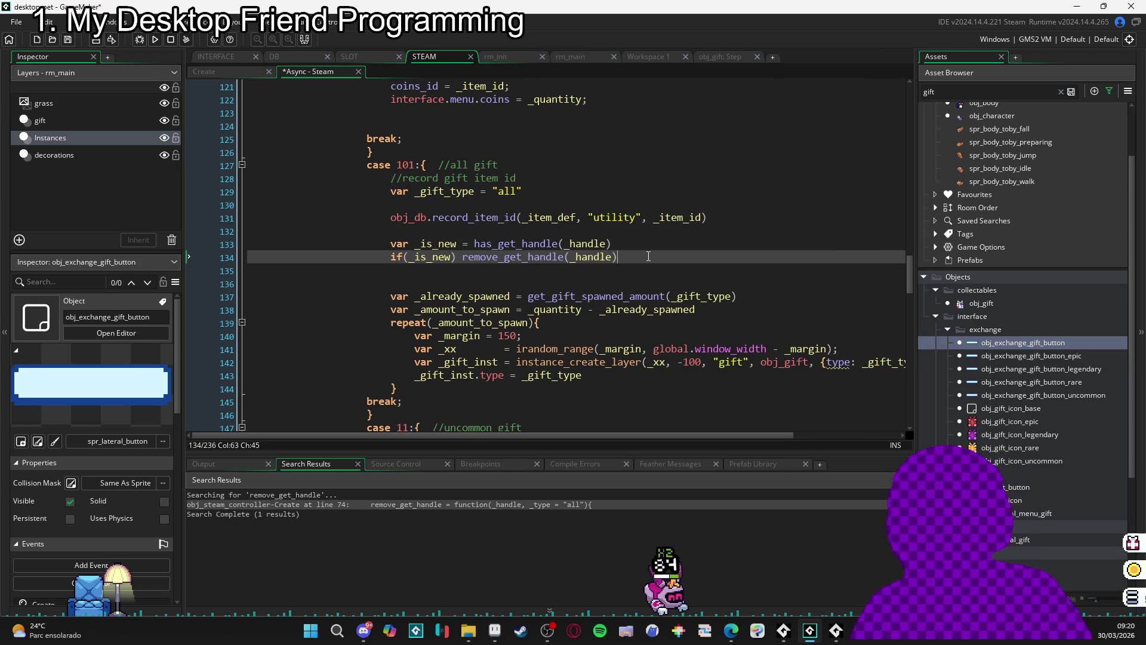
scroll(570, 251, down, 1)
scroll(634, 245, down, 5)
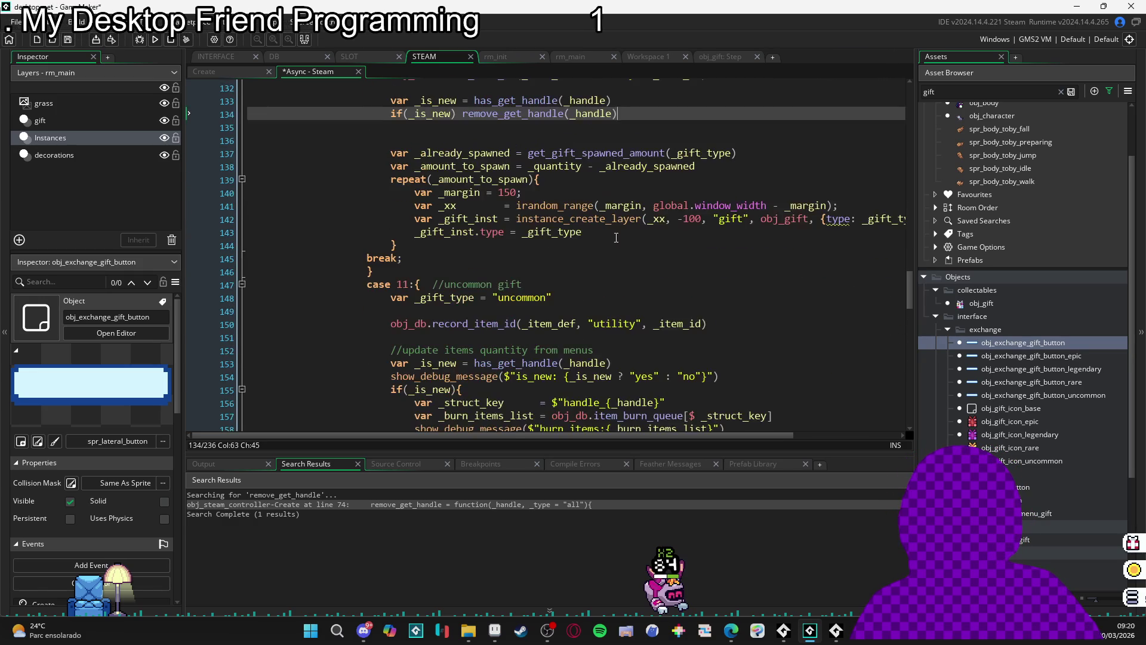
scroll(505, 232, up, 4)
click(254, 72)
- Delete the _type = "all" parameter from remove_get_handle, leaving only _handle
click(388, 245)
scroll(412, 231, up, 5)
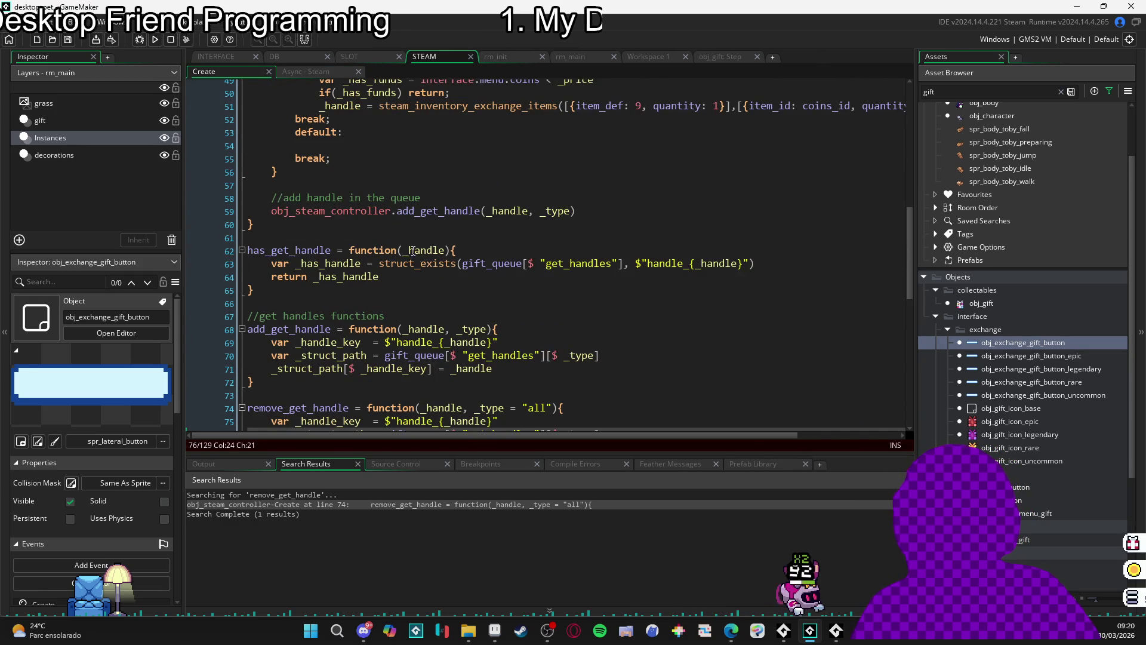
scroll(464, 279, down, 3)
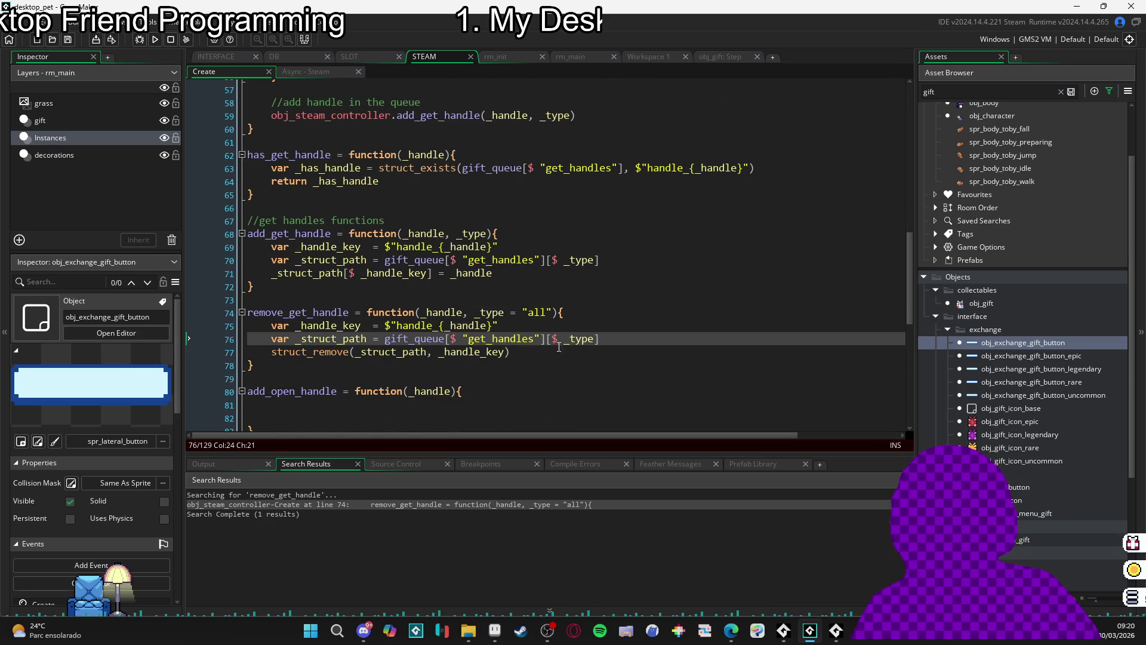
drag(475, 312, 543, 317)
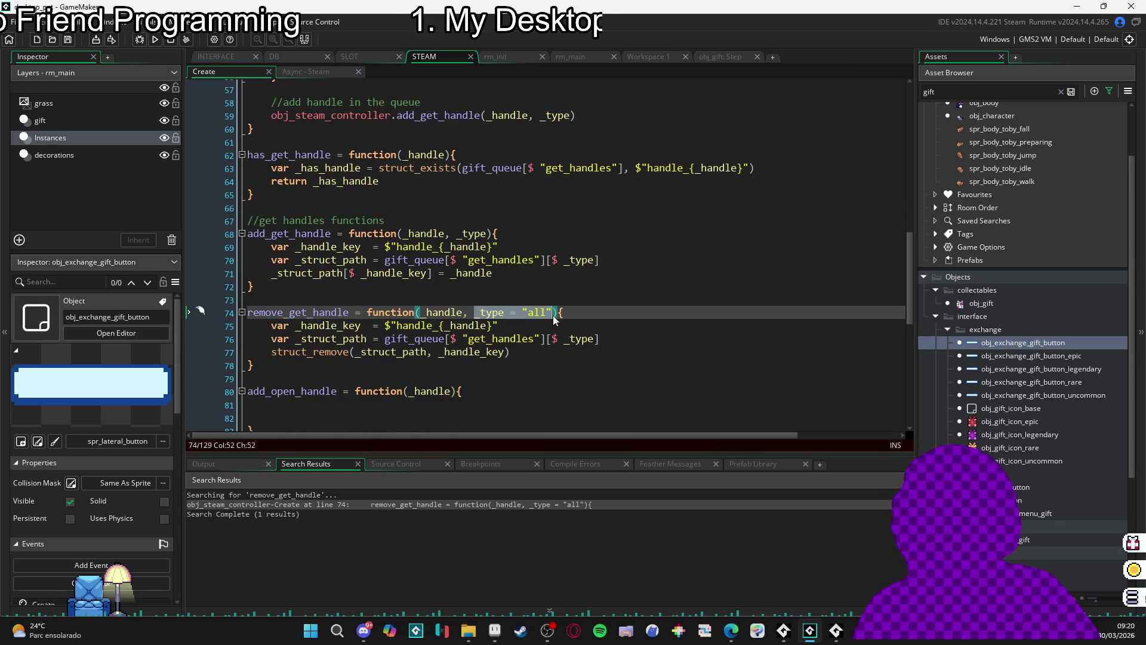
key(BackSpace)
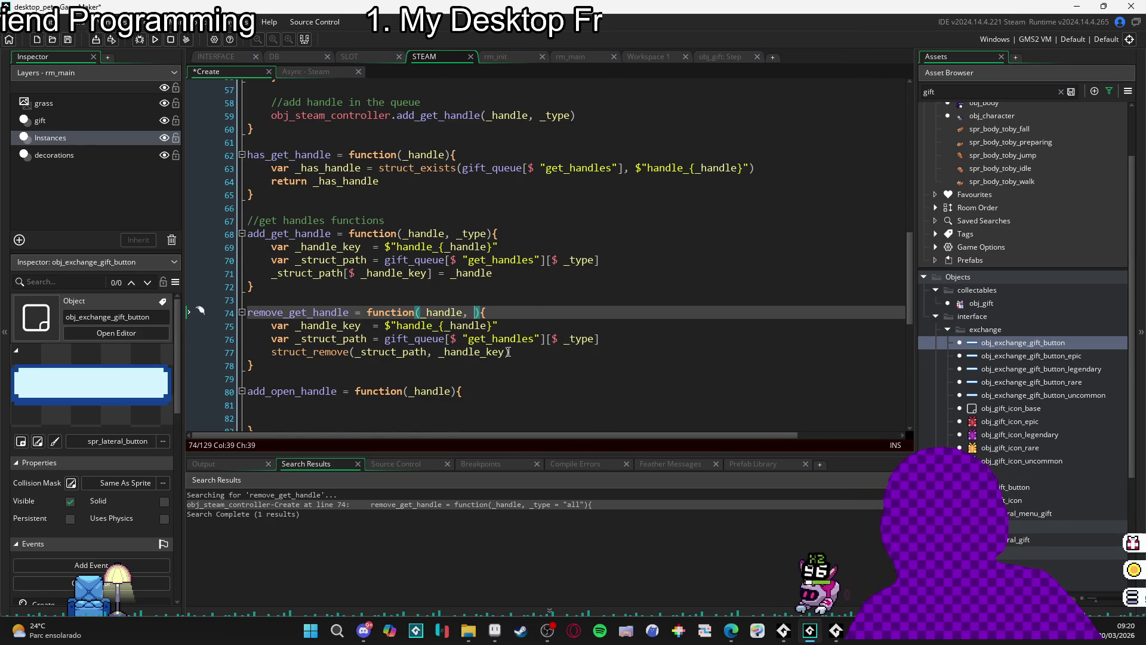
key(BackSpace)
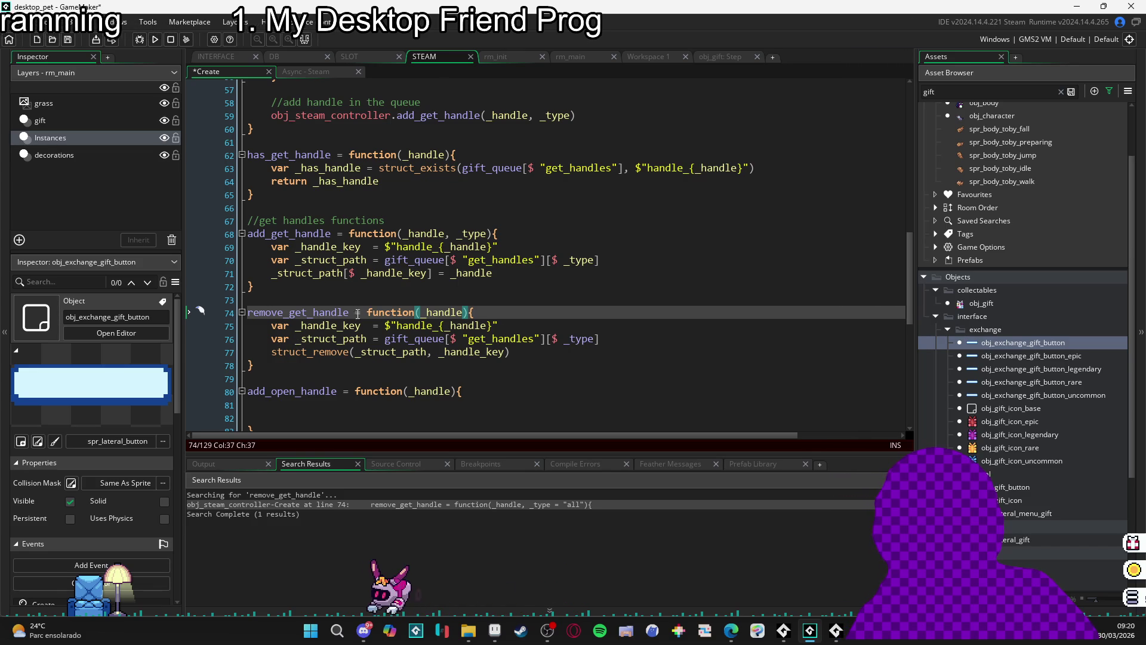
- Select the [$ _type] index in the get_handles path on line 76
click(614, 339)
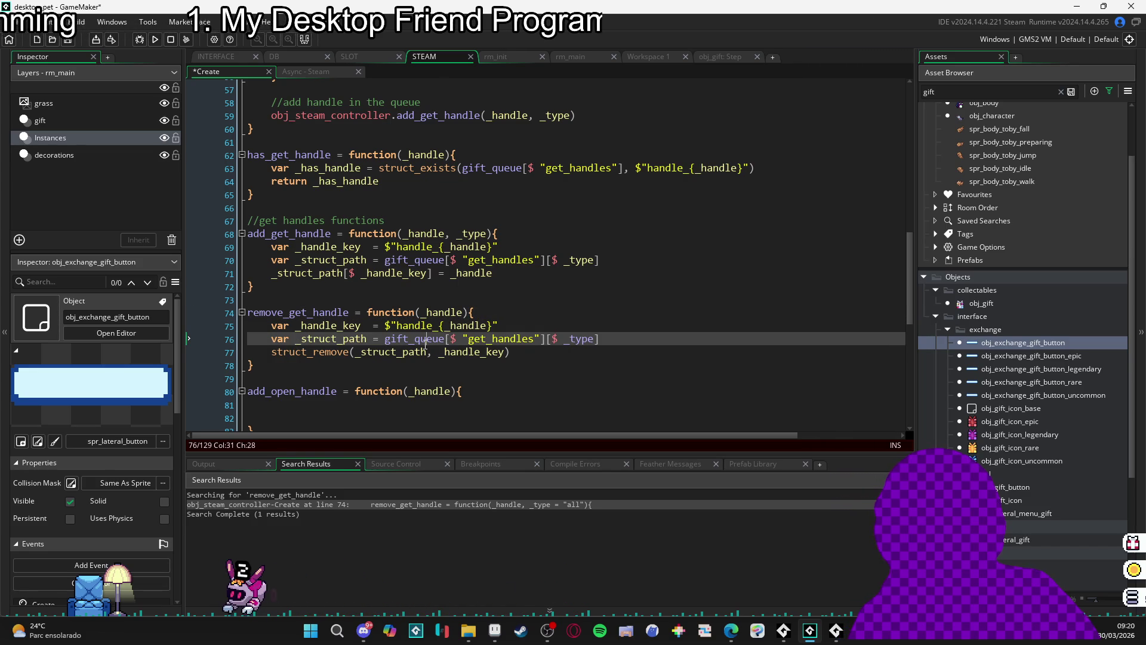
drag(614, 340, 547, 345)
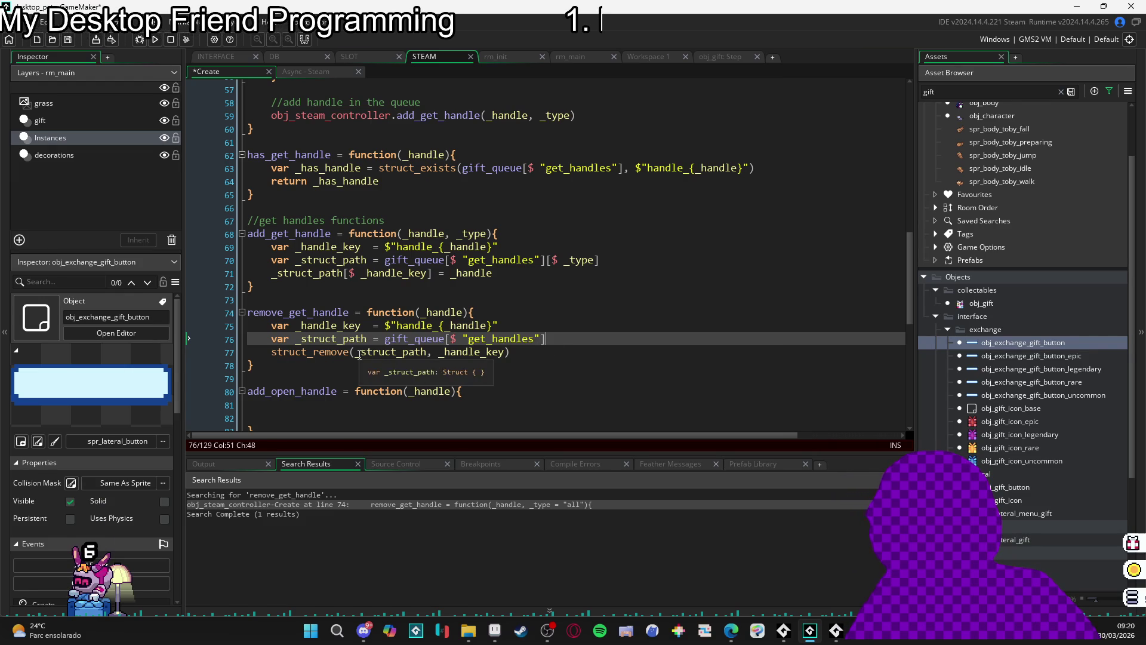
scroll(1016, 298, up, 2)
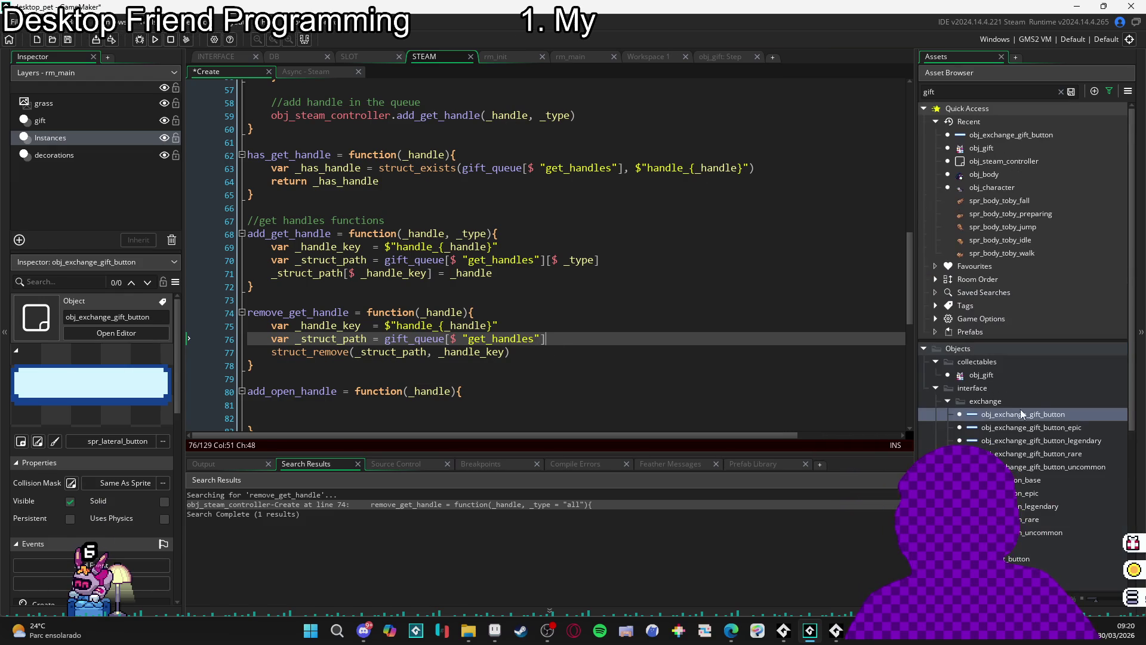
double_click(1041, 412)
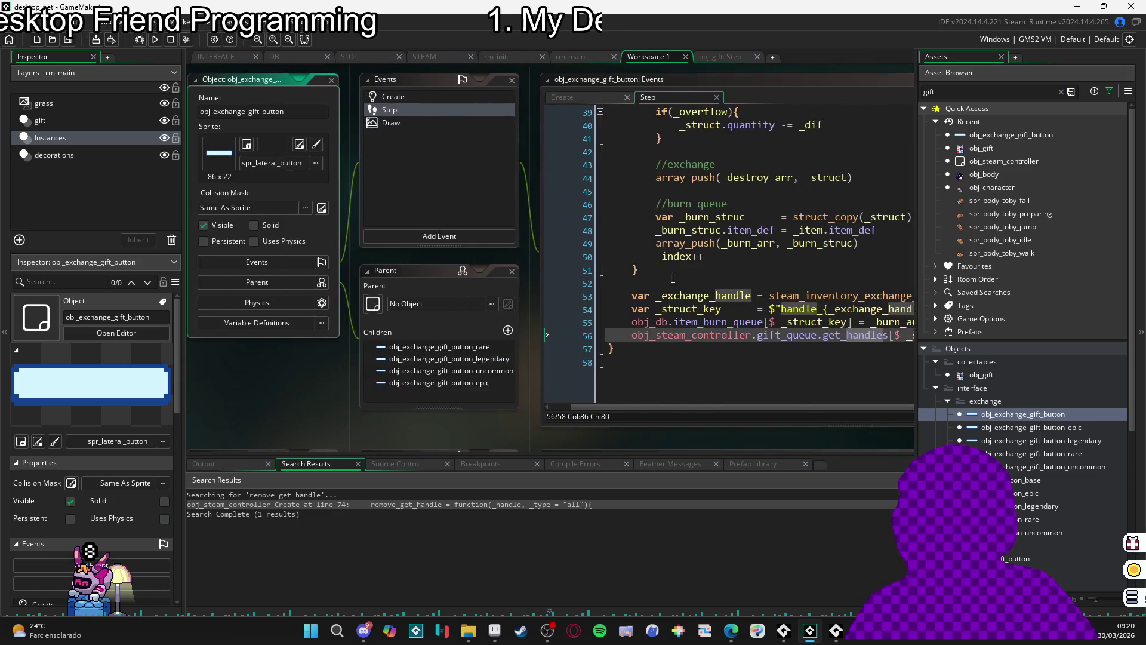
click(853, 81)
key(ctrl+f)
click(679, 343)
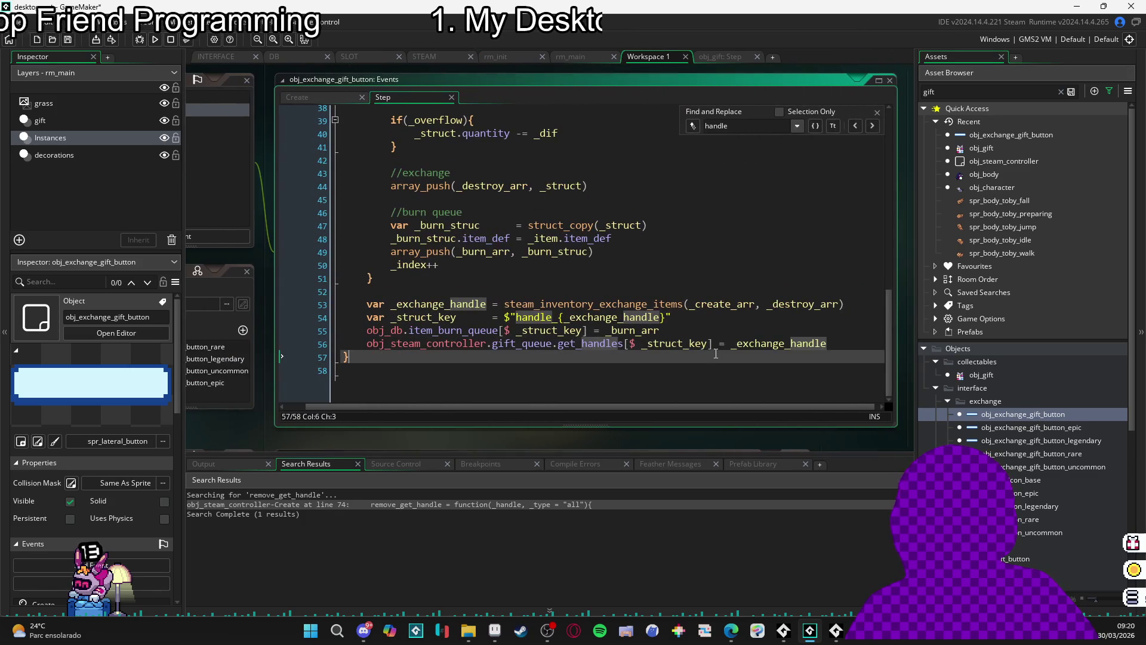
double_click(523, 344)
click(708, 344)
key(ctrl+shift+Left)
click(743, 344)
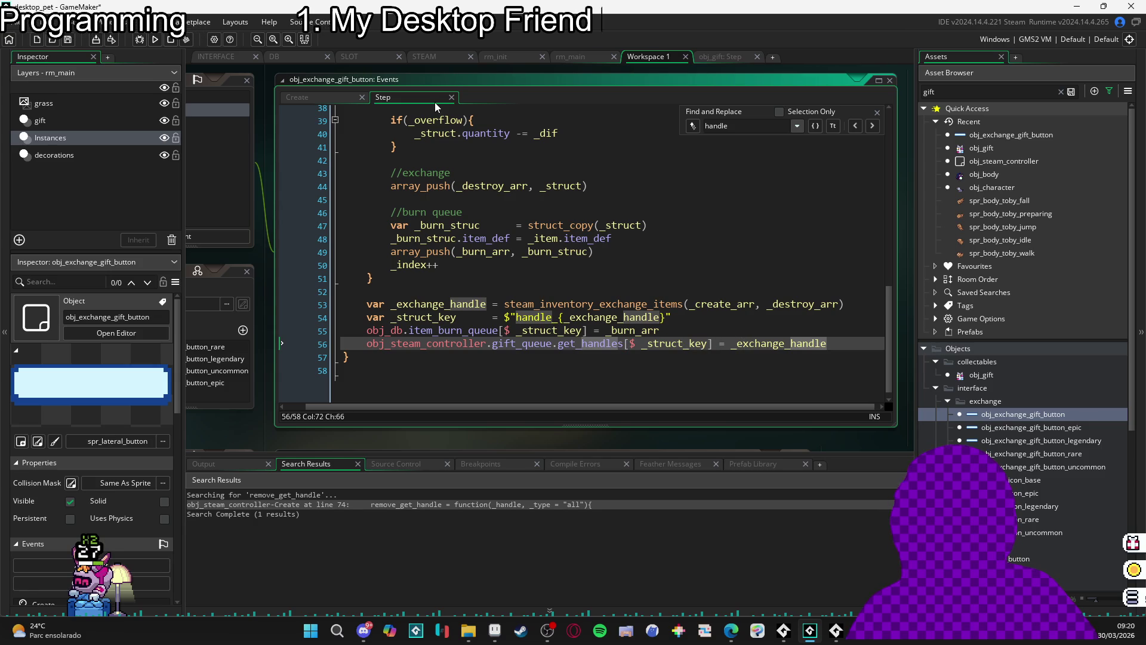
click(567, 317)
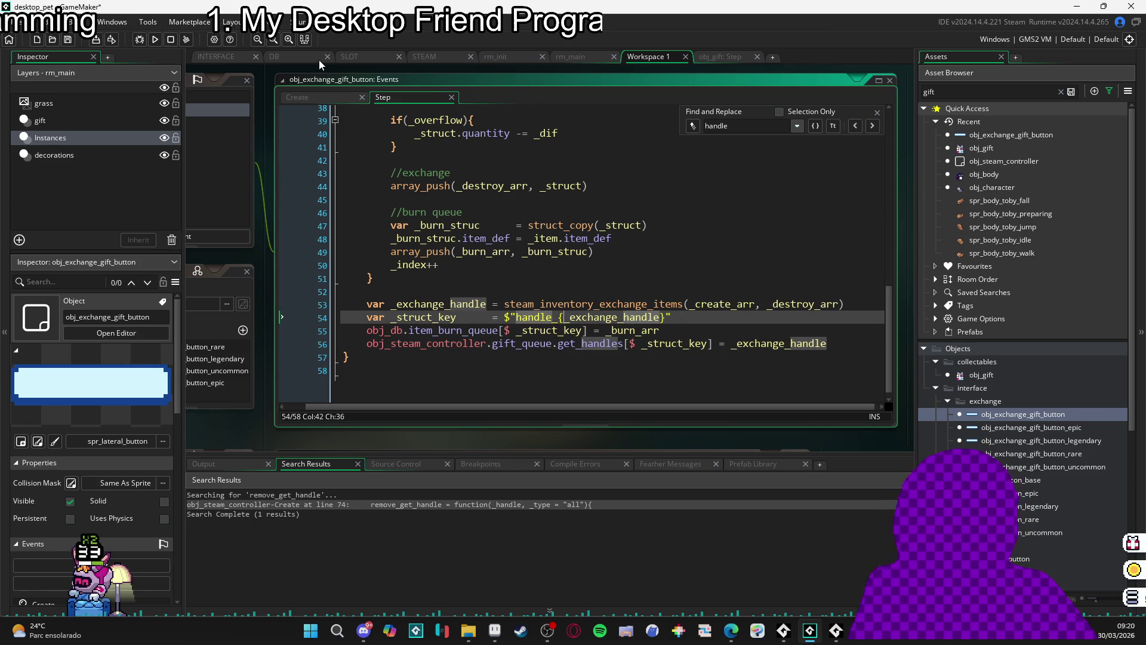
click(418, 57)
click(390, 309)
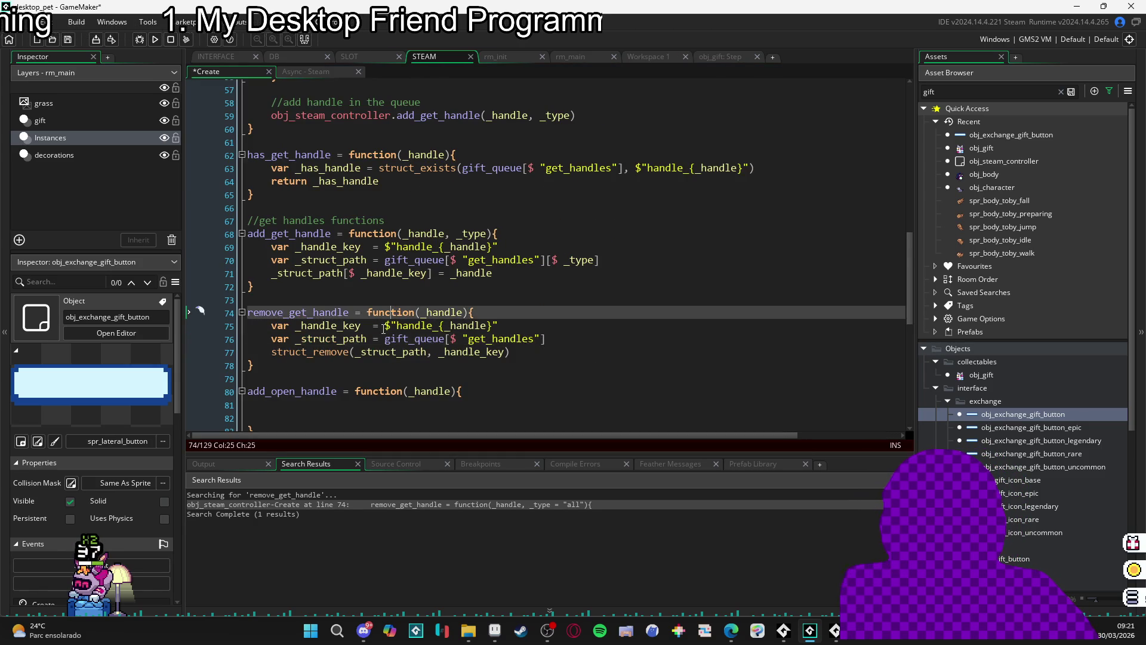
- In add_get_handle, delete the _type parameter and the [$ _type] index on line 70
scroll(361, 354, down, 2)
scroll(361, 355, up, 3)
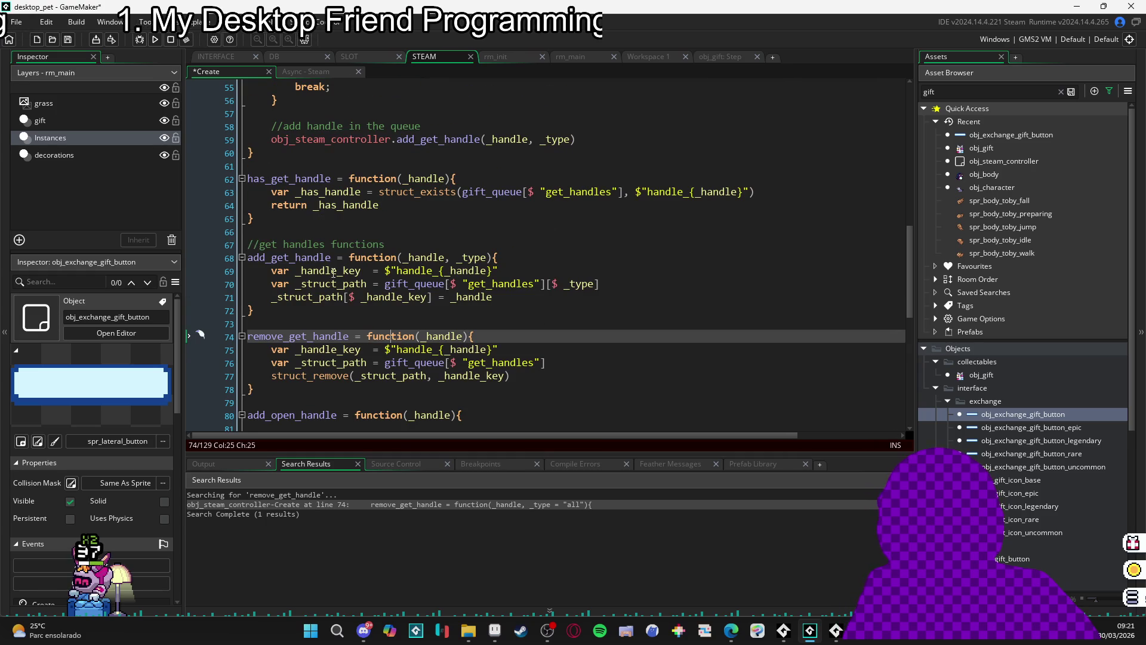
middle_click(475, 140)
double_click(473, 258)
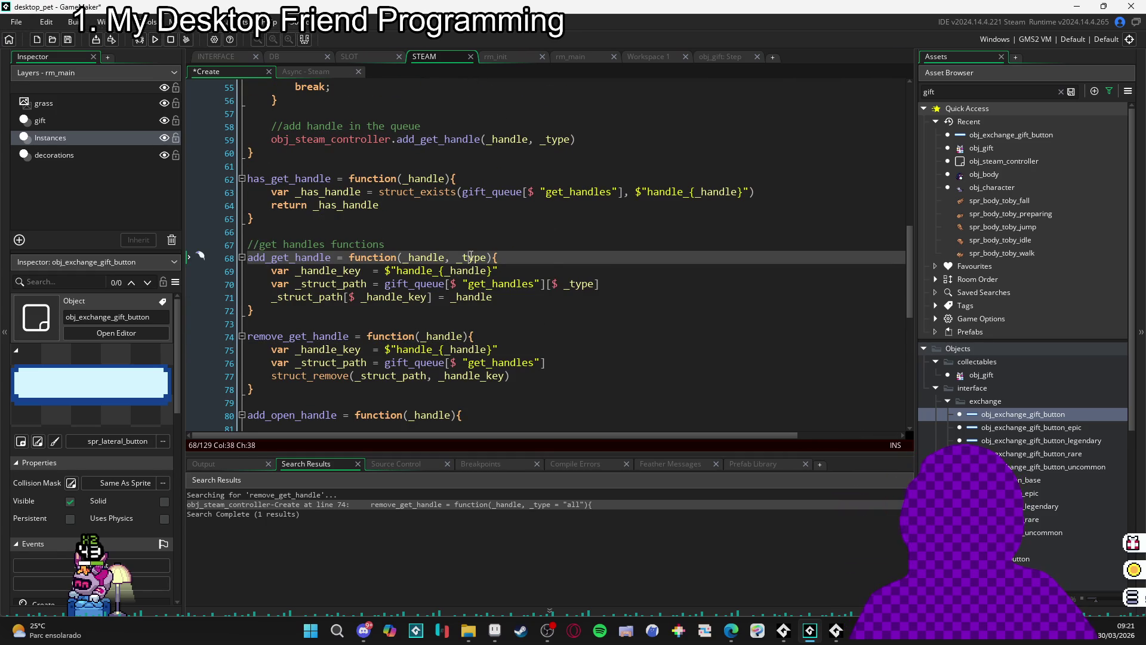
key(BackSpace)
key(BackSpace)
key(BackSpace)
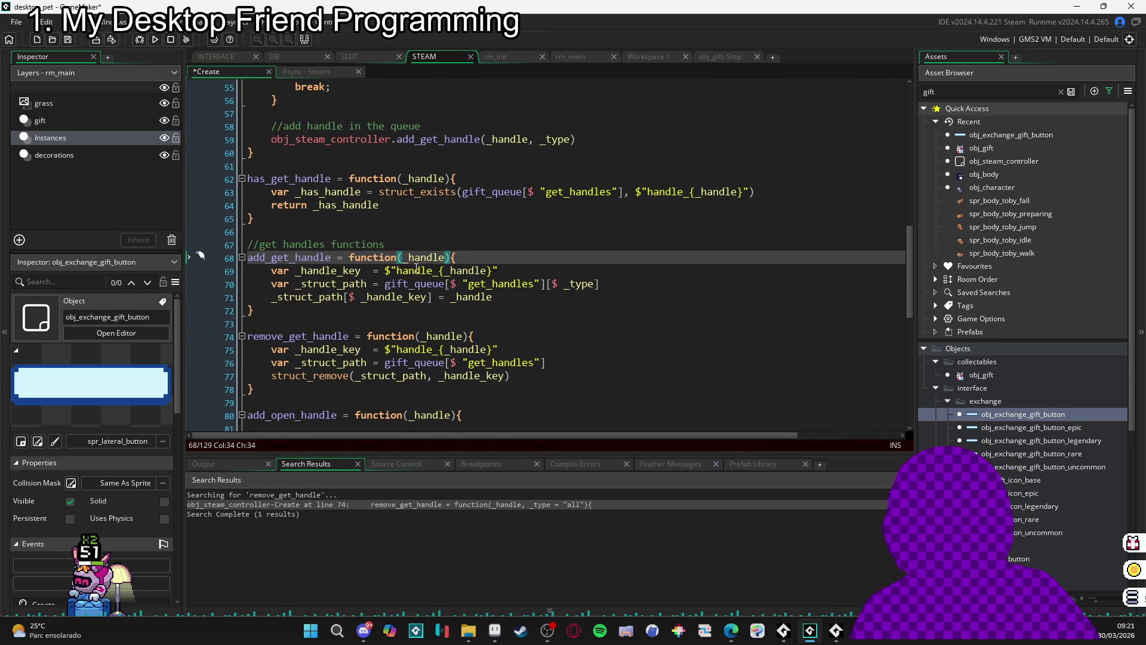
key(Down)
key(End)
drag(599, 284, 546, 284)
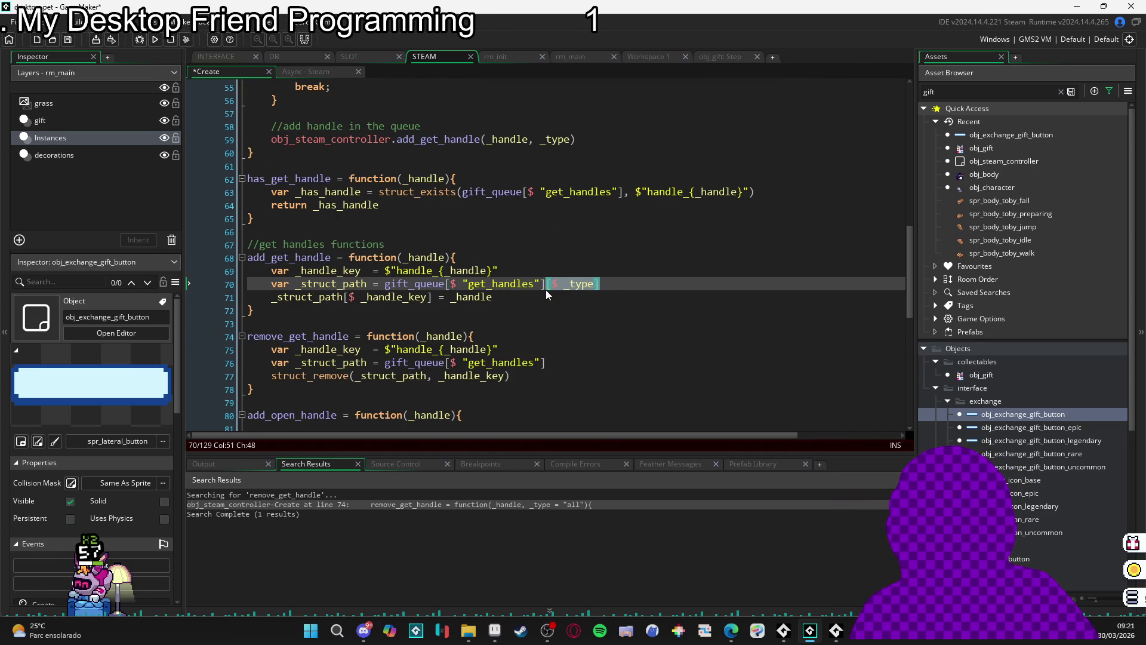
key(BackSpace)
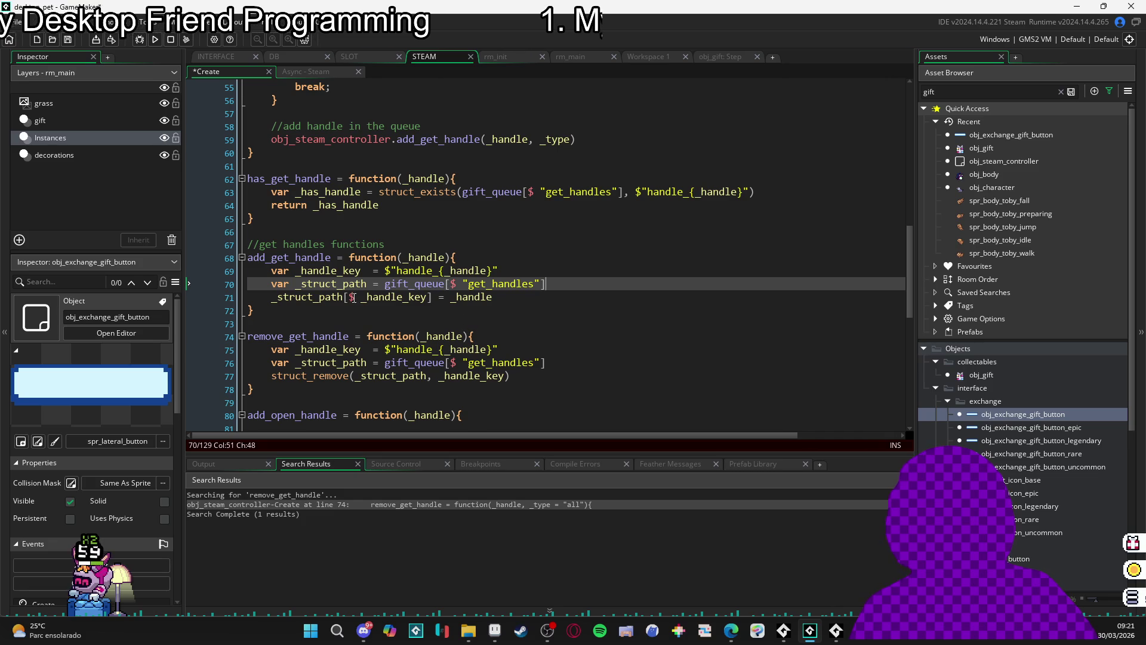
- Return to the exchange button's Step code at the controller line
click(301, 269)
double_click(298, 257)
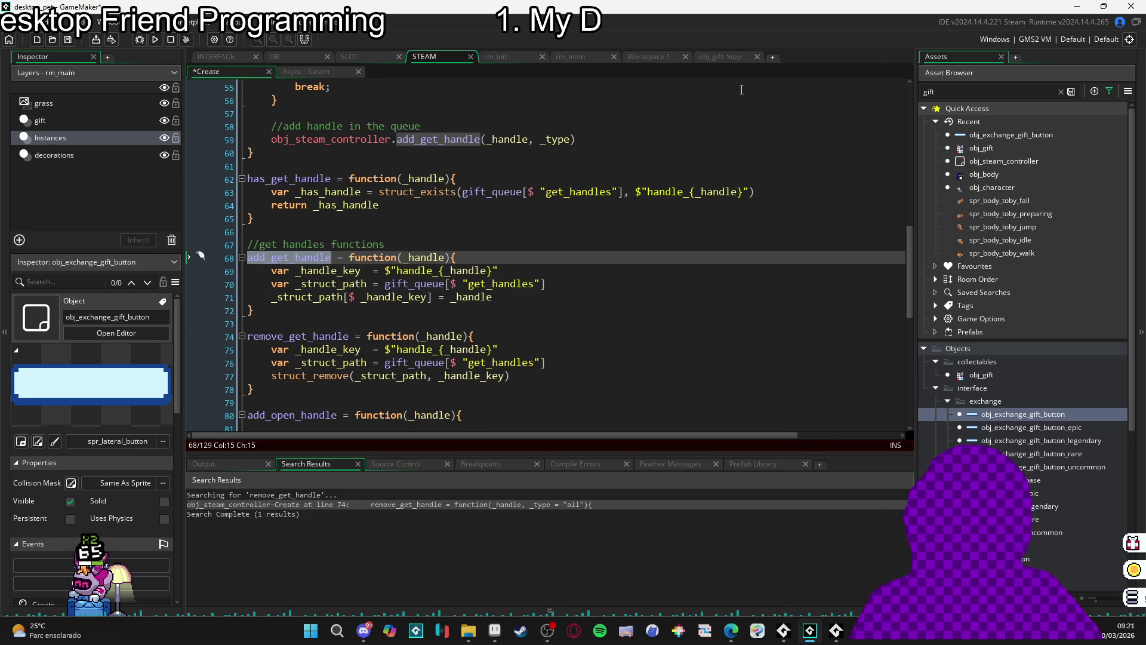
double_click(1026, 419)
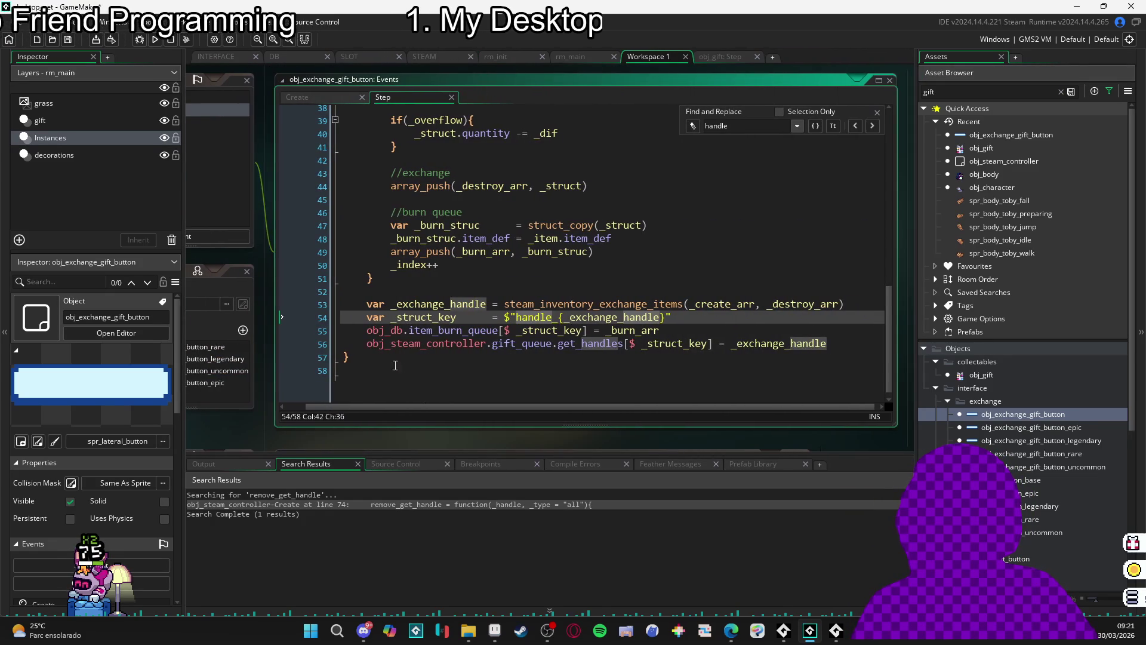
click(365, 344)
- Insert obj_steam_controller.add_get_handle(_exchange_handle), comment out the next line, and save
key(Return)
key(Up)
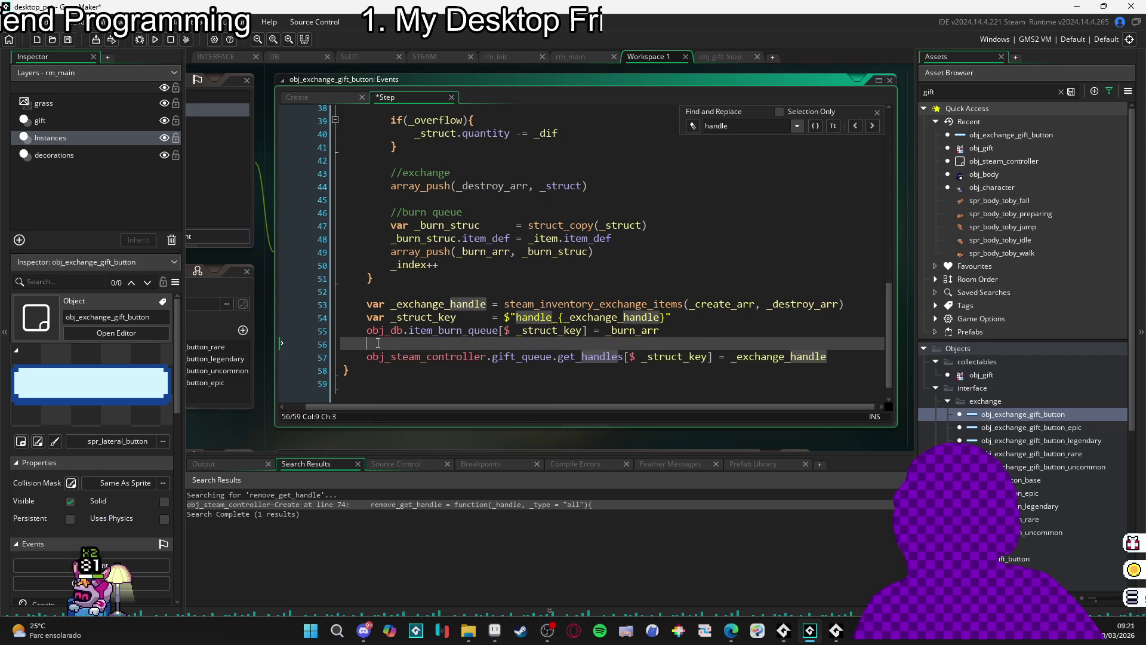
text(obj_steam_controller.add)
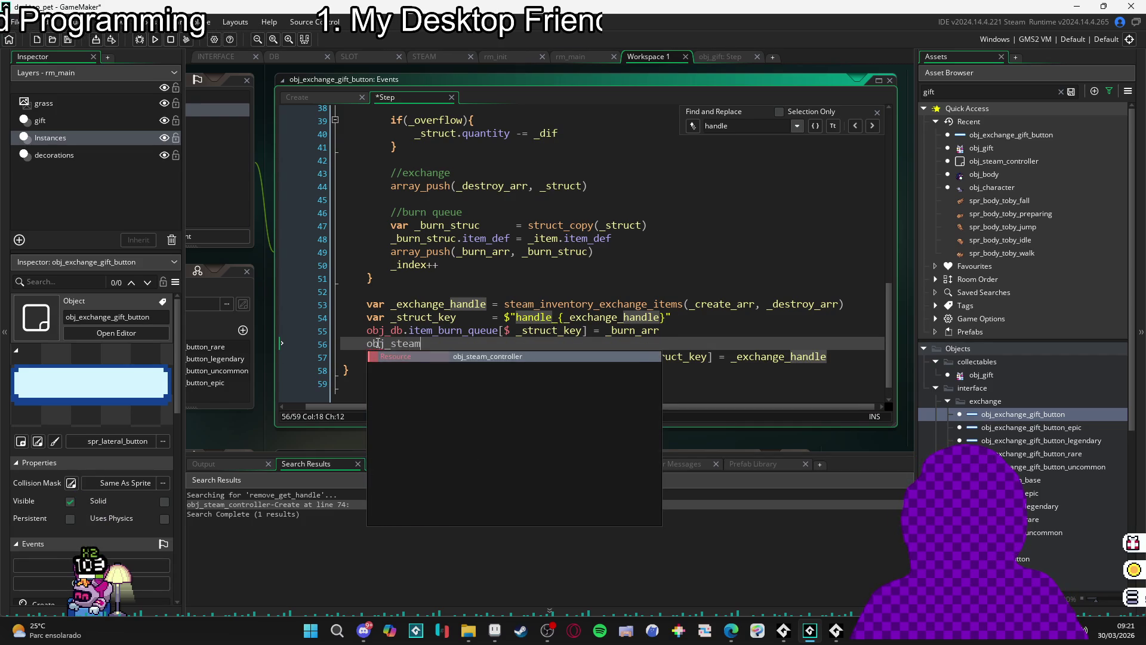
key(Return)
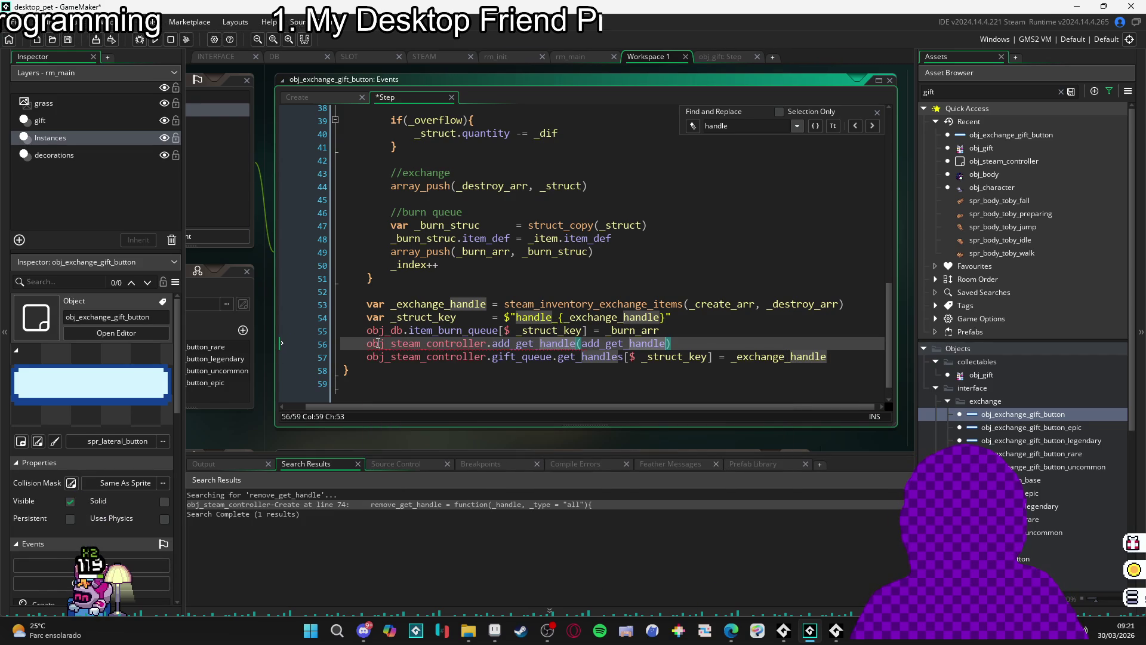
text(_exchange_handle)
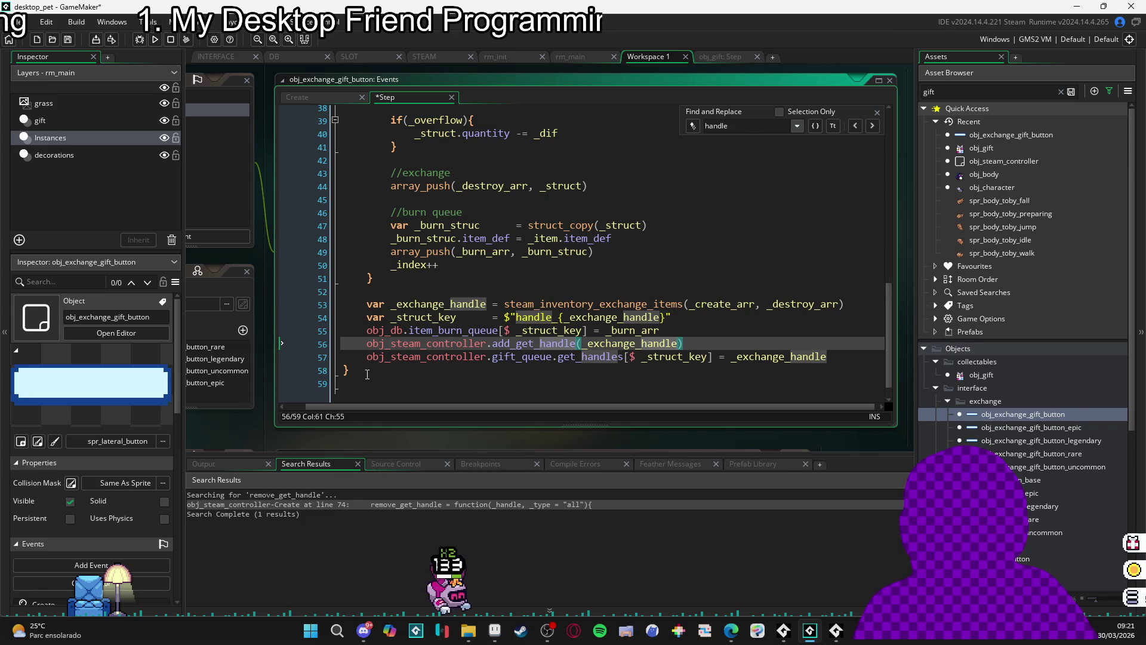
click(372, 356)
text(//)
key(ctrl+s)
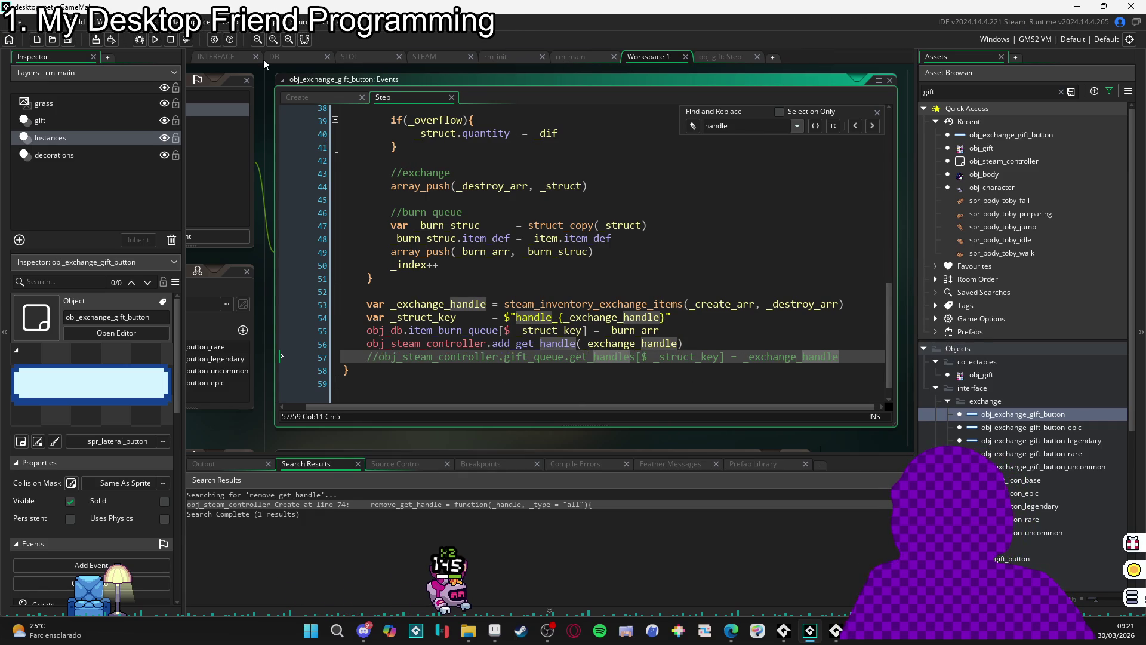
- Delete the empty line 85 above remove_open_handle in the controller's Create code
click(424, 62)
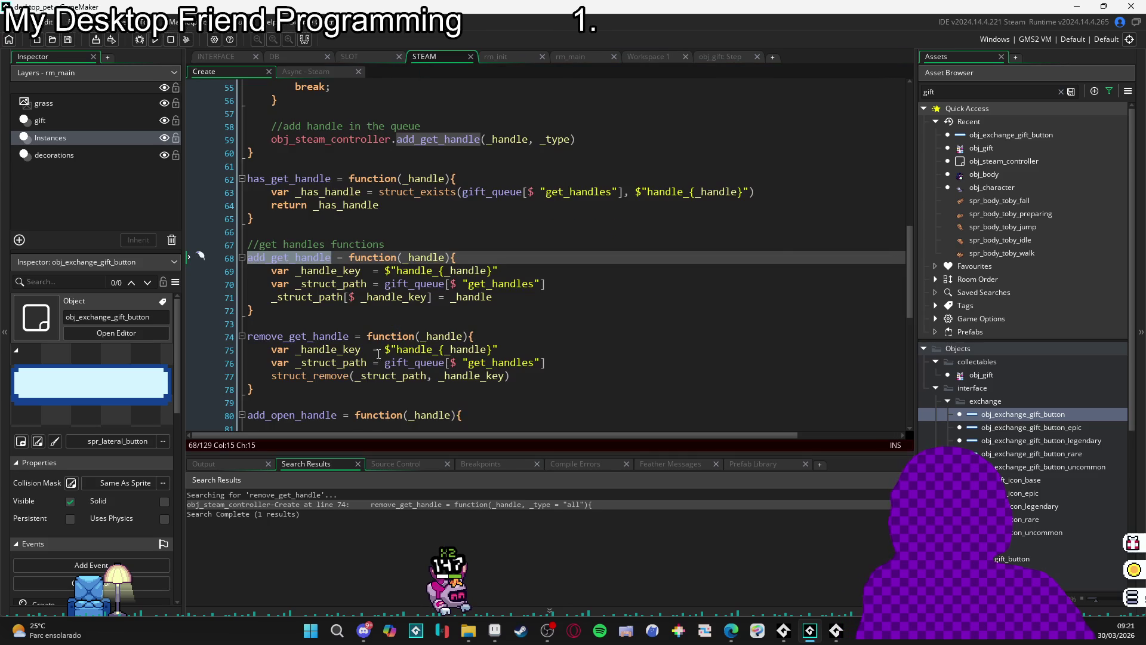
click(378, 306)
scroll(378, 307, down, 4)
scroll(287, 293, up, 2)
scroll(282, 289, down, 3)
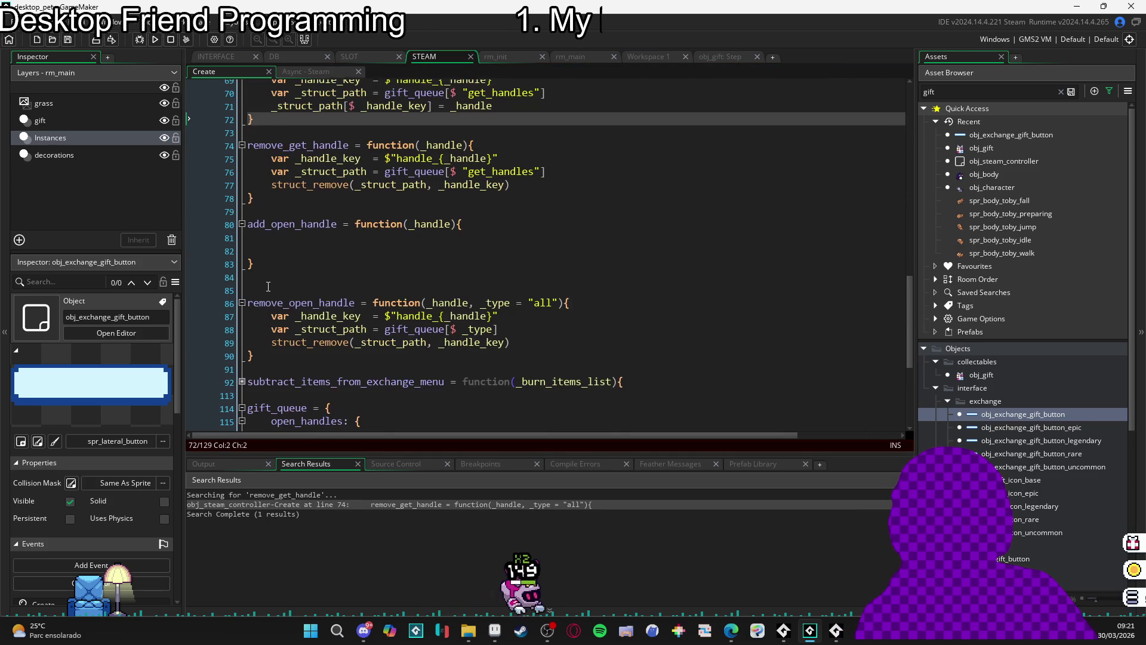
click(282, 289)
key(BackSpace)
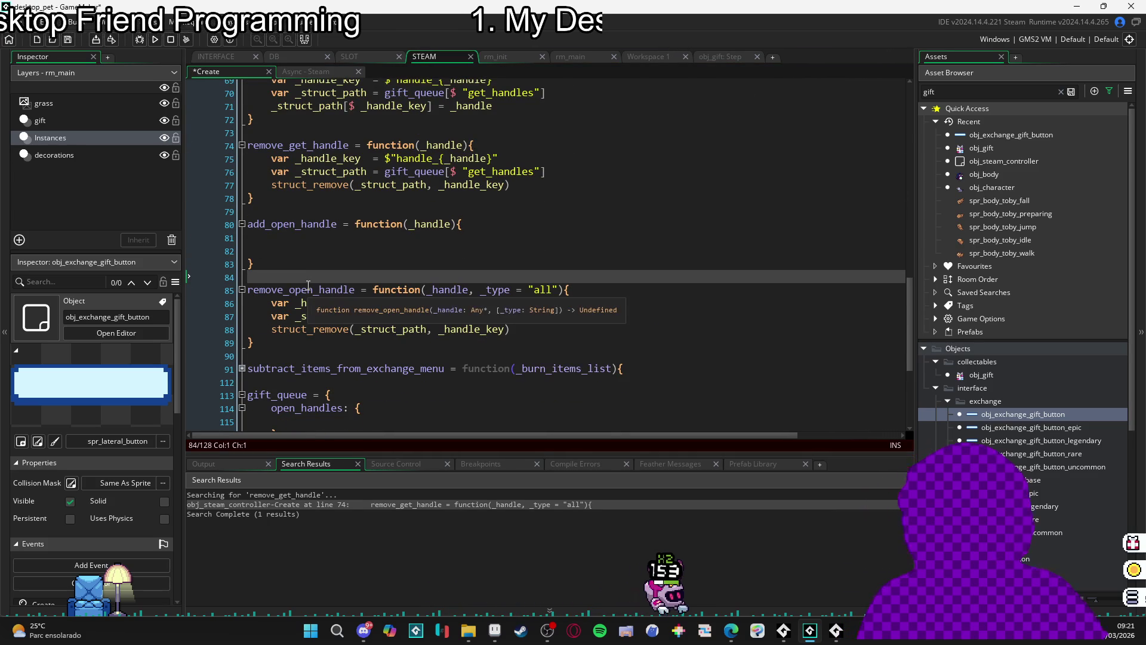
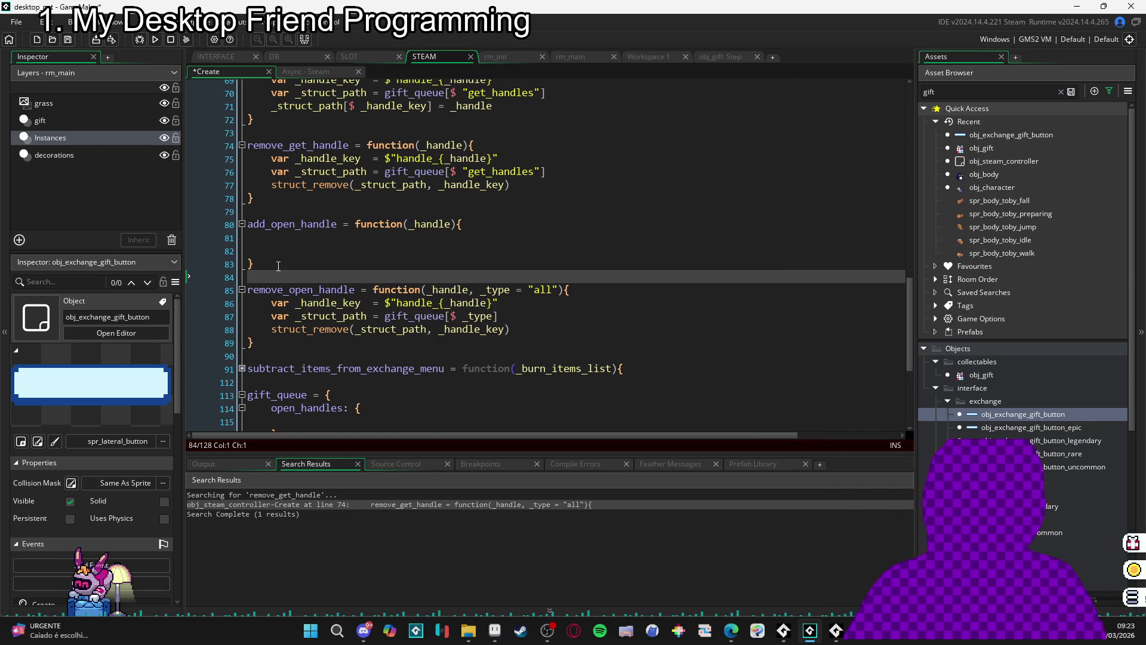
- Add var _handle_key = $"handle_{_handle}" on line 81 of add_open_handle
key(Up)
key(Up)
key(Up)
key(Tab)
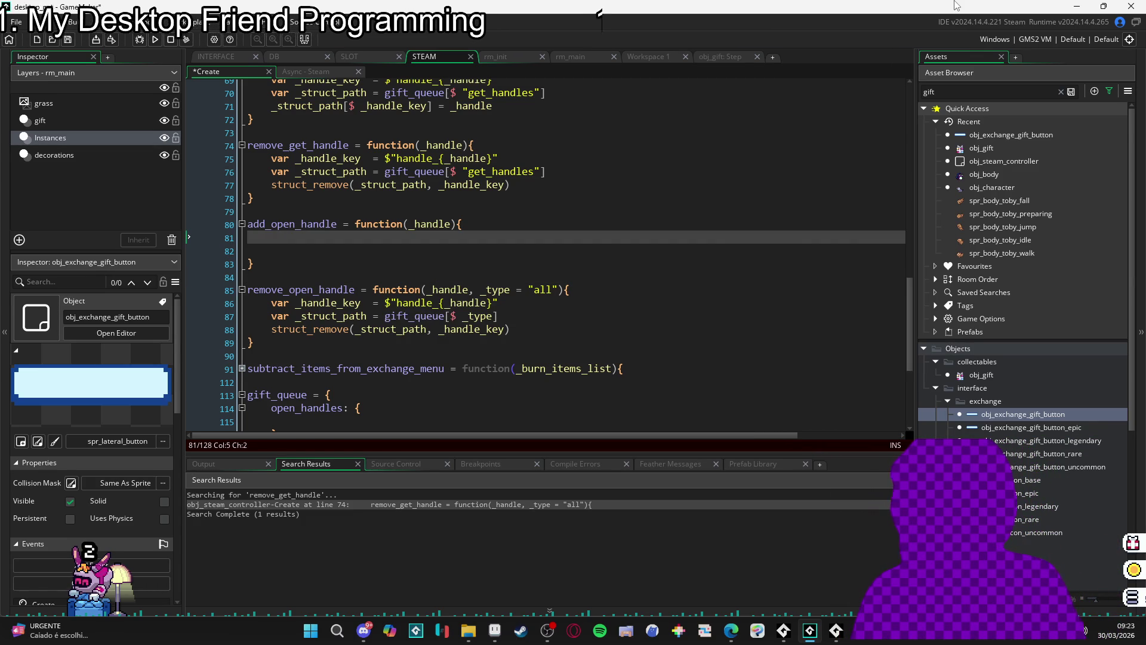
key(BackSpace)
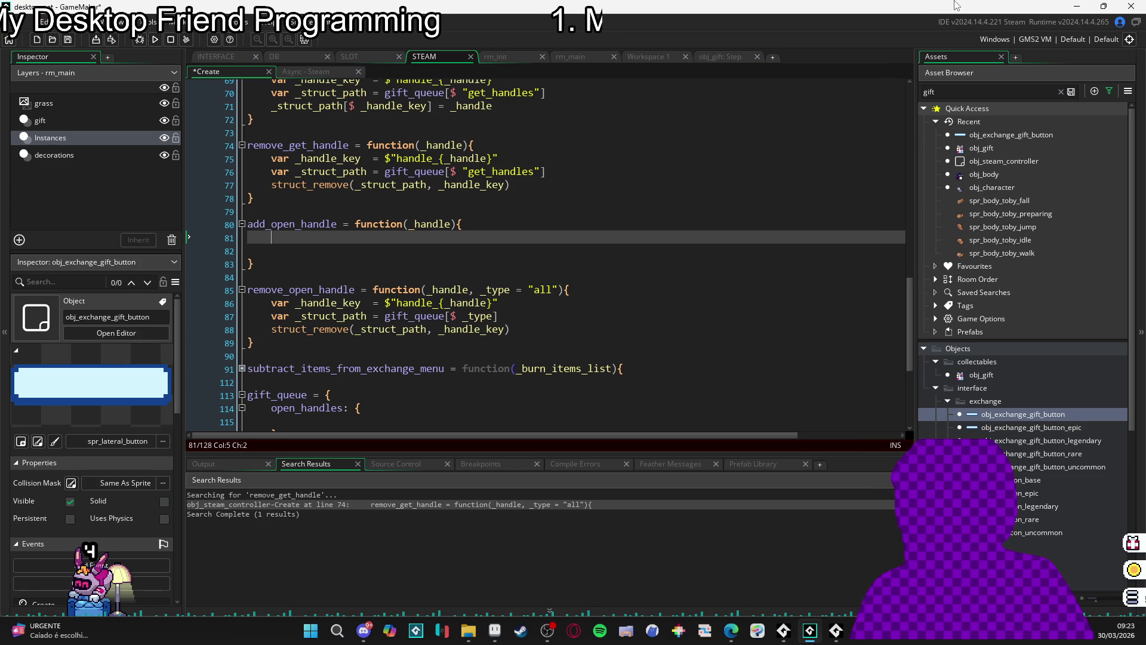
text(var _)
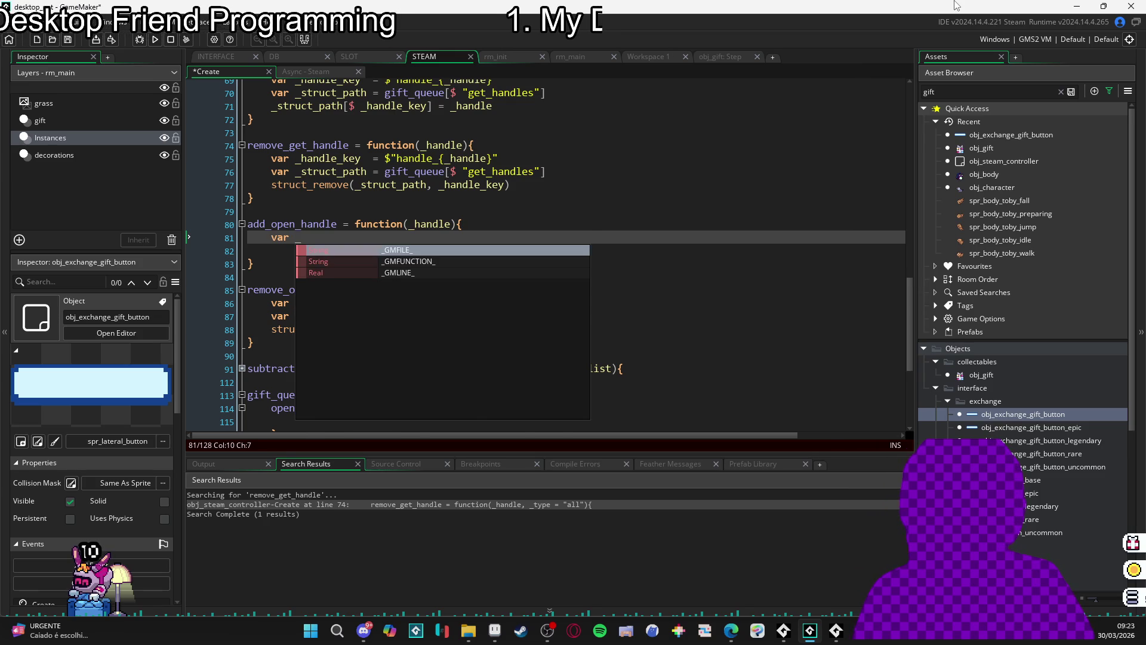
text(handle_key =)
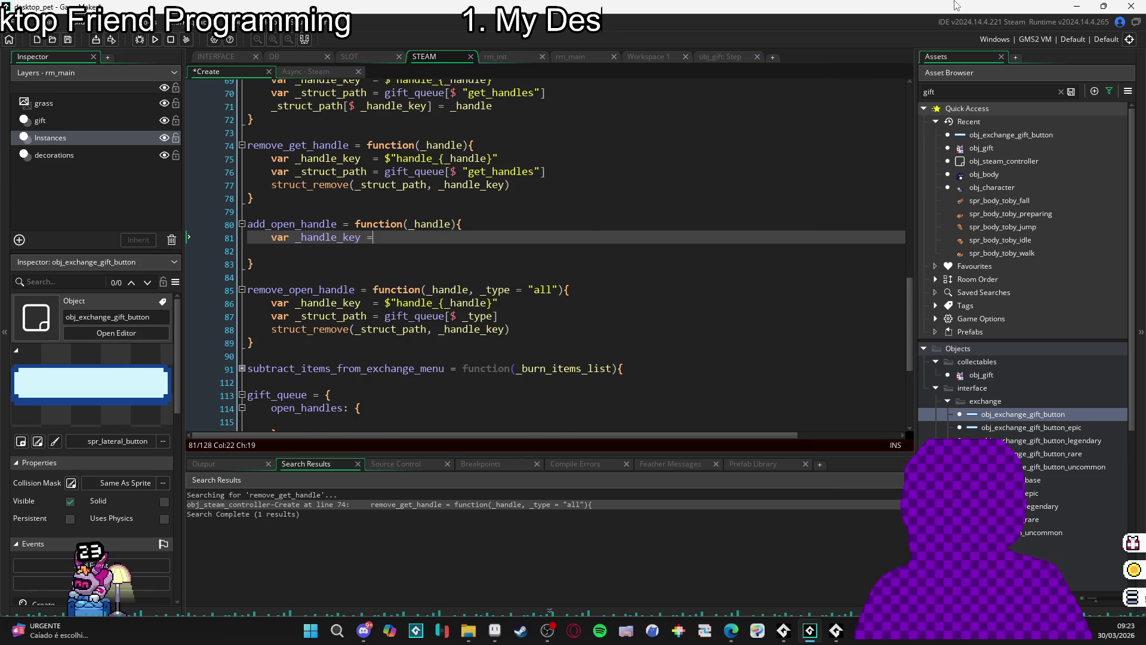
drag(384, 158, 498, 158)
key(ctrl+c)
click(396, 239)
key(ctrl+v)
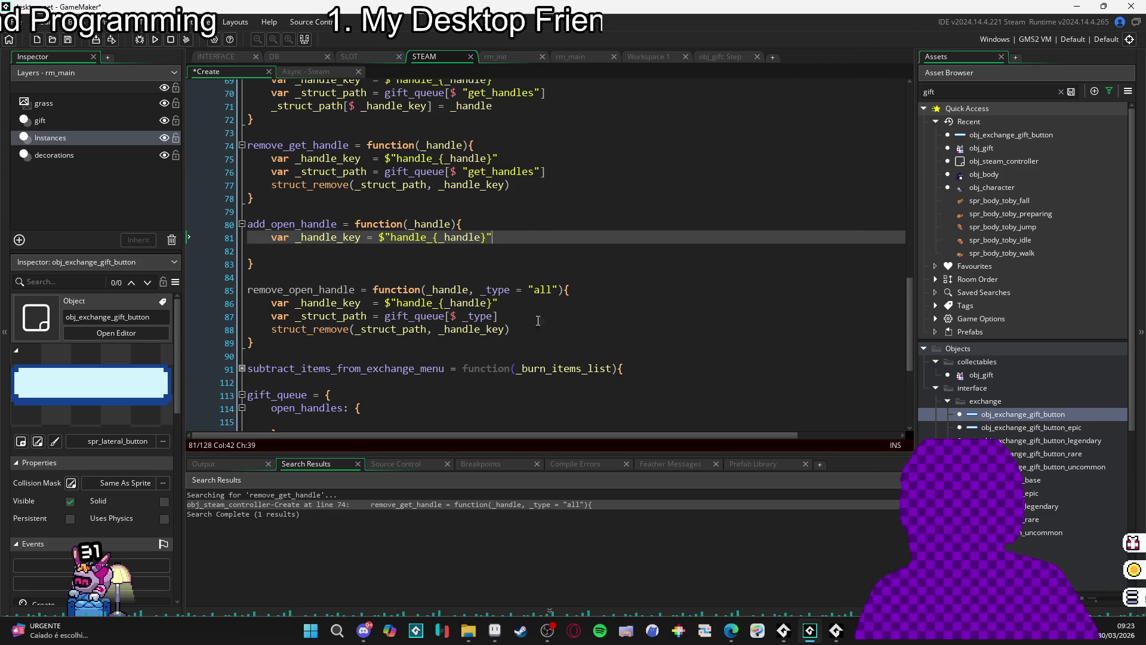
- Copy the _struct_path line onto line 82 and point it at gift_queue's "open_handles"
drag(544, 172, 265, 172)
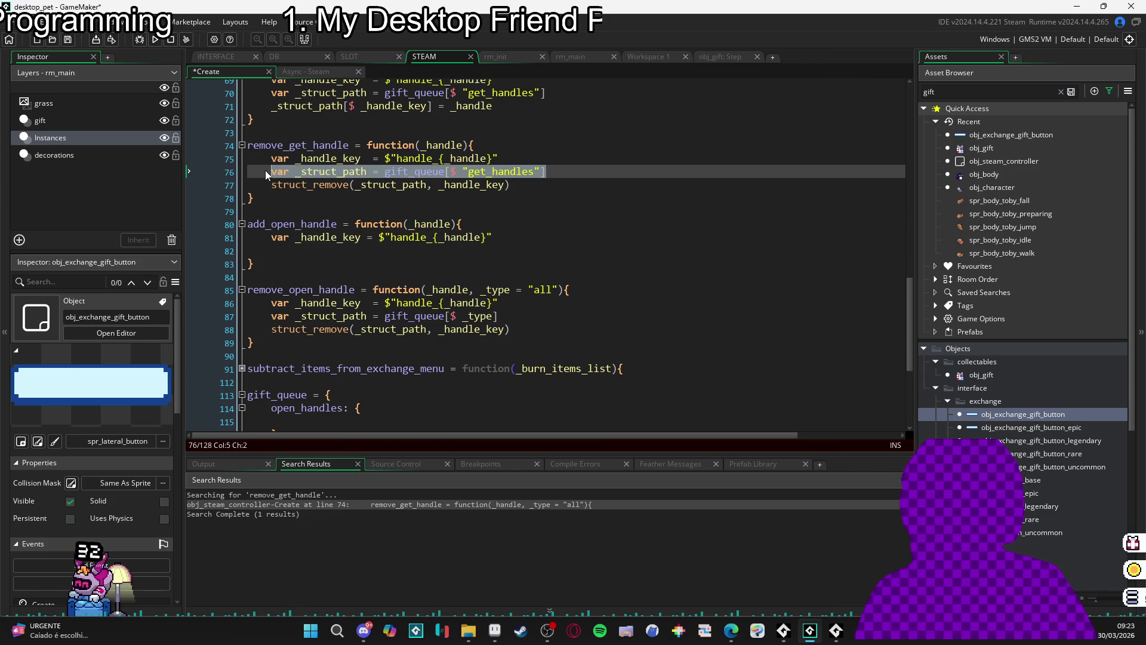
key(ctrl+c)
click(250, 250)
key(ctrl+v)
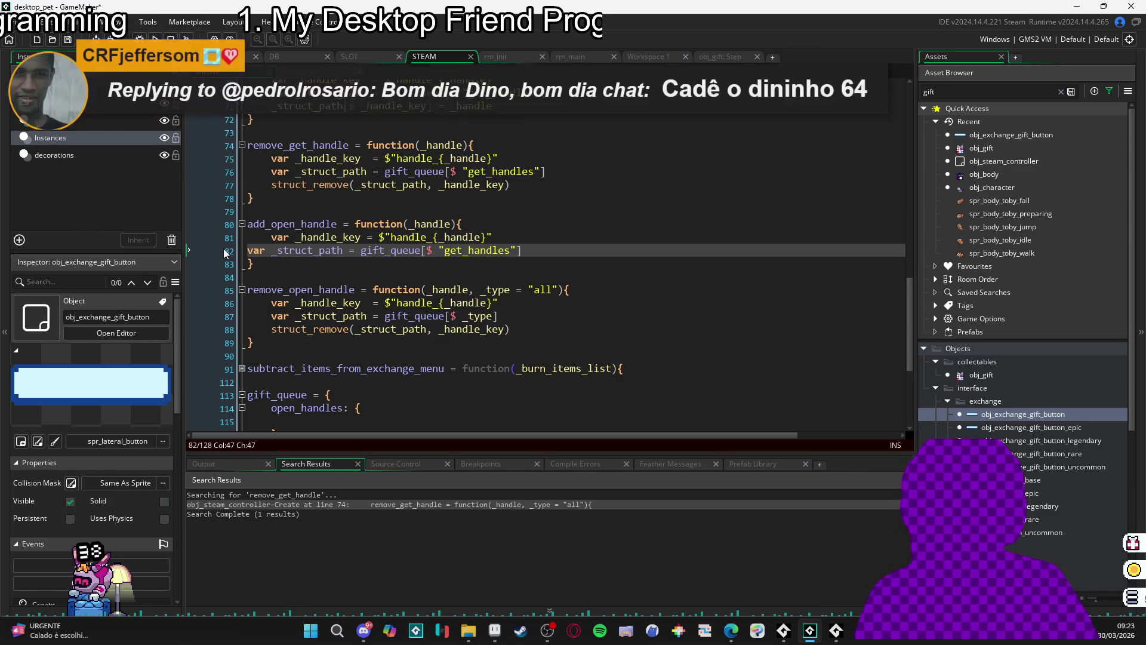
key(Tab)
drag(487, 251, 470, 257)
text(open)
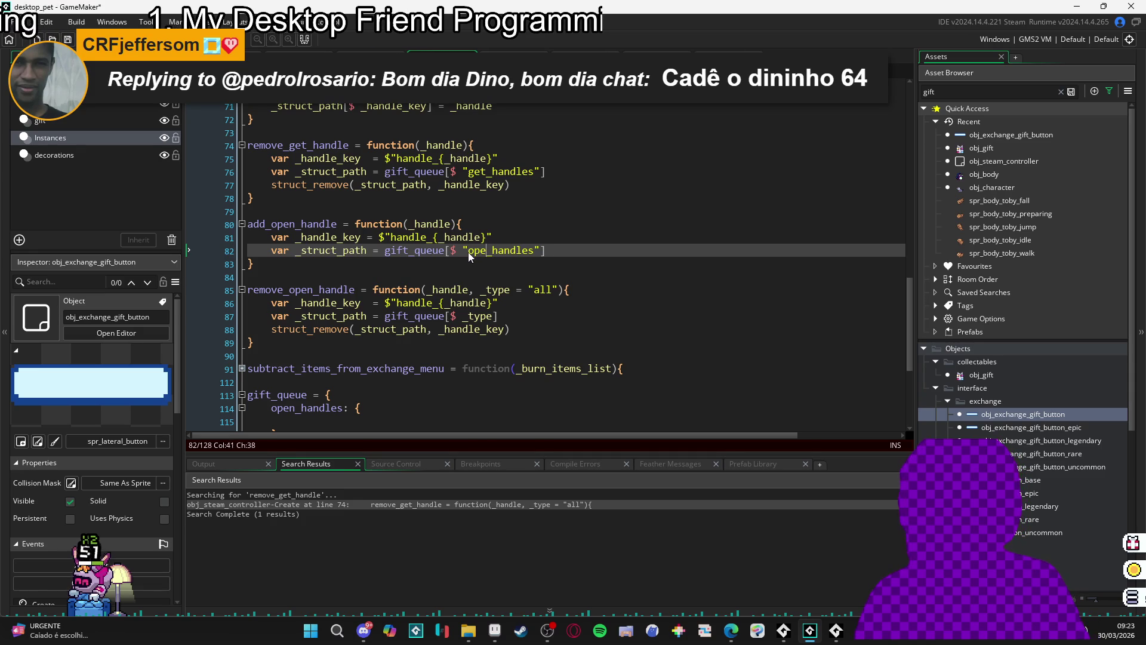
scroll(472, 225, up, 1)
scroll(468, 182, up, 1)
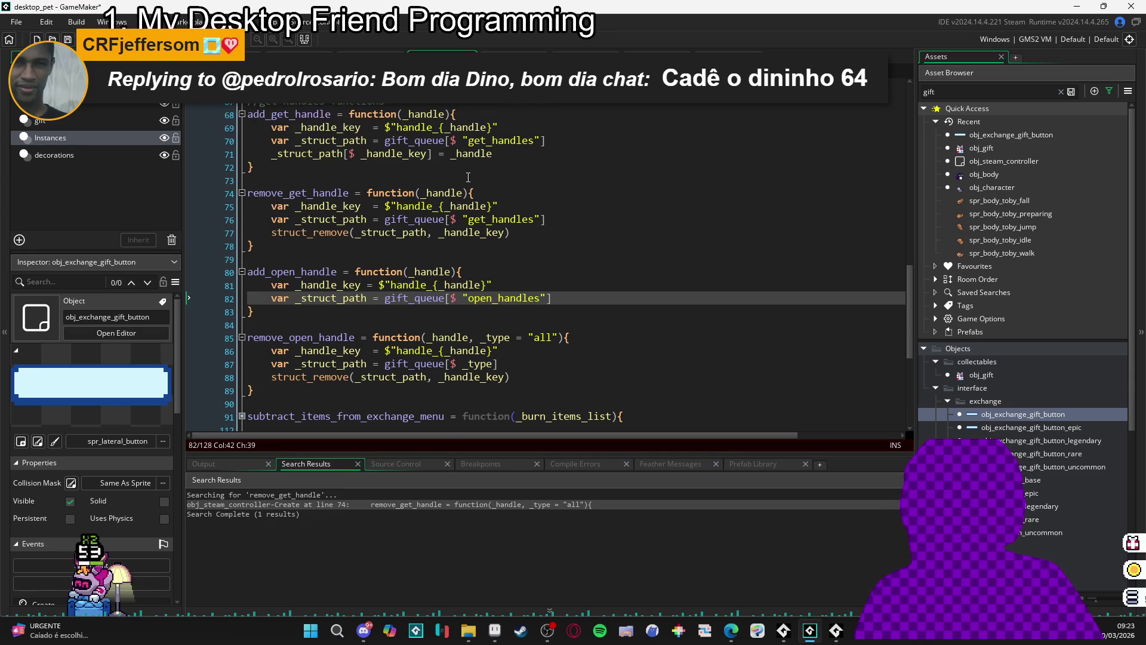
drag(493, 154, 272, 154)
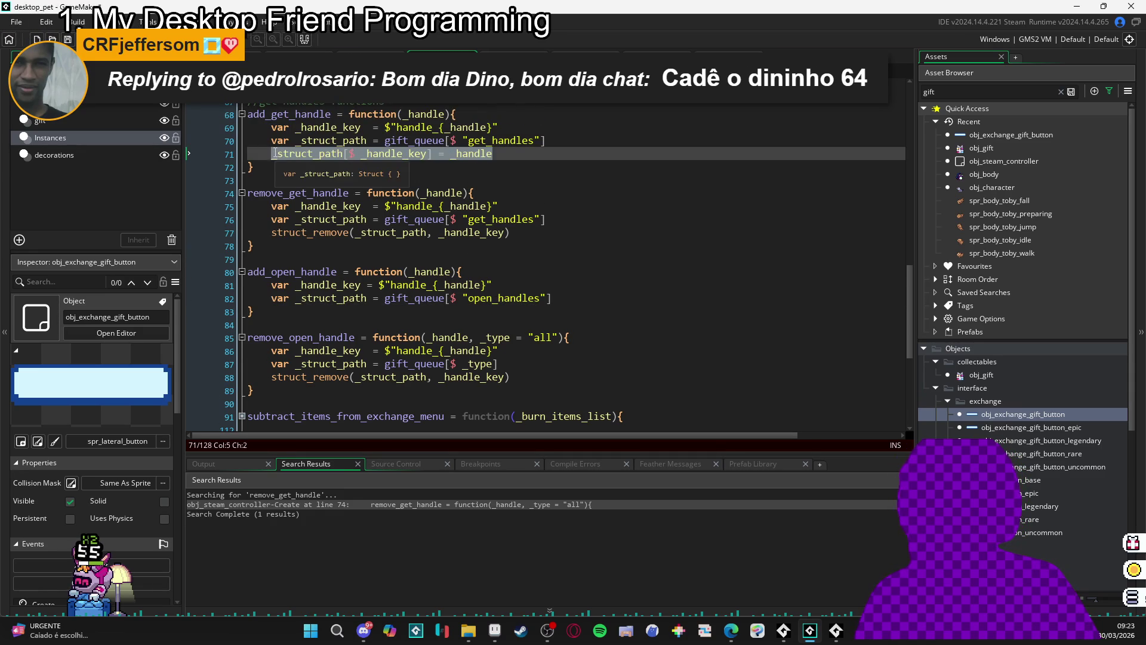
- Paste the struct path line into remove_open_handle and remove its _type = "all" parameter
scroll(470, 289, down, 2)
click(524, 331)
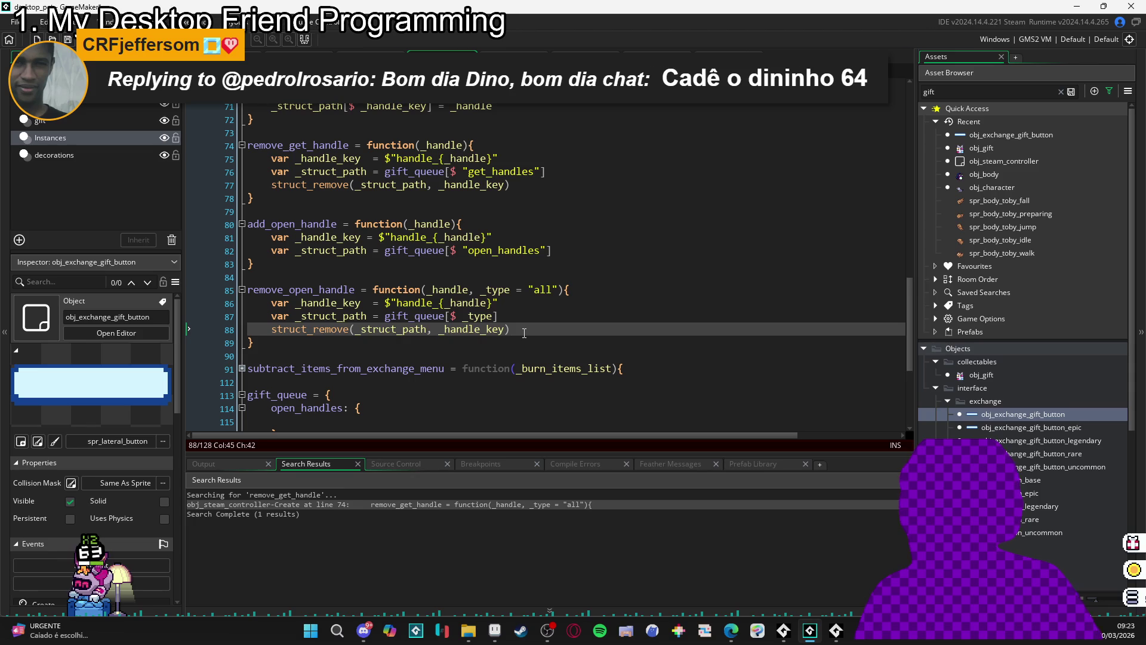
drag(524, 332, 273, 329)
key(ctrl+v)
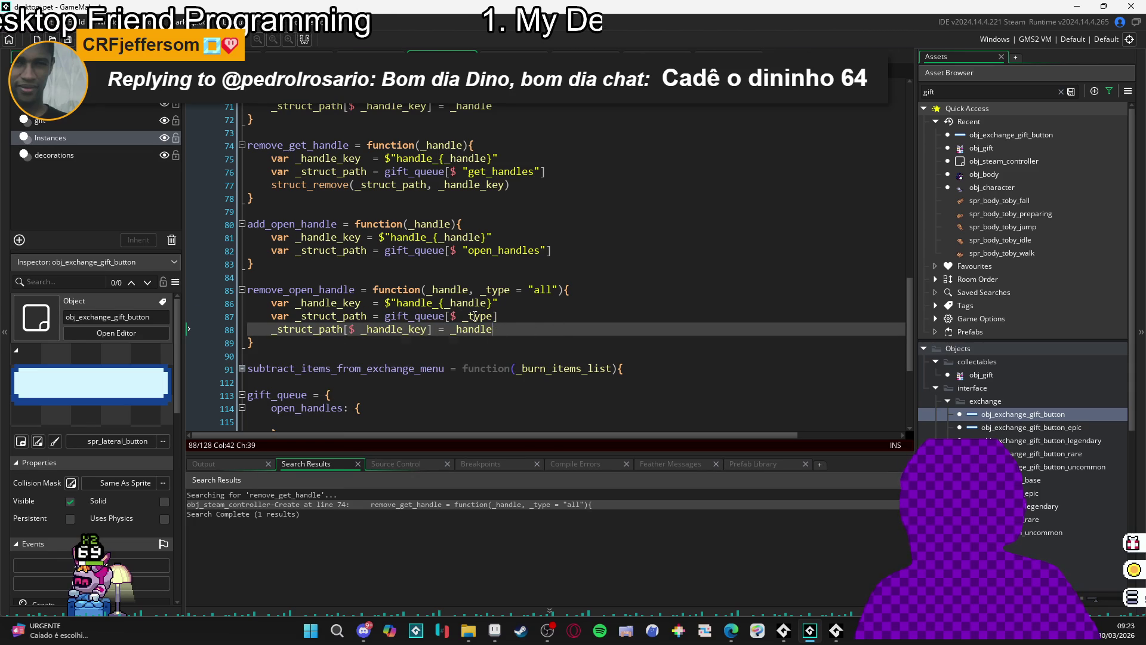
click(470, 289)
key(shift+End)
key(shift+Left)
key(shift+Left)
key(Delete)
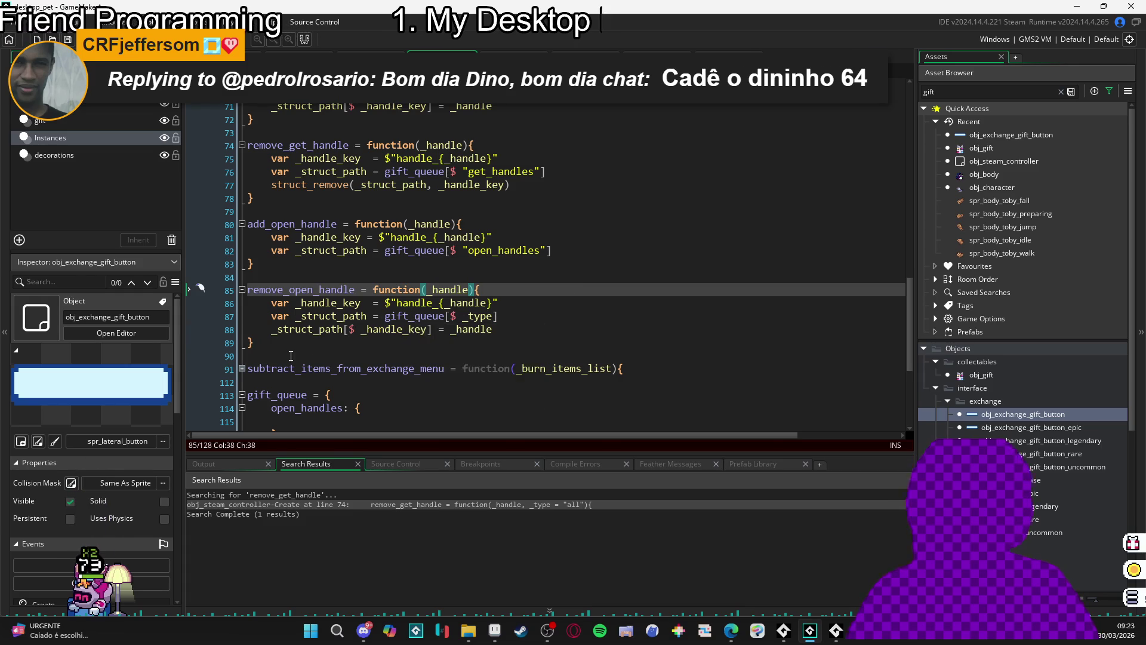
- Restore the struct_remove call on line 88 using the one from remove_get_handle
scroll(252, 328, down, 1)
click(252, 327)
drag(252, 327, 242, 279)
click(278, 265)
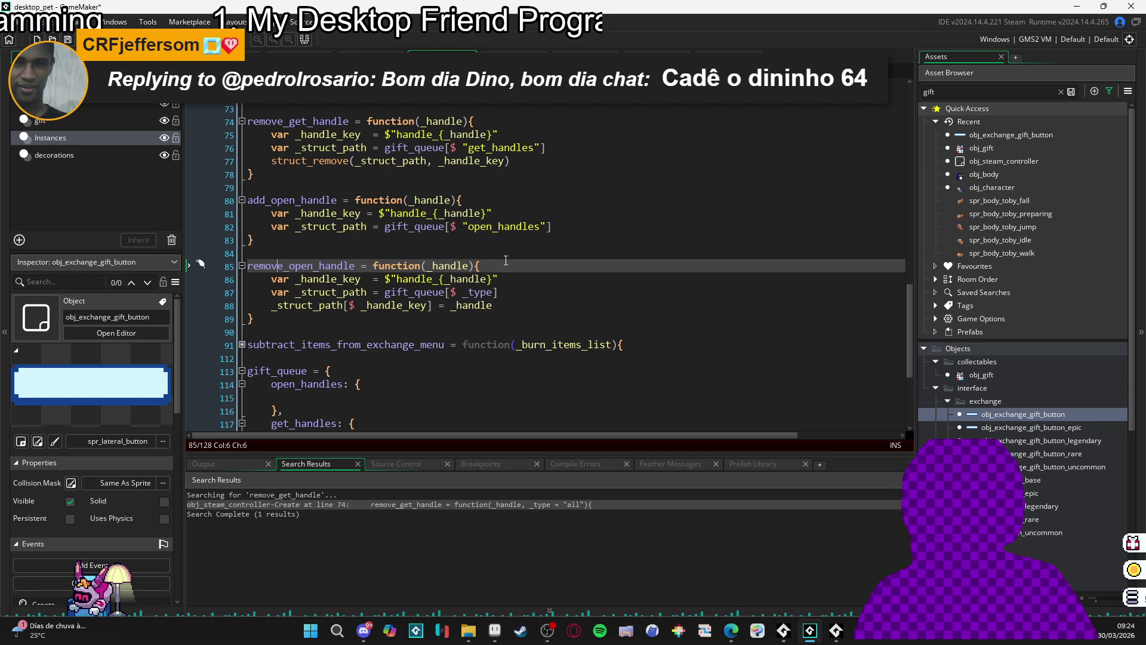
click(268, 170)
click(268, 161)
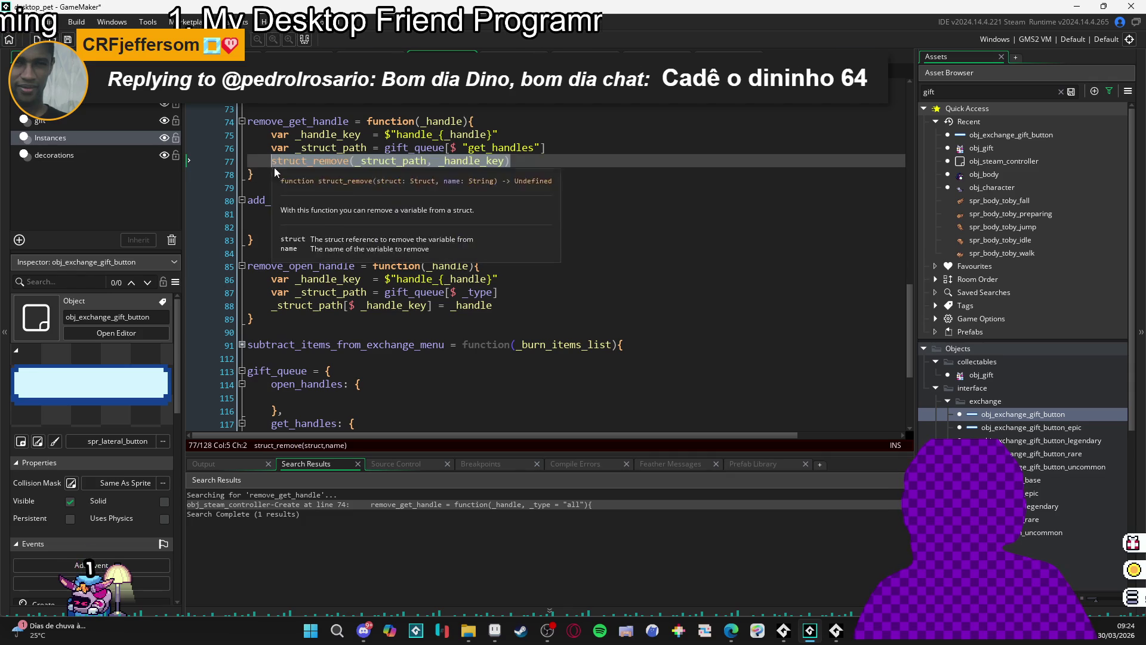
drag(493, 305, 271, 309)
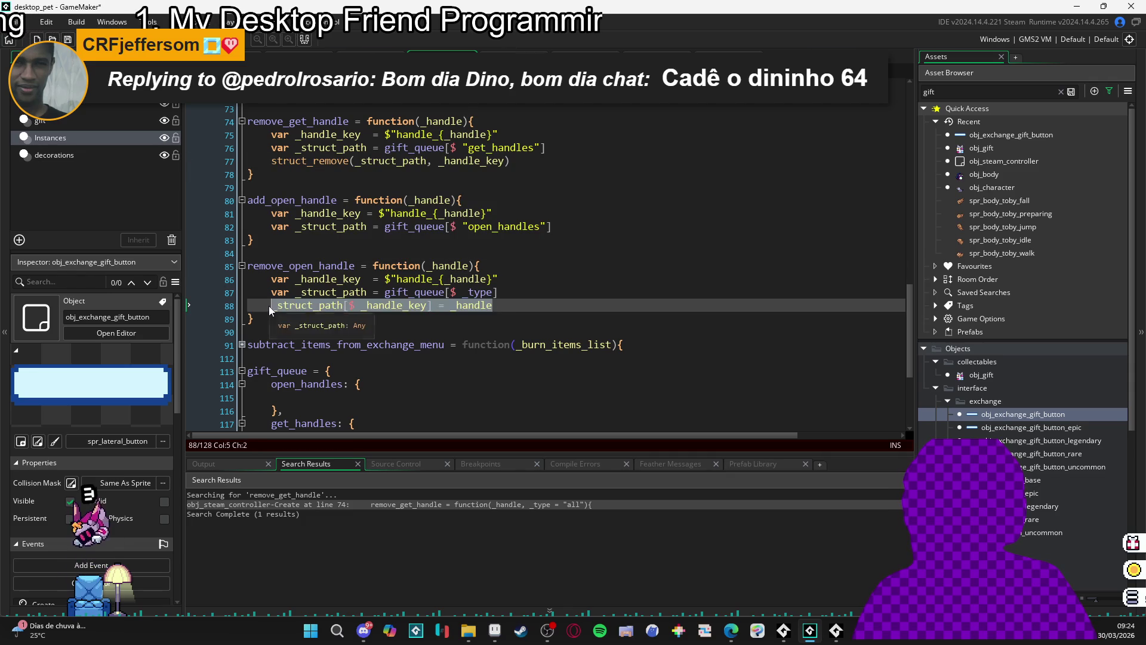
key(ctrl+v)
- Replace _type in line 87's gift_queue lookup with "open_handles"
click(502, 293)
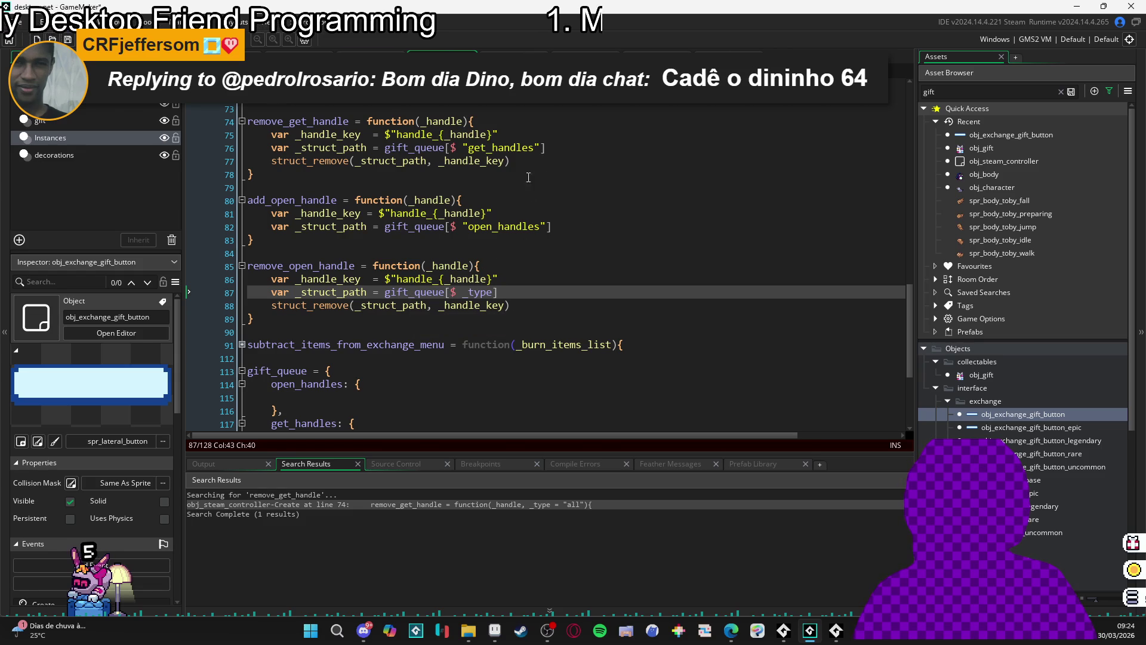
click(556, 147)
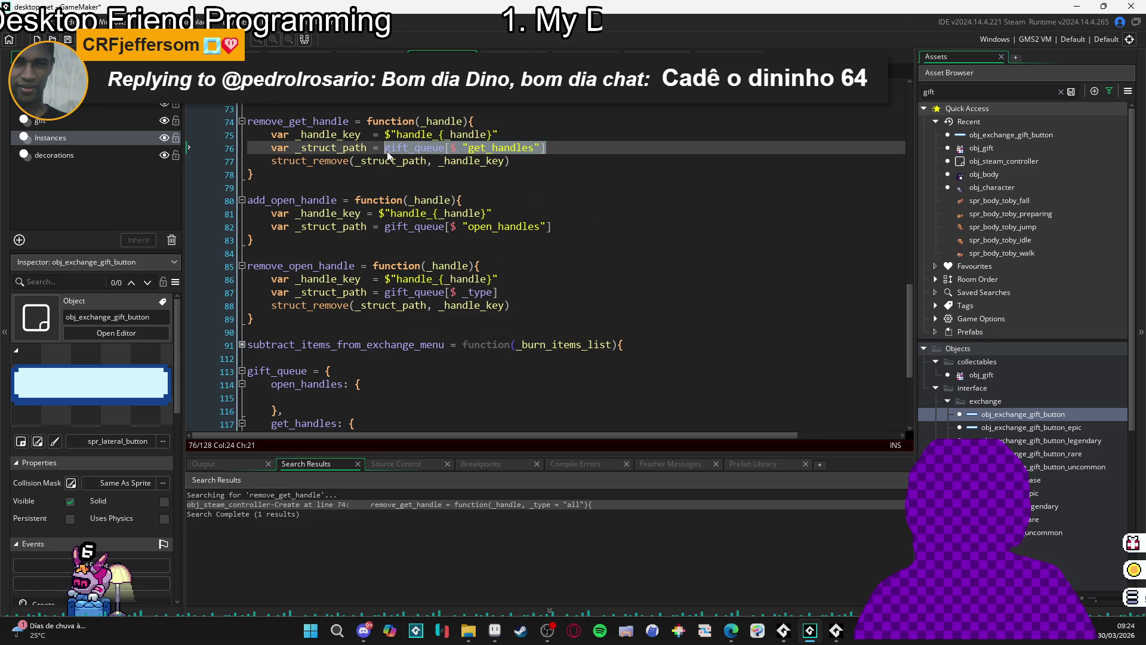
click(487, 291)
double_click(484, 292)
text("get_handles")
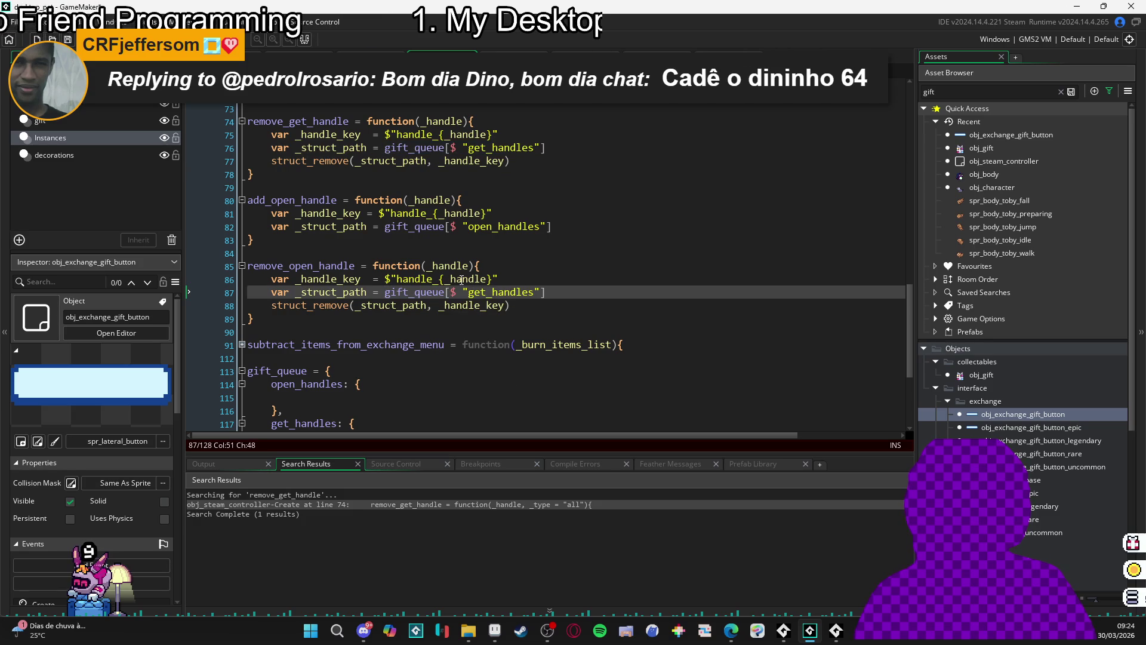
drag(491, 230, 468, 233)
drag(488, 292, 469, 293)
key(ctrl+v)
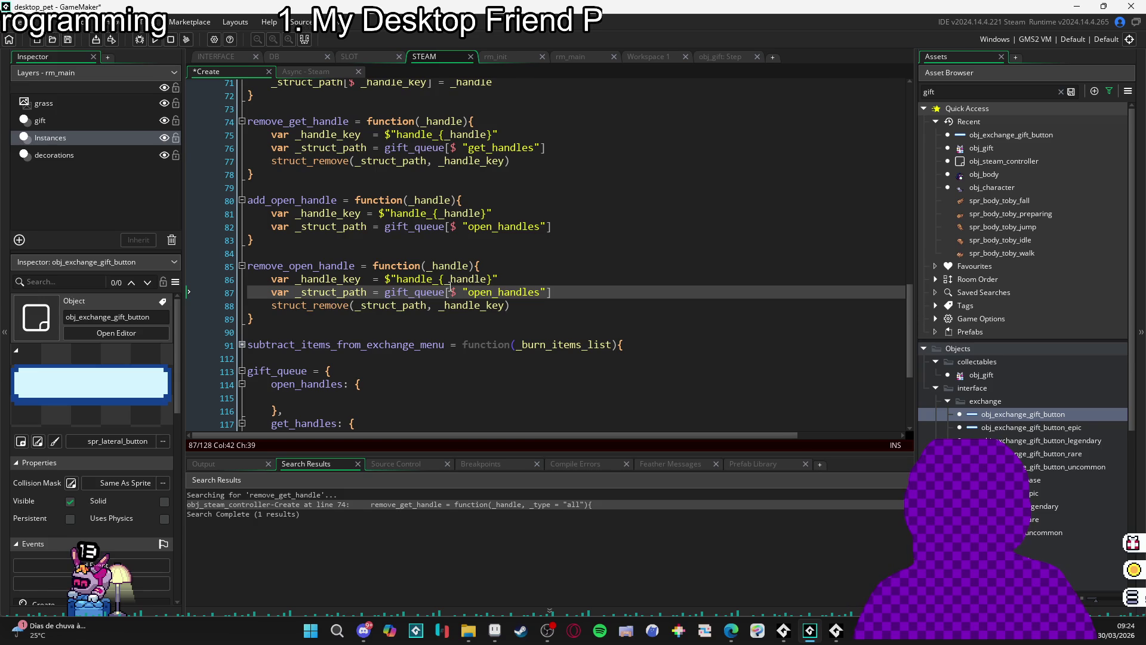
click(469, 266)
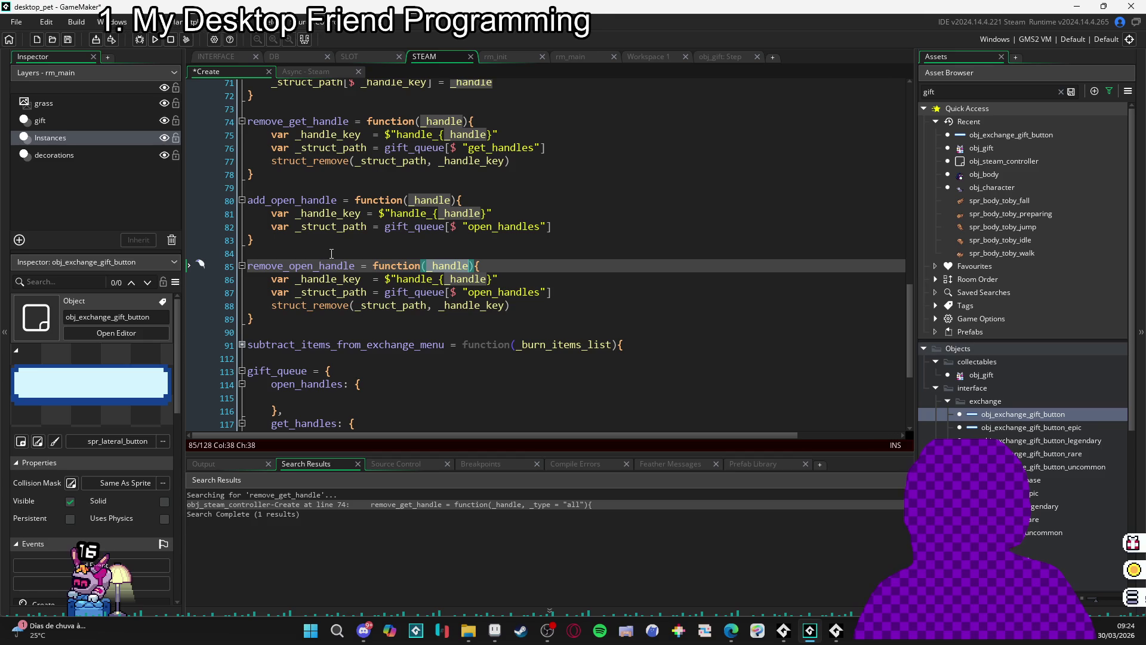
click(309, 253)
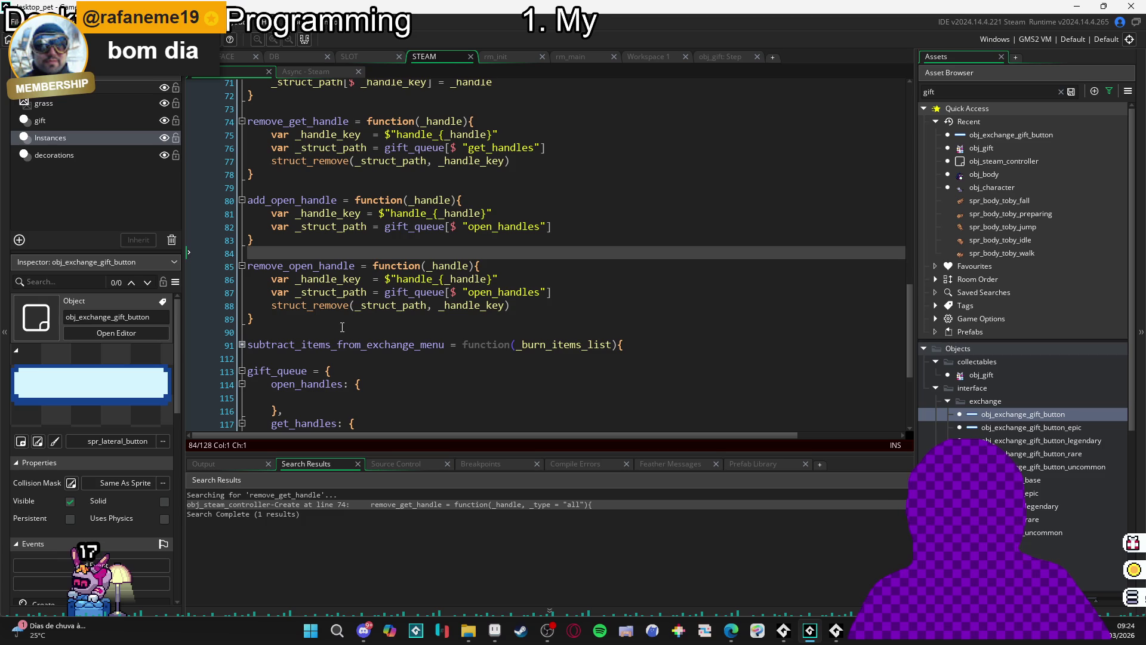
click(342, 327)
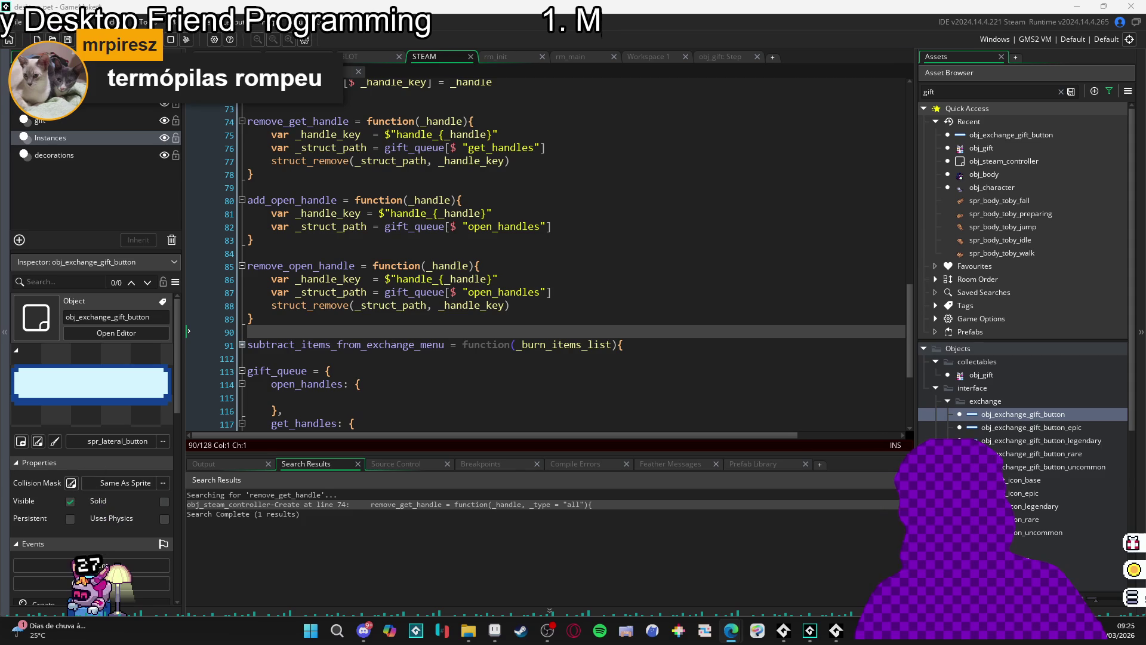
click(478, 356)
click(457, 329)
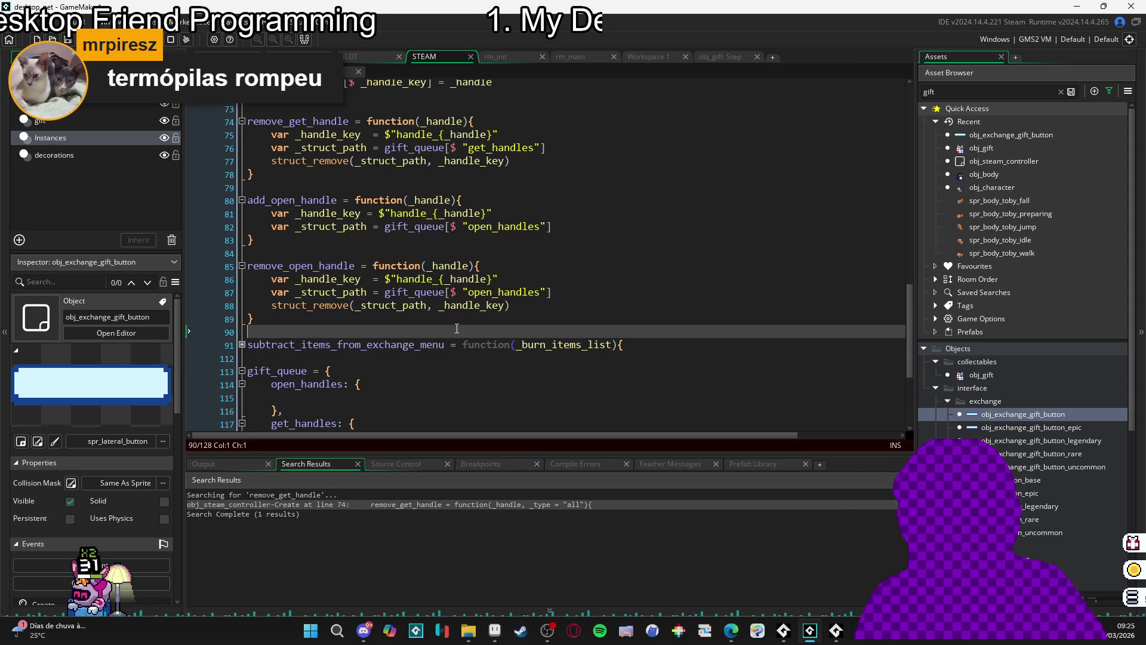
click(265, 321)
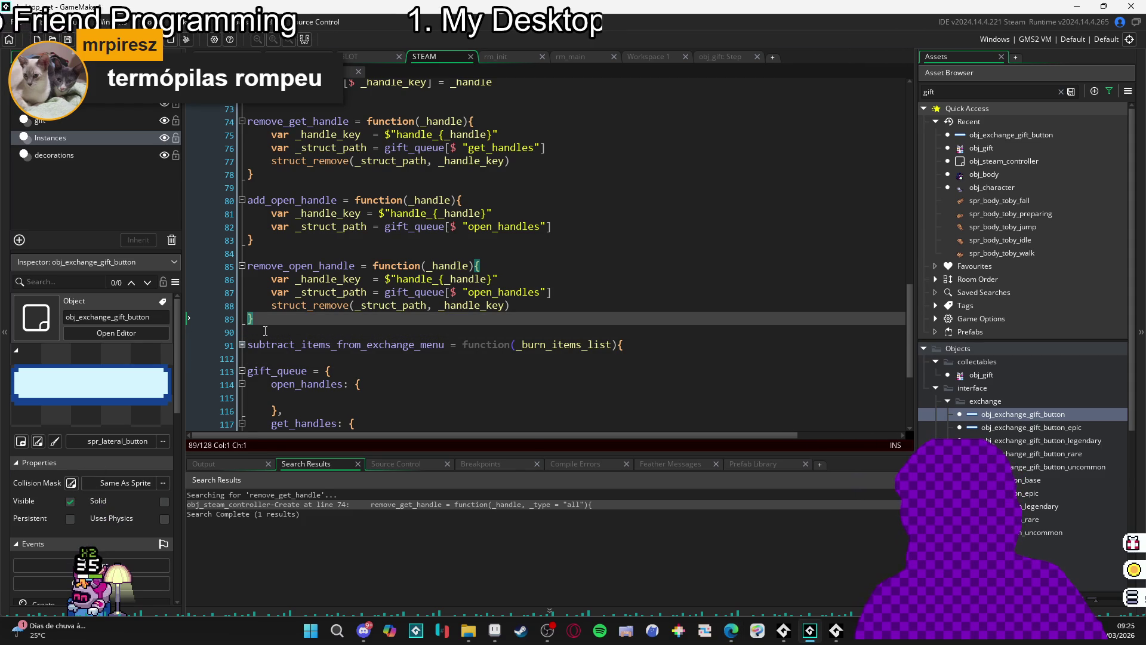
key(End)
scroll(340, 309, up, 1)
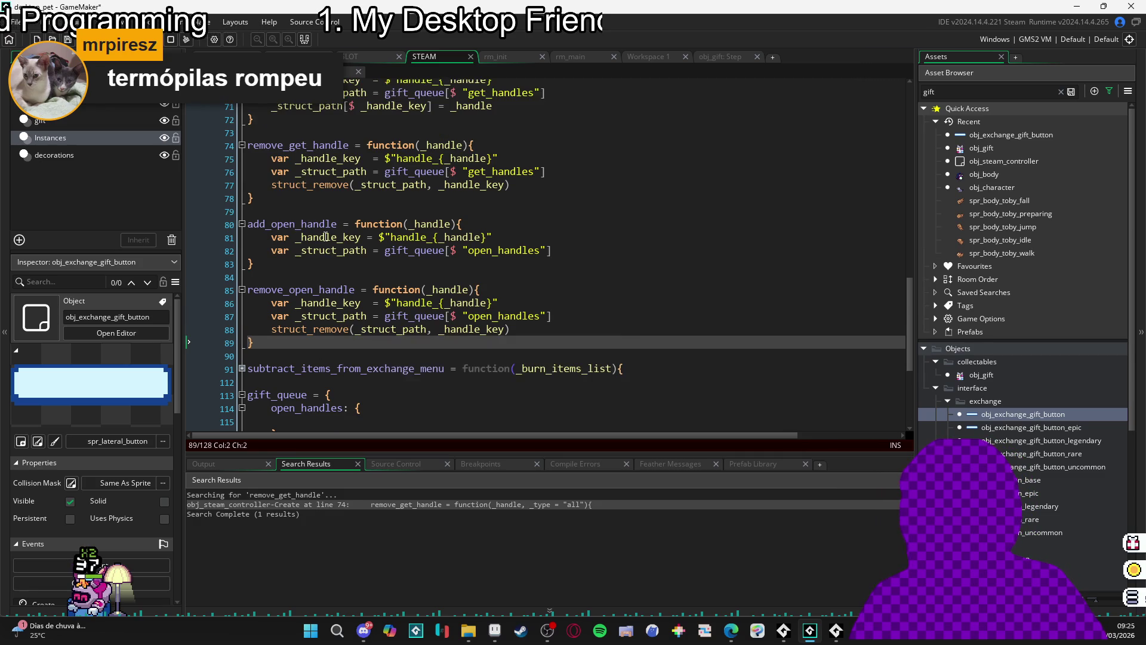
scroll(323, 312, up, 3)
scroll(311, 314, down, 5)
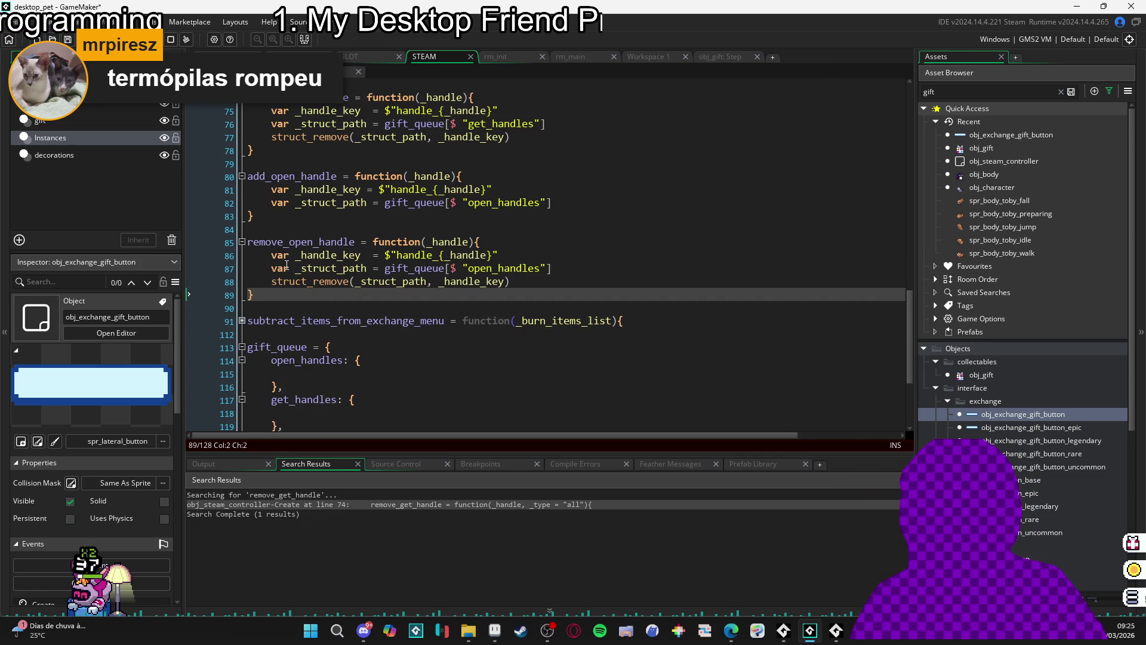
- Declare has_open_handle = function() below remove_open_handle
key(Return)
key(Return)
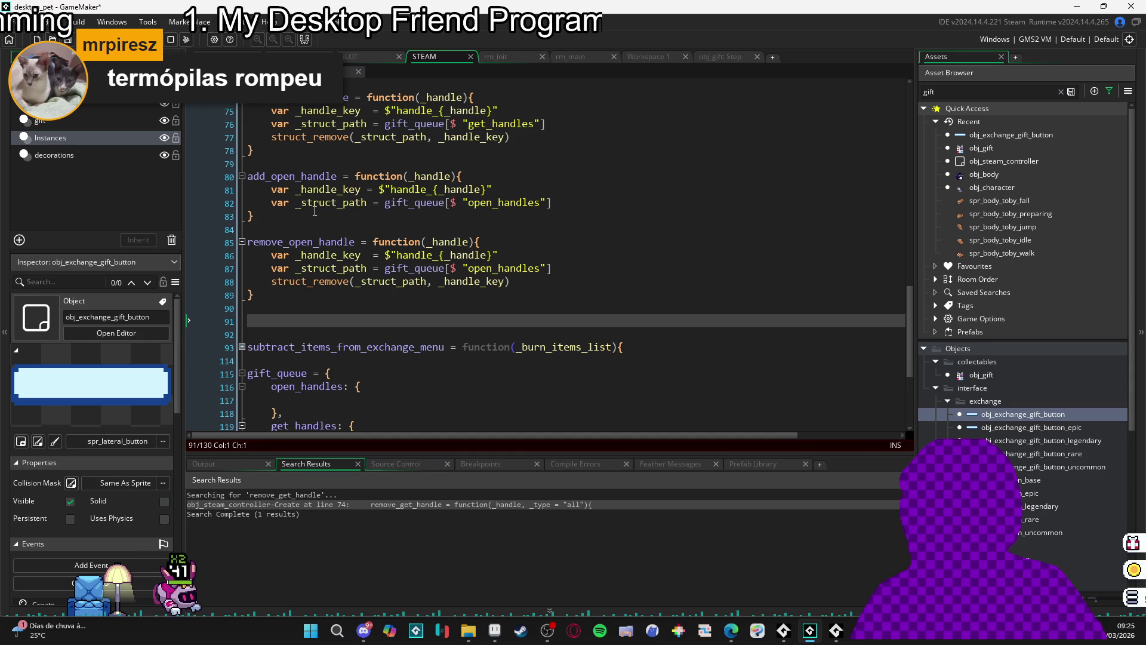
text(has)
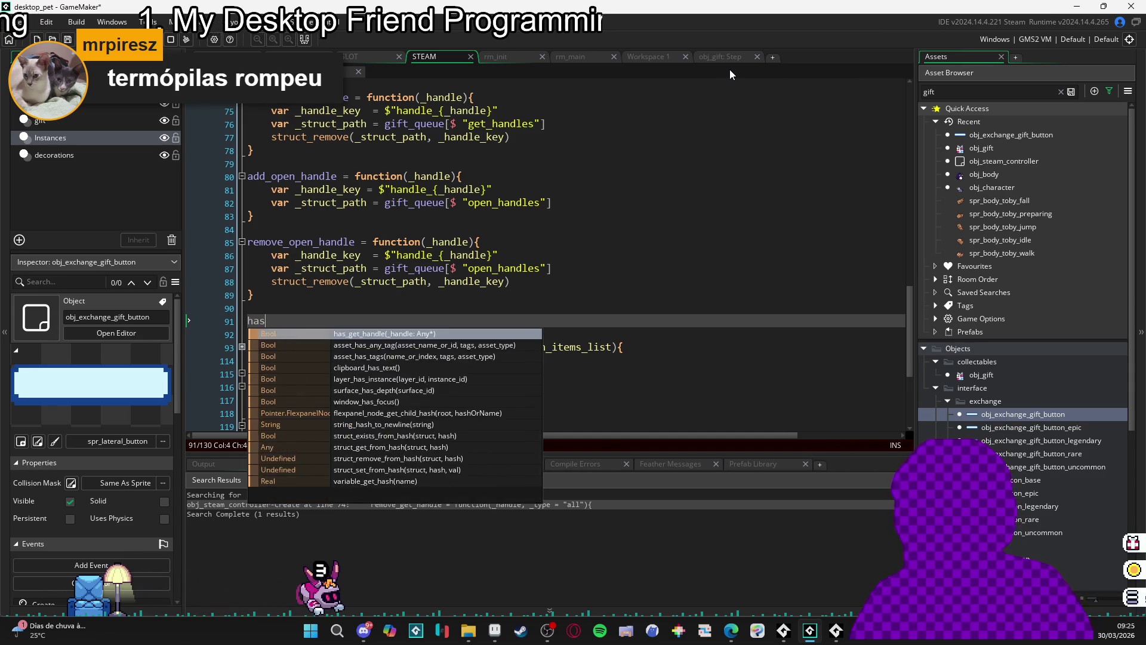
text(_open_handle )
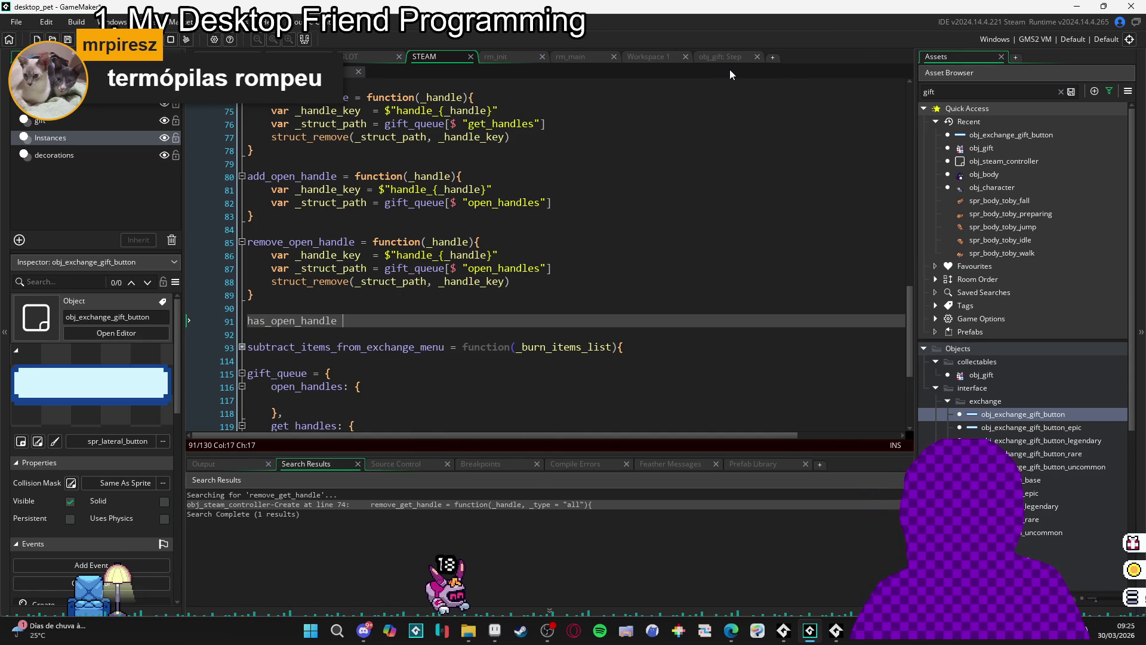
text(= function(){)
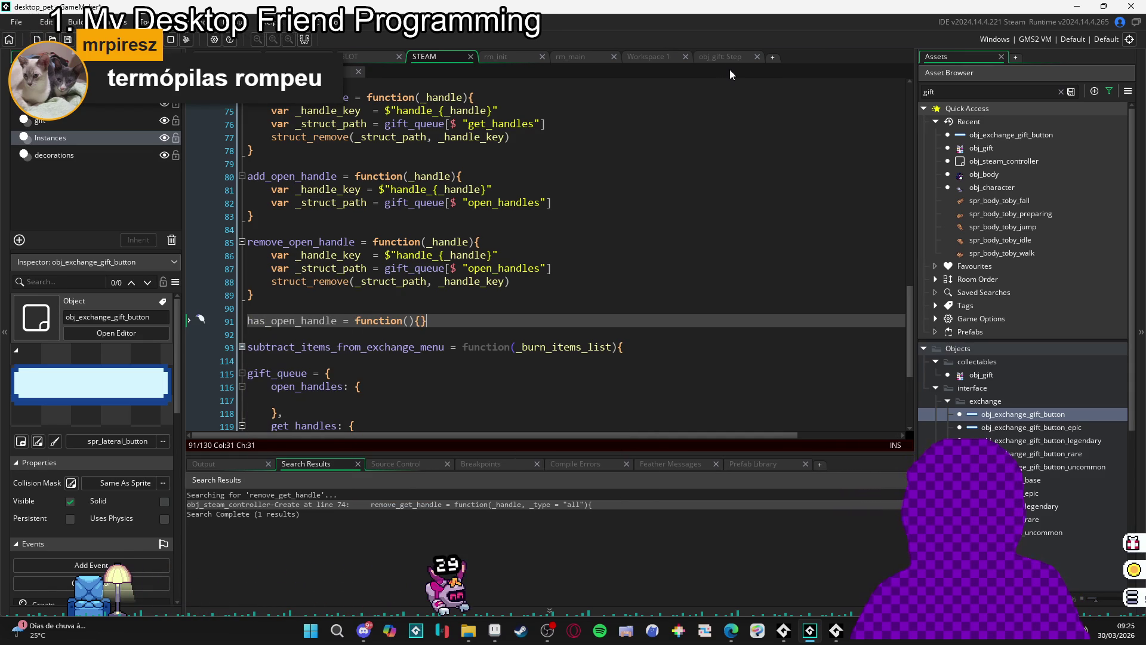
key(Return)
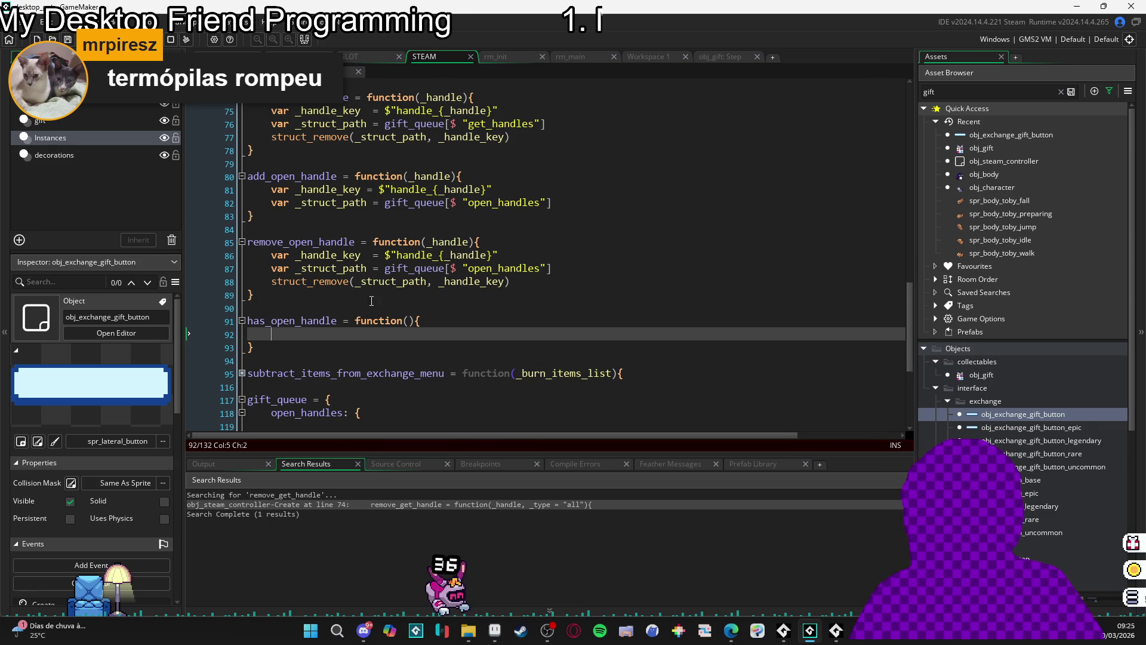
- Copy has_get_handle's struct_exists check into has_open_handle, checking open_handles instead
drag(268, 255, 495, 257)
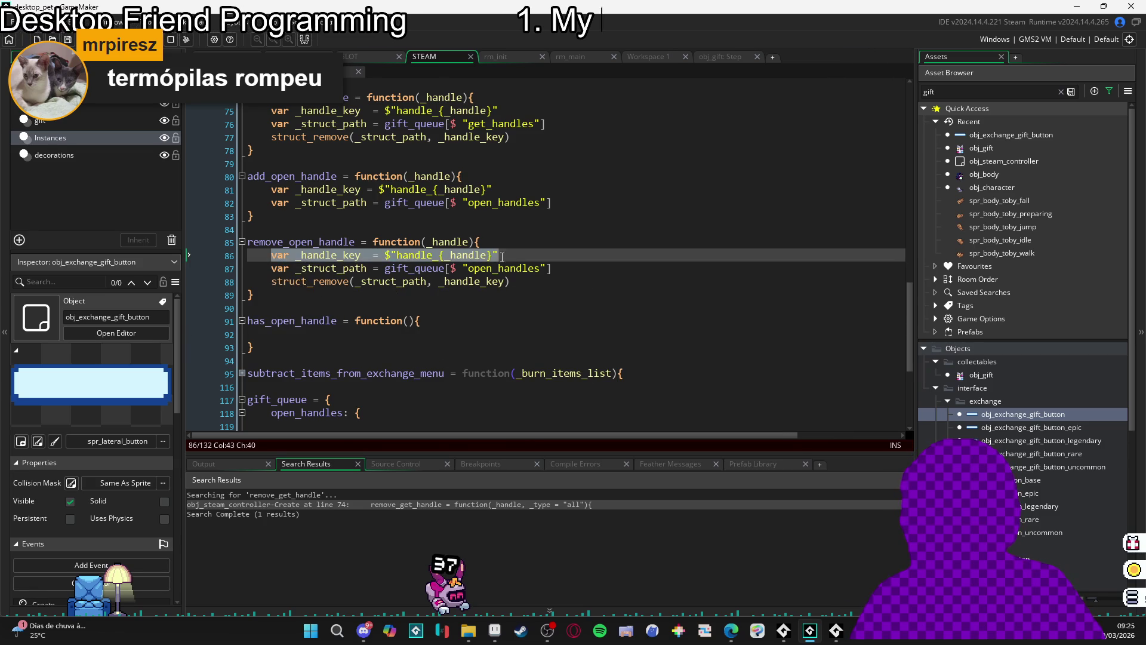
scroll(489, 261, up, 6)
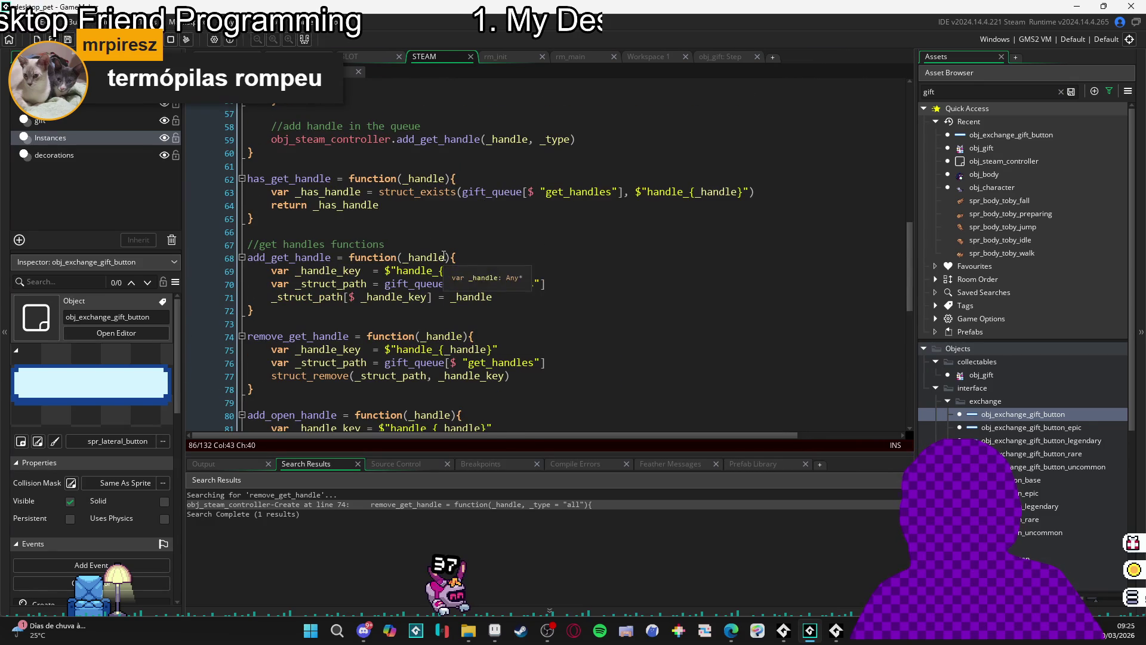
drag(268, 192, 762, 191)
key(ctrl+c)
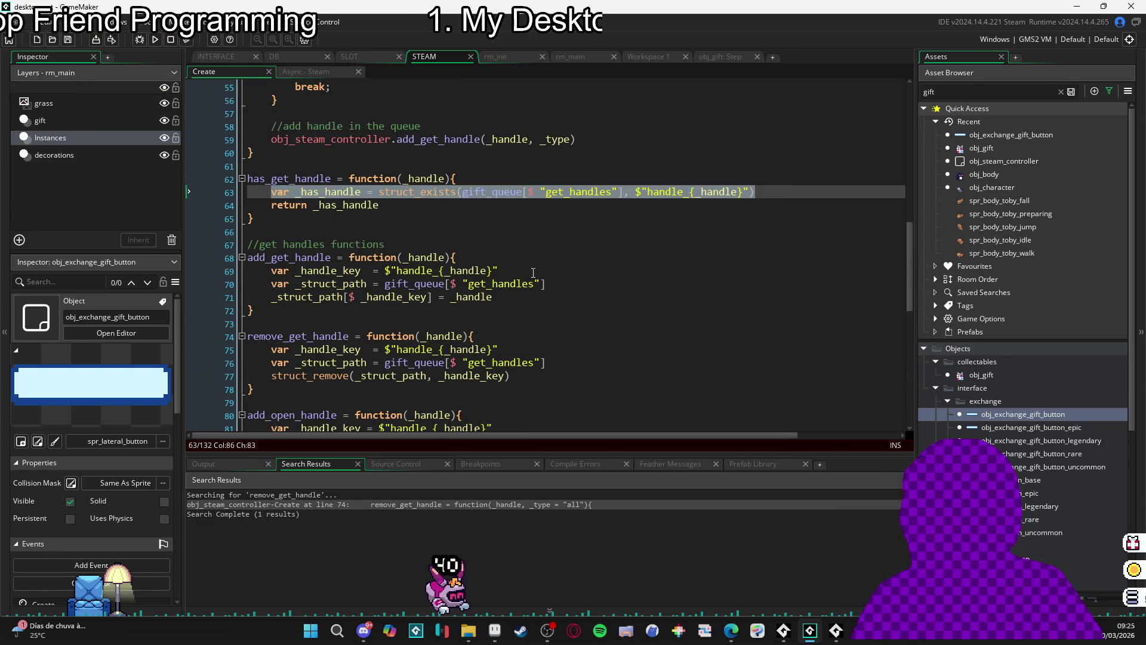
scroll(309, 277, down, 8)
click(309, 263)
key(ctrl+v)
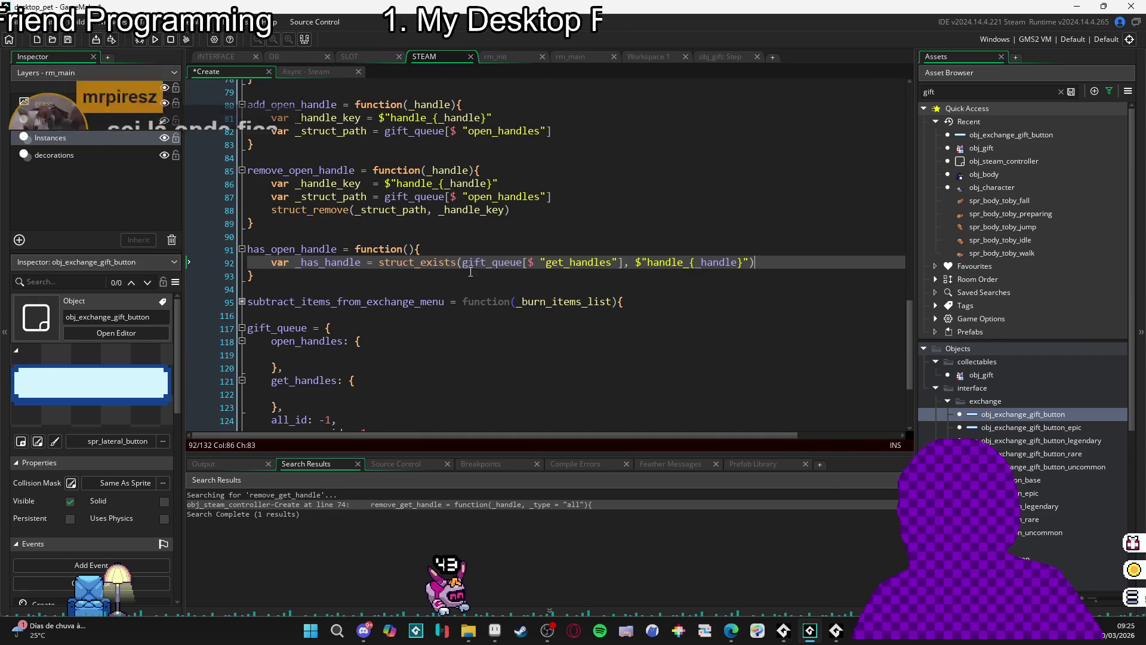
drag(565, 265, 547, 266)
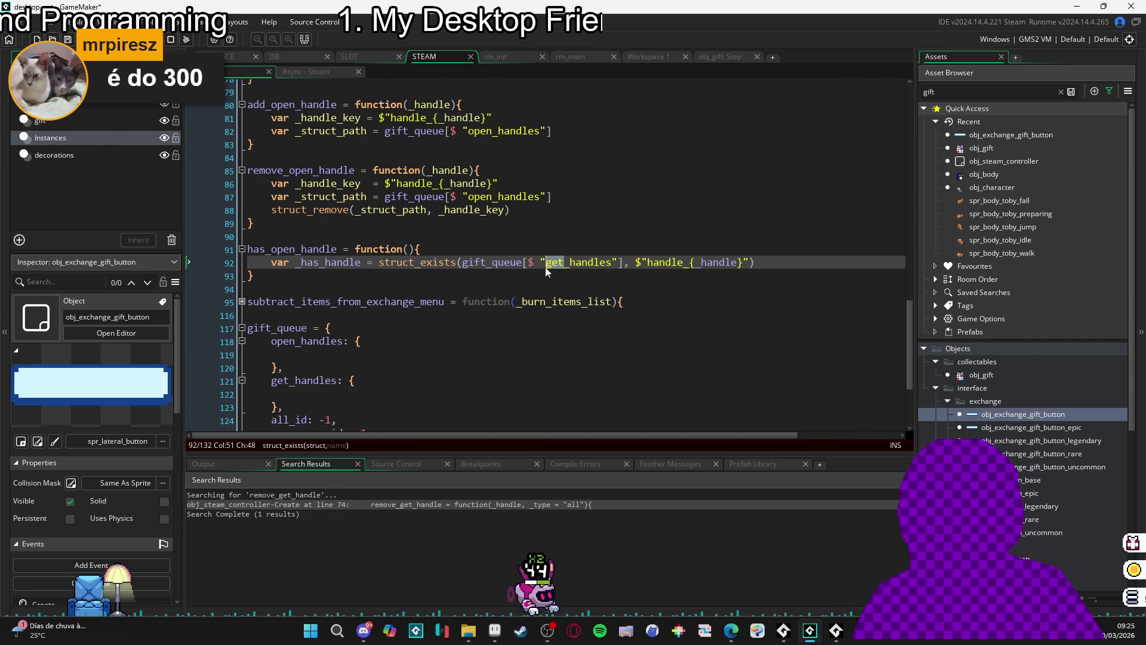
text(open)
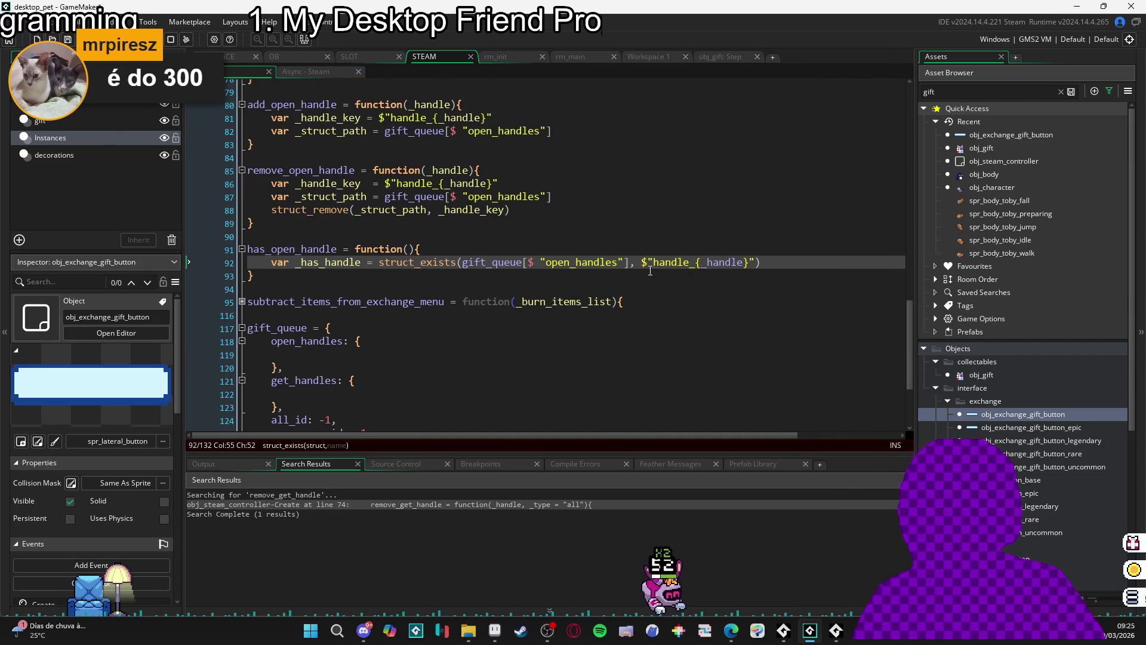
- Give has_open_handle a _handle parameter and make it return _has_handle
click(416, 250)
text(_han)
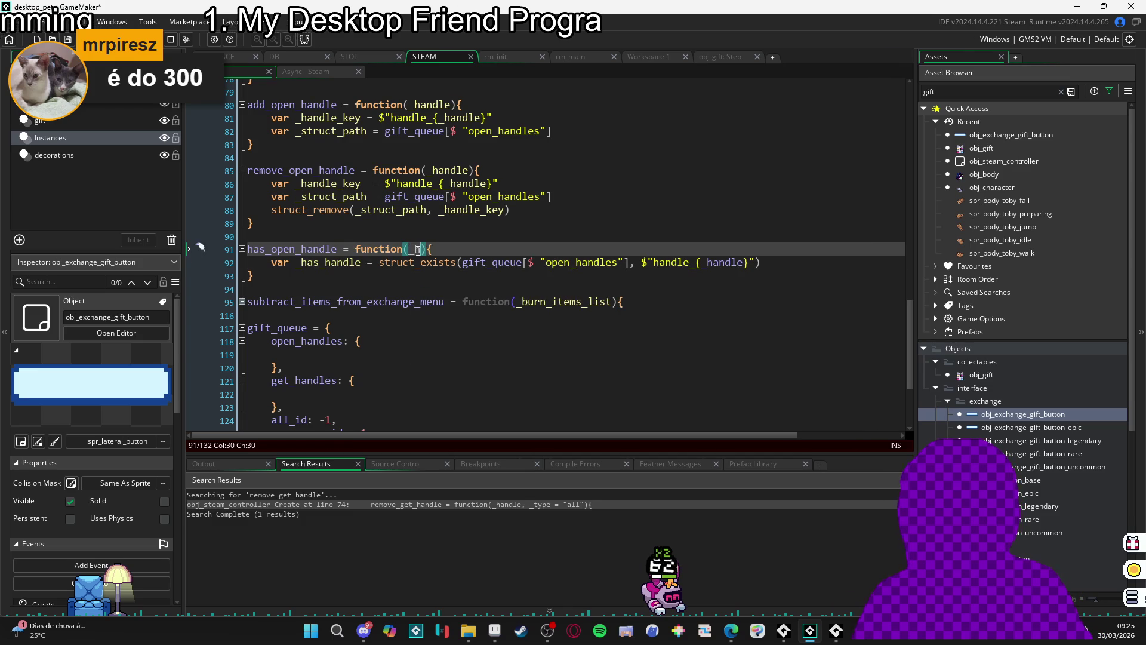
text(dle)
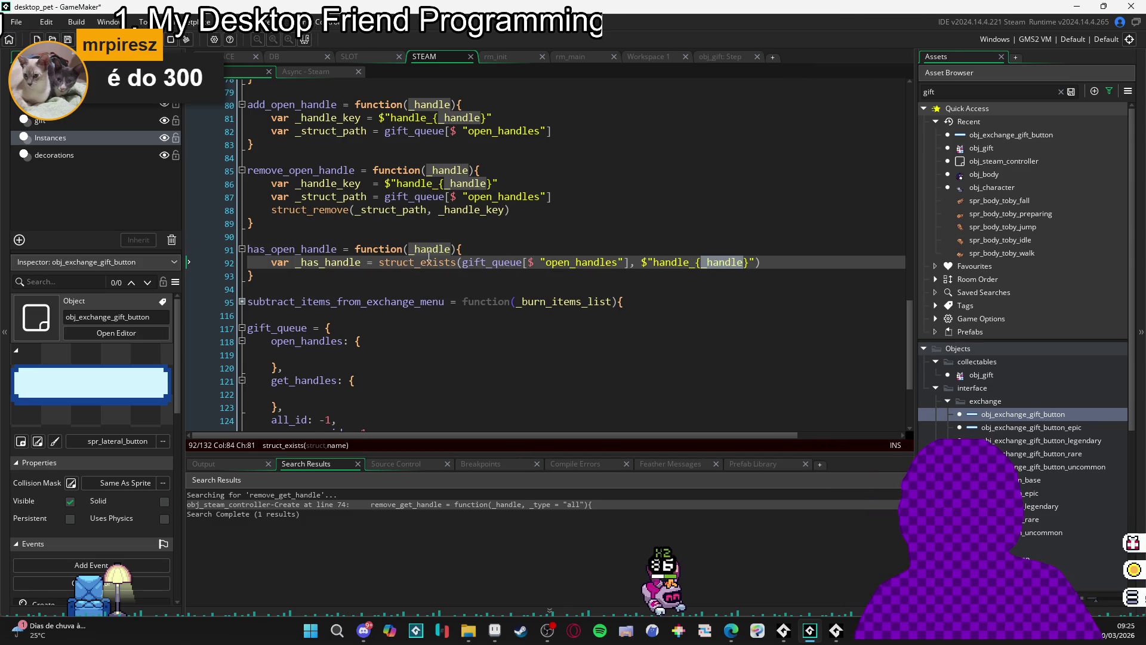
scroll(532, 230, up, 2)
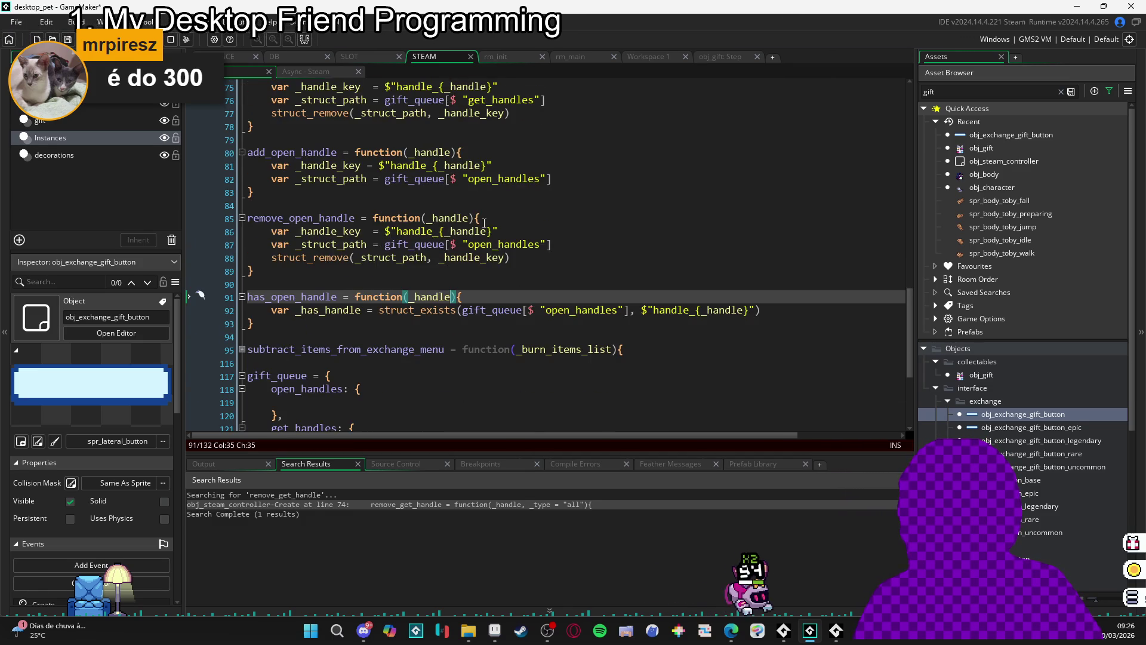
click(796, 311)
key(Return)
text(return _has)
key(Return)
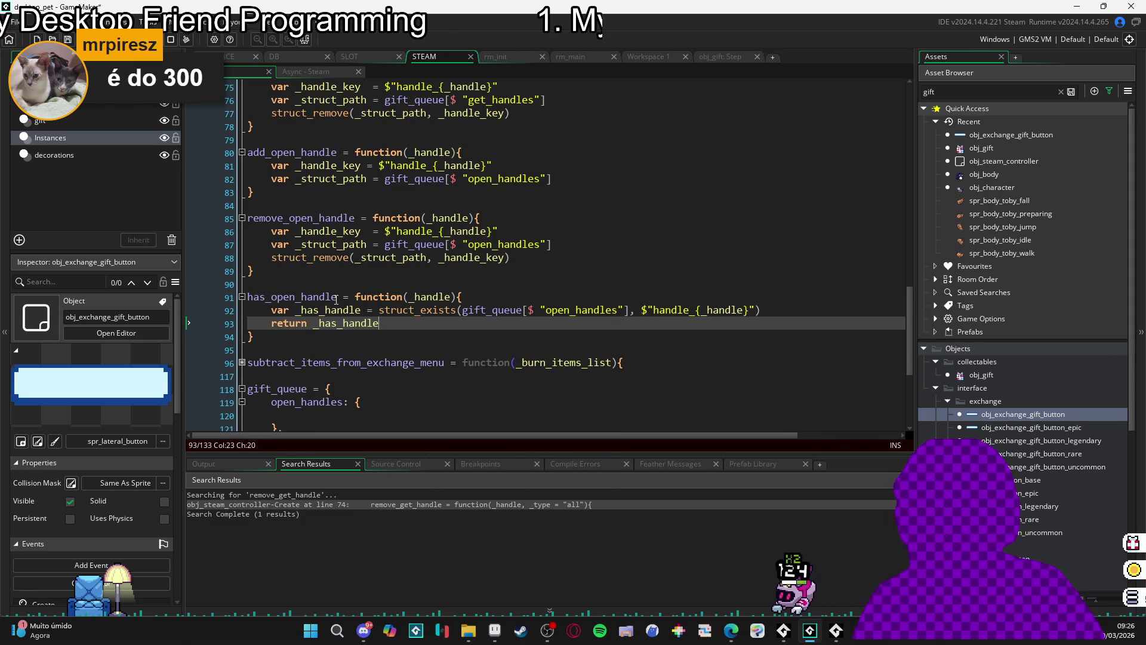
scroll(374, 263, up, 3)
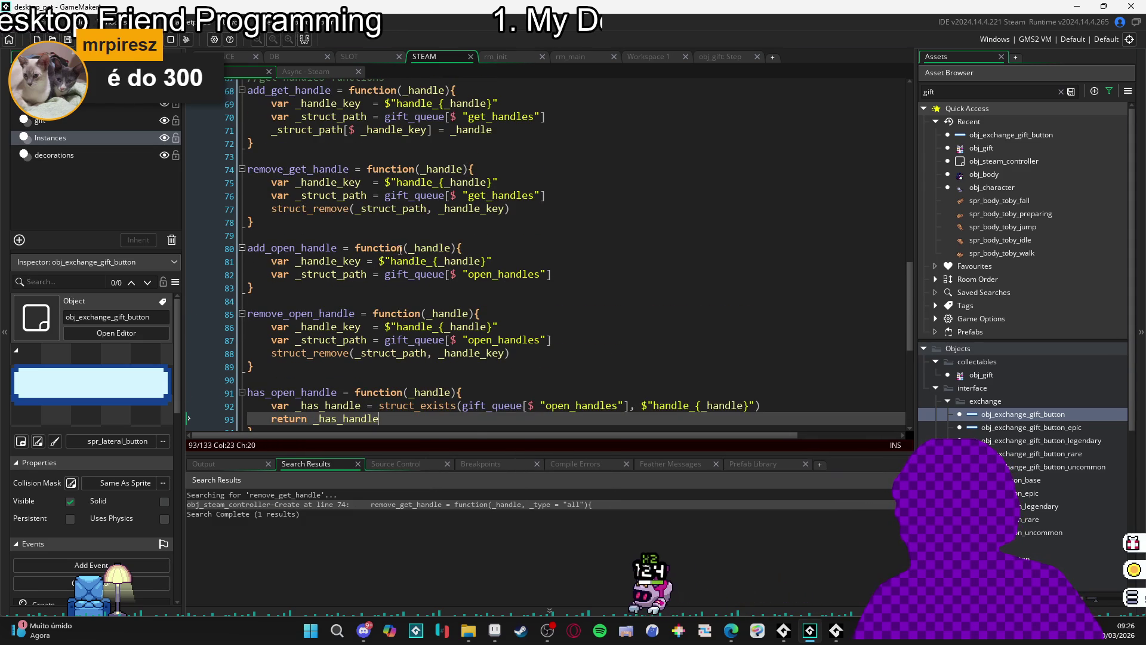
scroll(356, 206, up, 3)
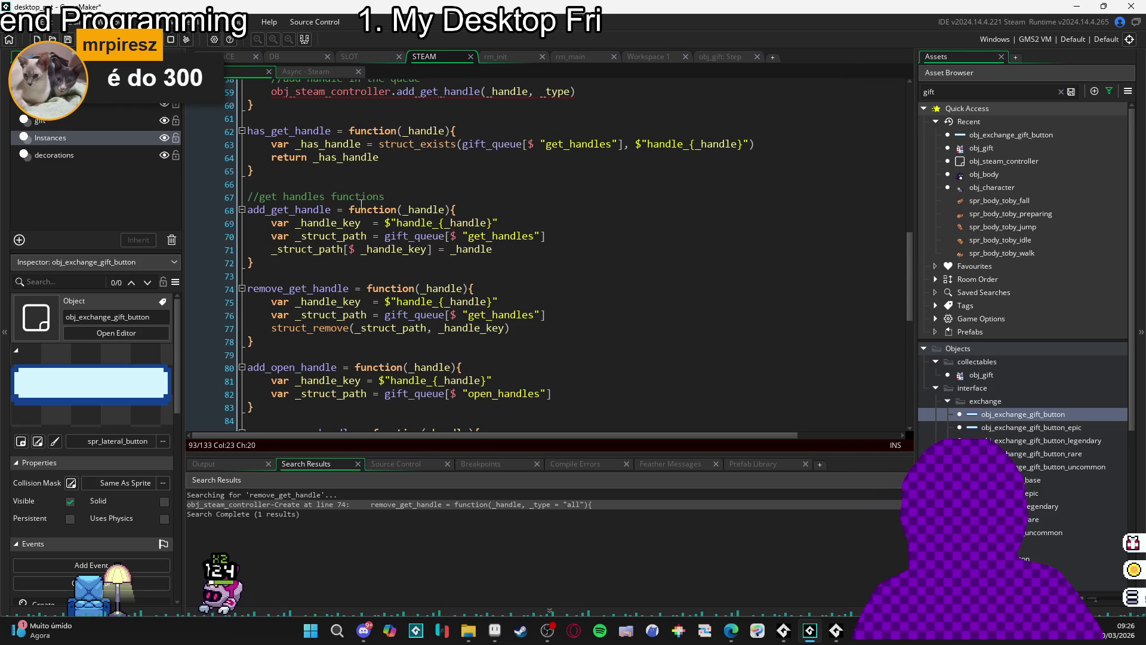
scroll(406, 213, down, 1)
scroll(406, 213, down, 1)
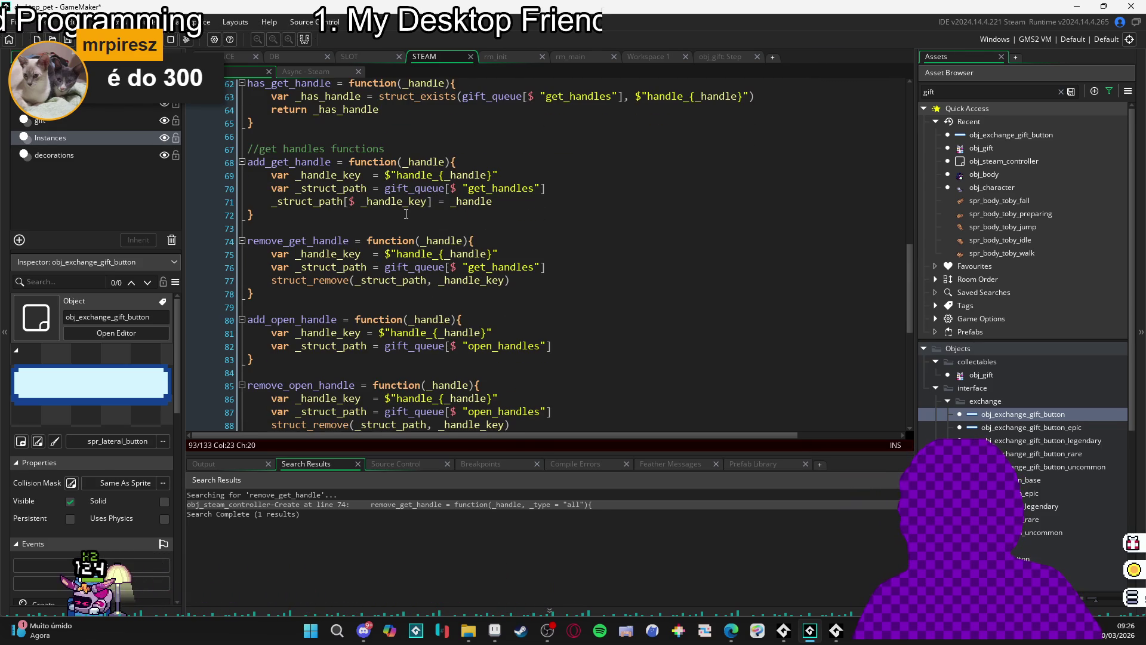
scroll(307, 278, down, 1)
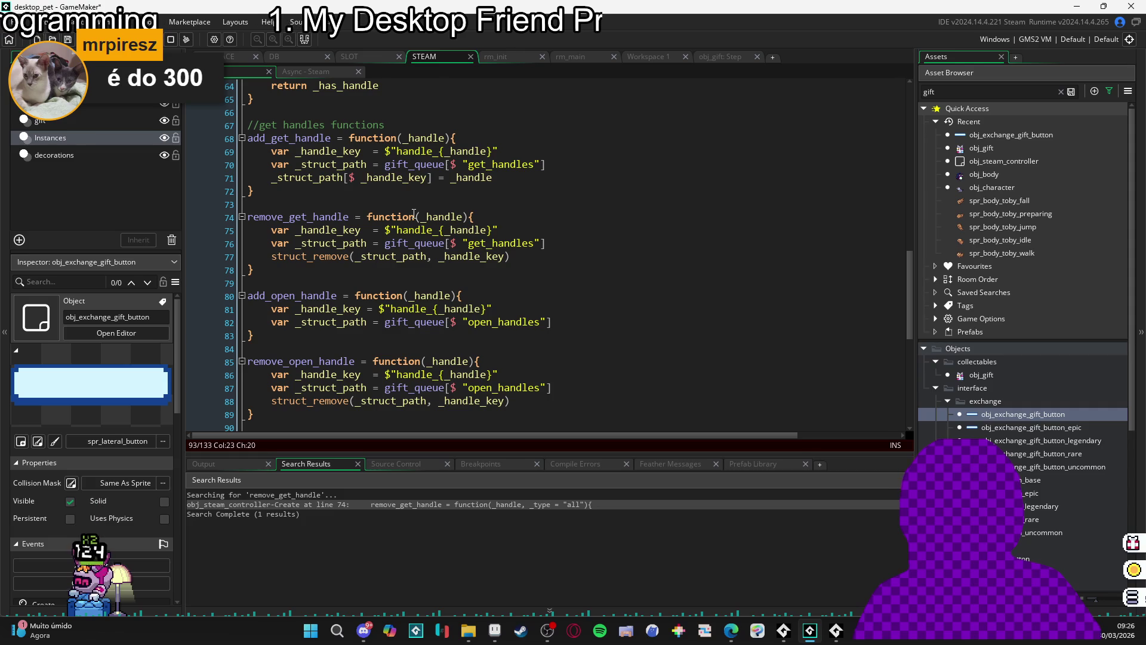
click(308, 278)
- Add an //open gift handles comment above add_open_handle
key(Return)
key(Return)
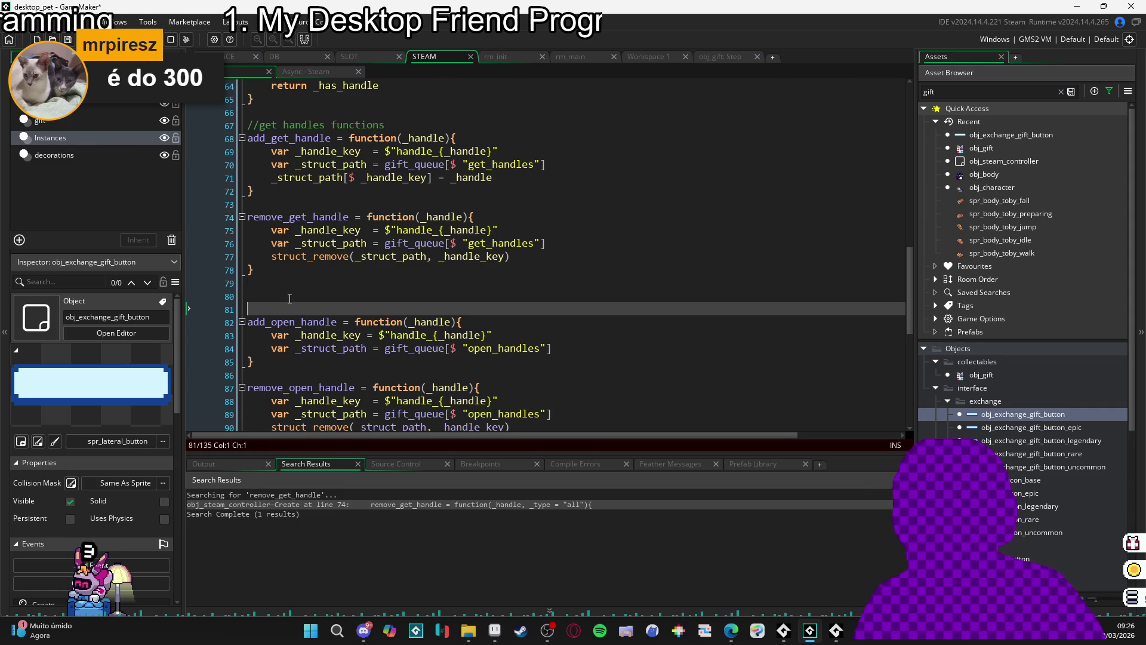
text(//open handle)
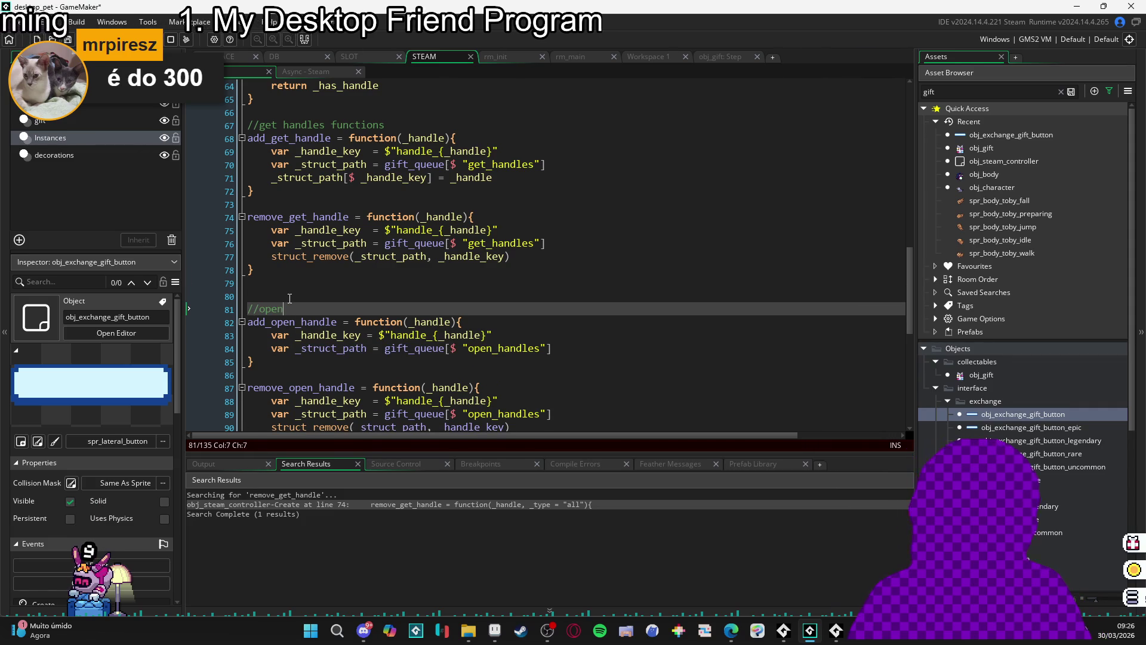
text(s)
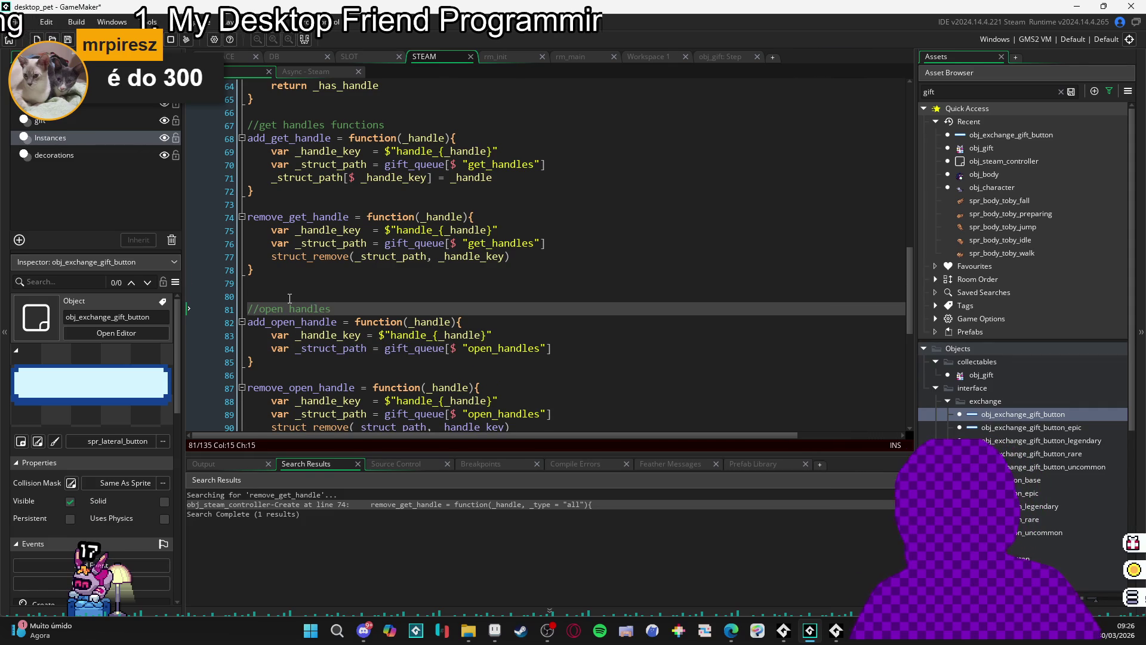
click(284, 309)
text(gift)
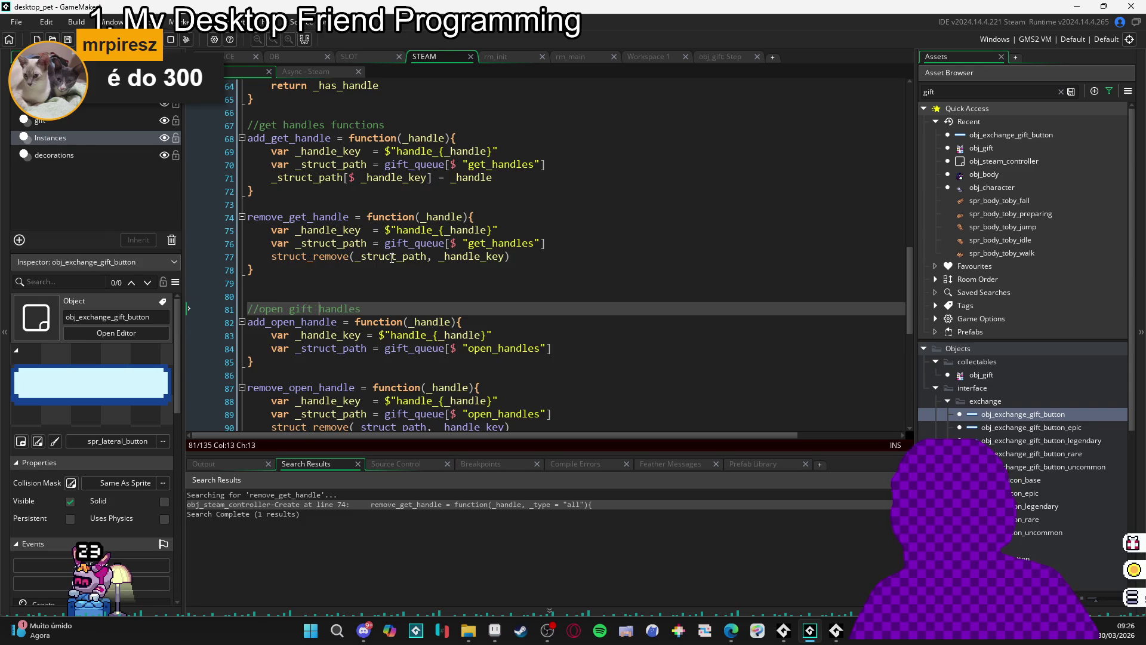
- Add a blank line after has_get_handle and find the //get gift handles functions comment
scroll(393, 258, up, 3)
scroll(393, 258, up, 1)
click(412, 255)
scroll(413, 226, down, 2)
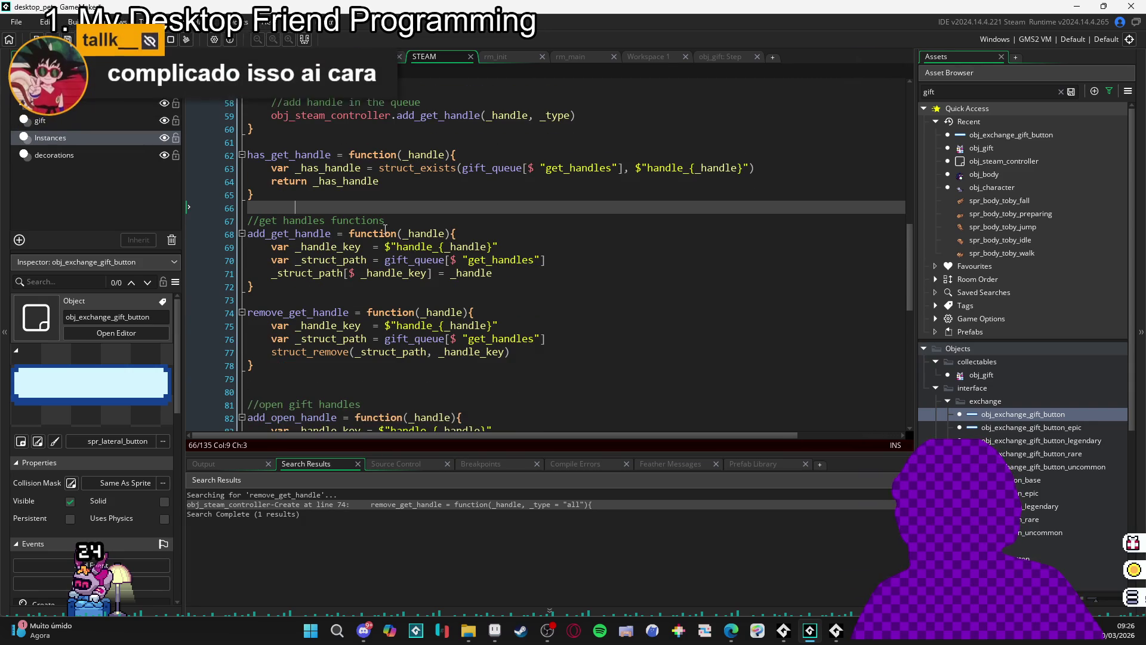
key(Return)
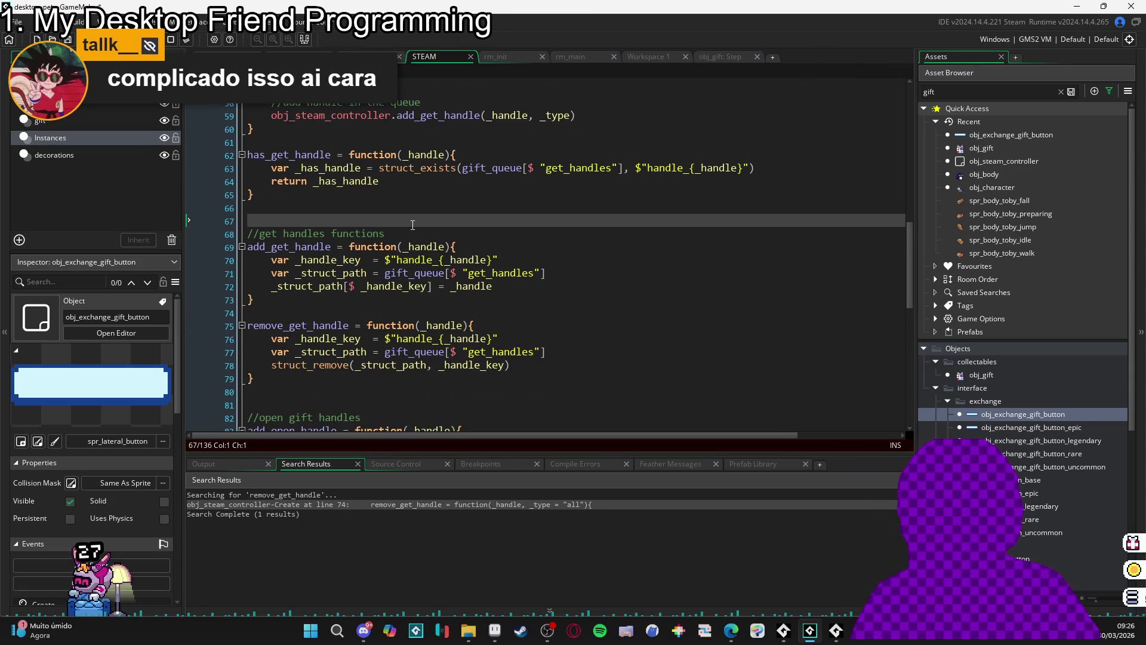
scroll(413, 224, down, 1)
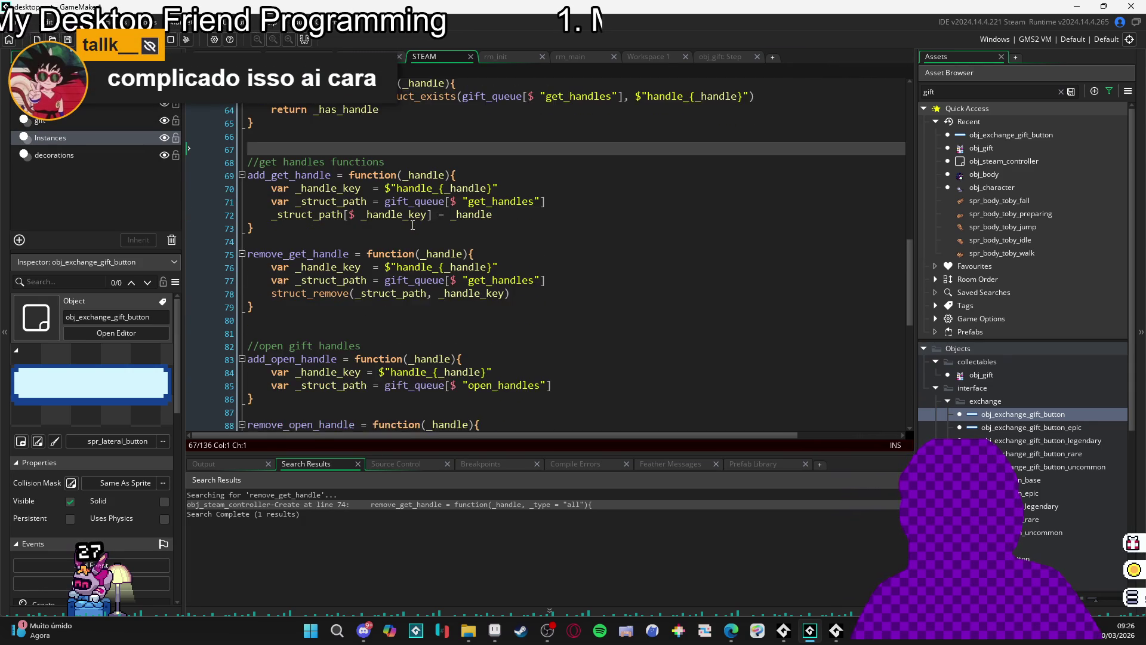
scroll(413, 225, up, 2)
scroll(415, 225, down, 1)
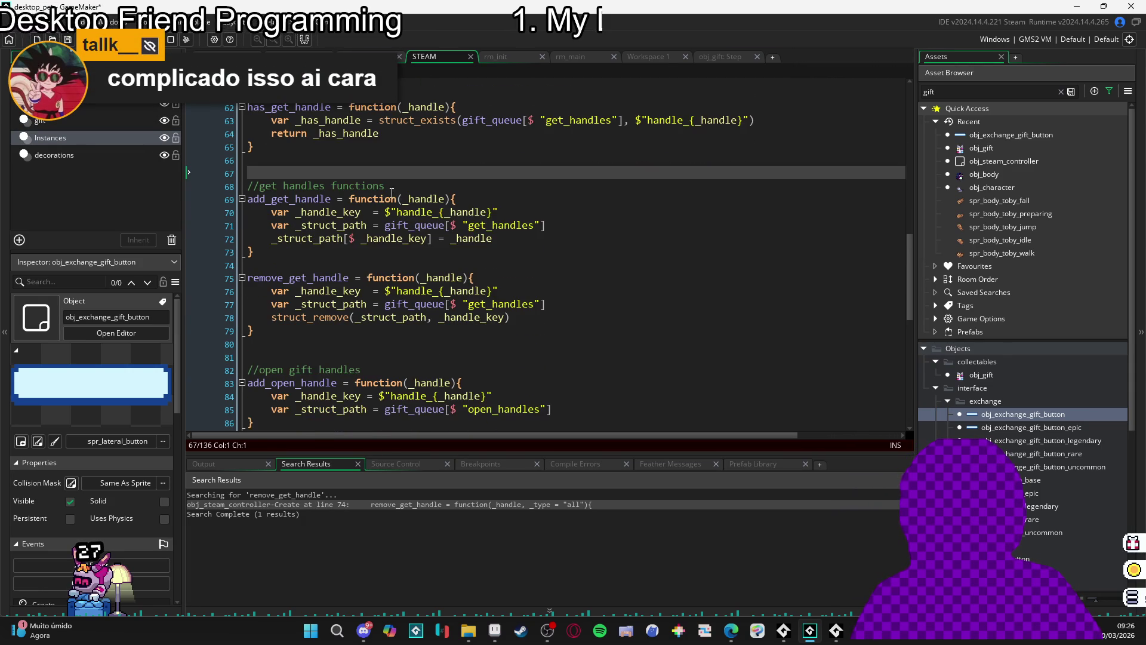
click(284, 188)
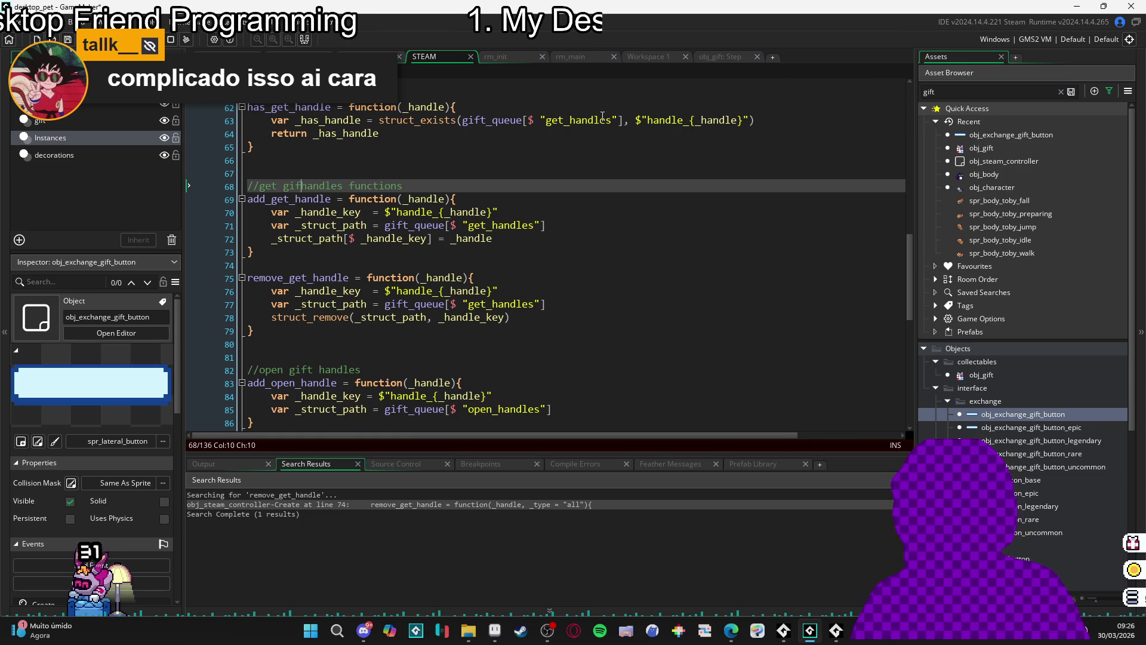
scroll(479, 200, down, 2)
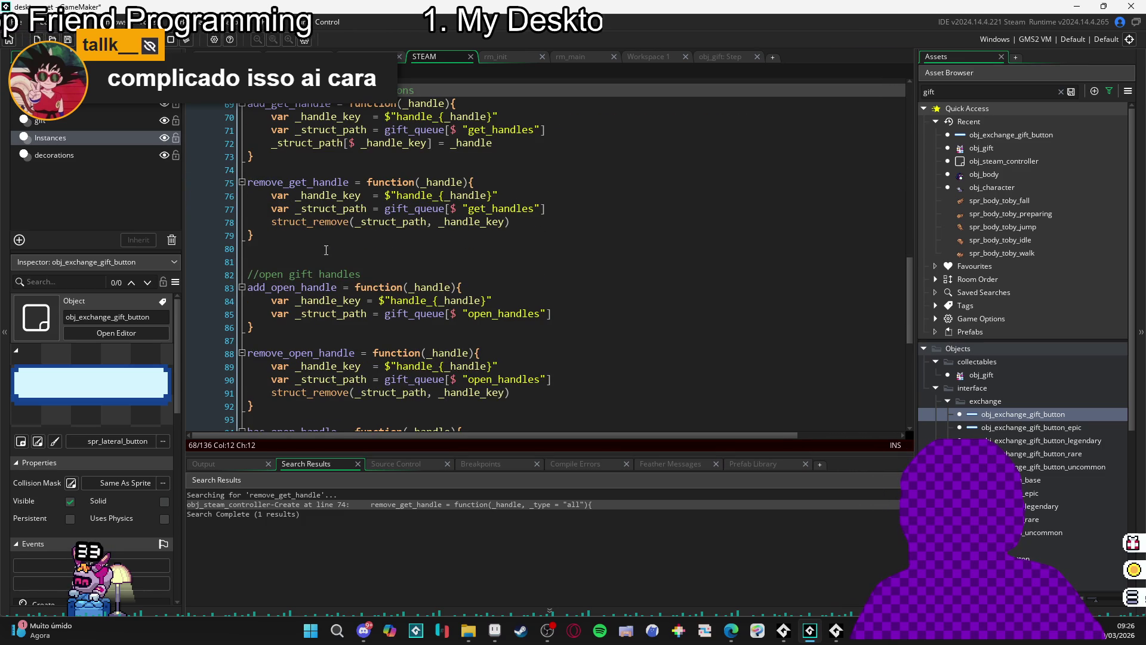
scroll(328, 250, up, 1)
scroll(285, 221, down, 4)
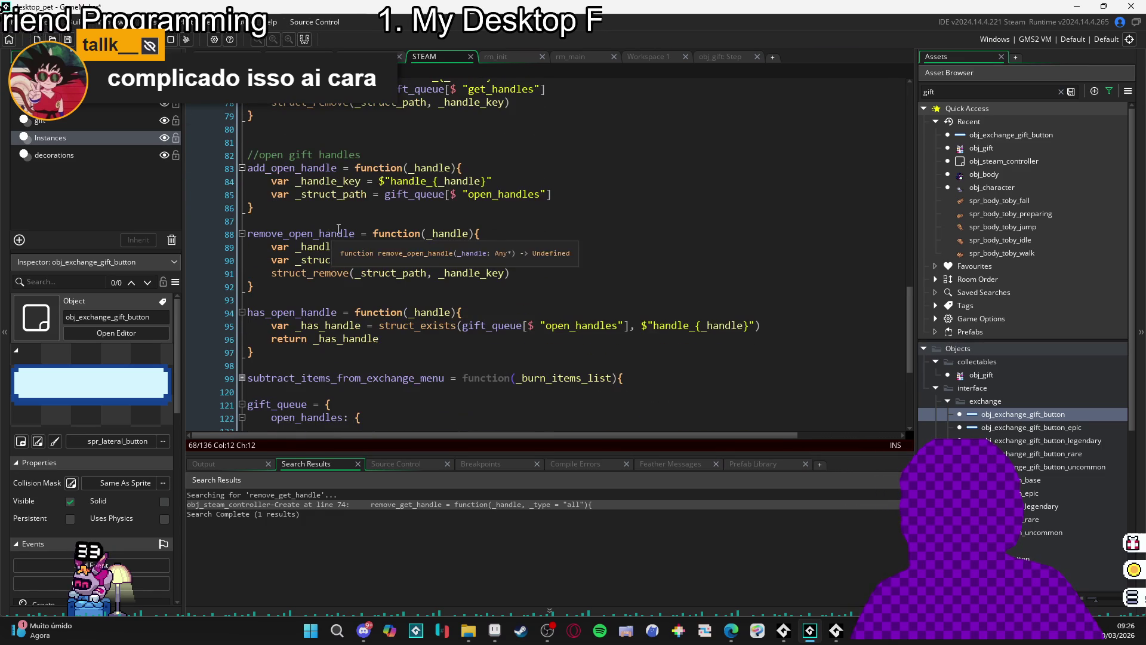
scroll(382, 239, up, 6)
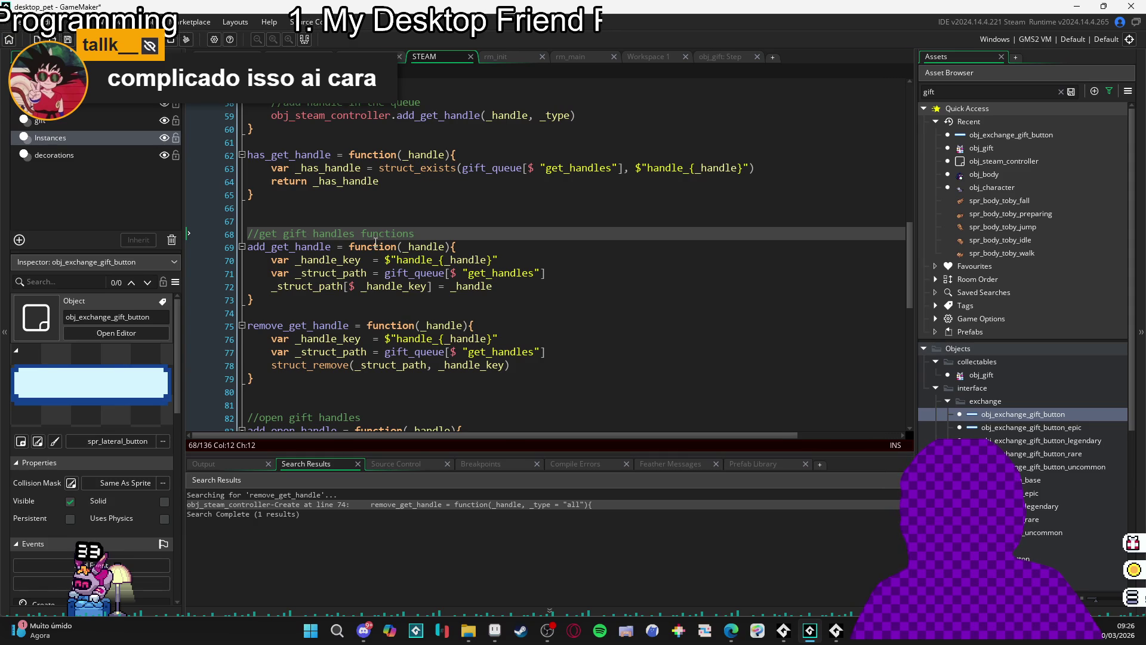
- Move the //get gift handles functions comment above has_get_handle and delete extra blank lines
key(BackSpace)
click(284, 143)
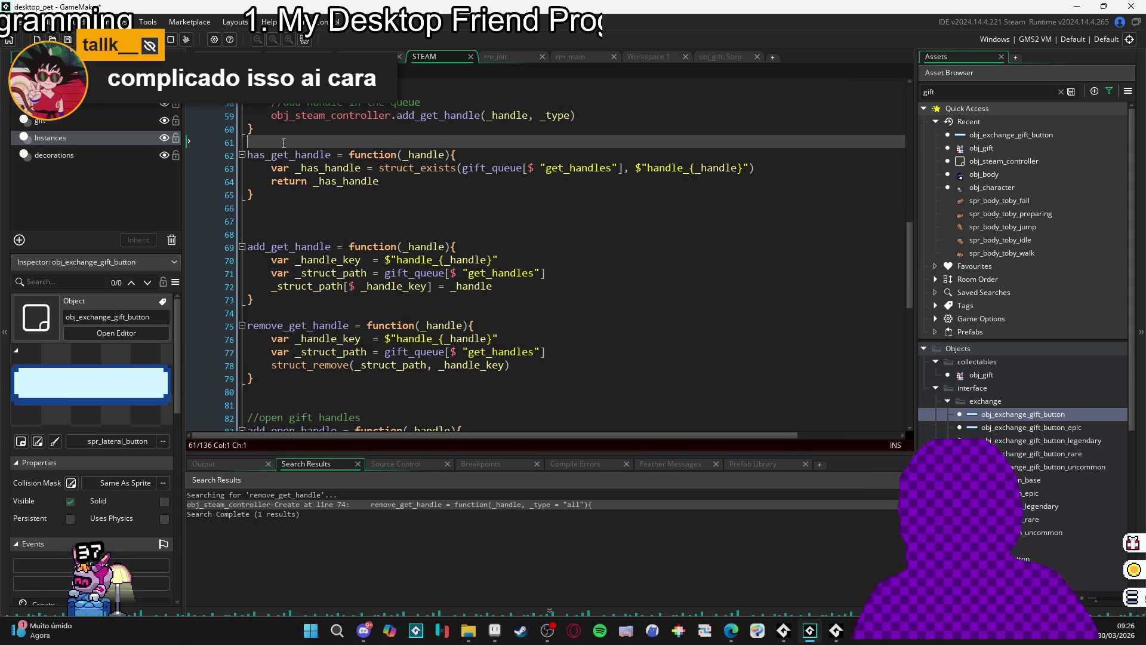
key(Return)
key(Return)
text(//get gift handles functions)
scroll(287, 179, up, 6)
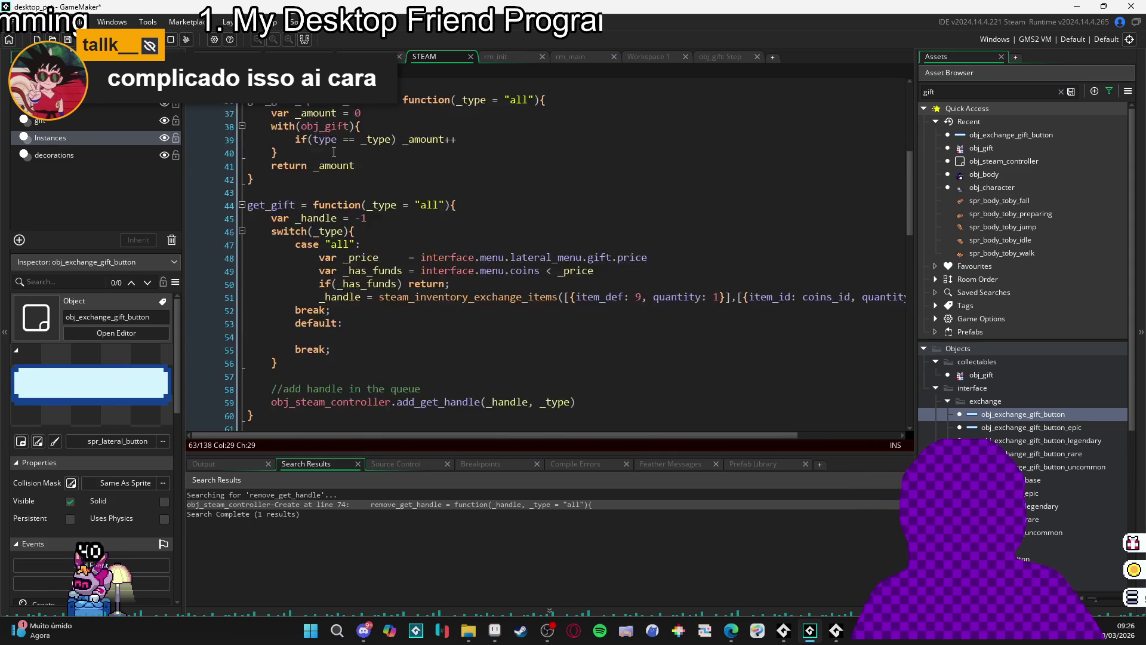
scroll(295, 213, down, 6)
click(271, 248)
key(BackSpace)
key(BackSpace)
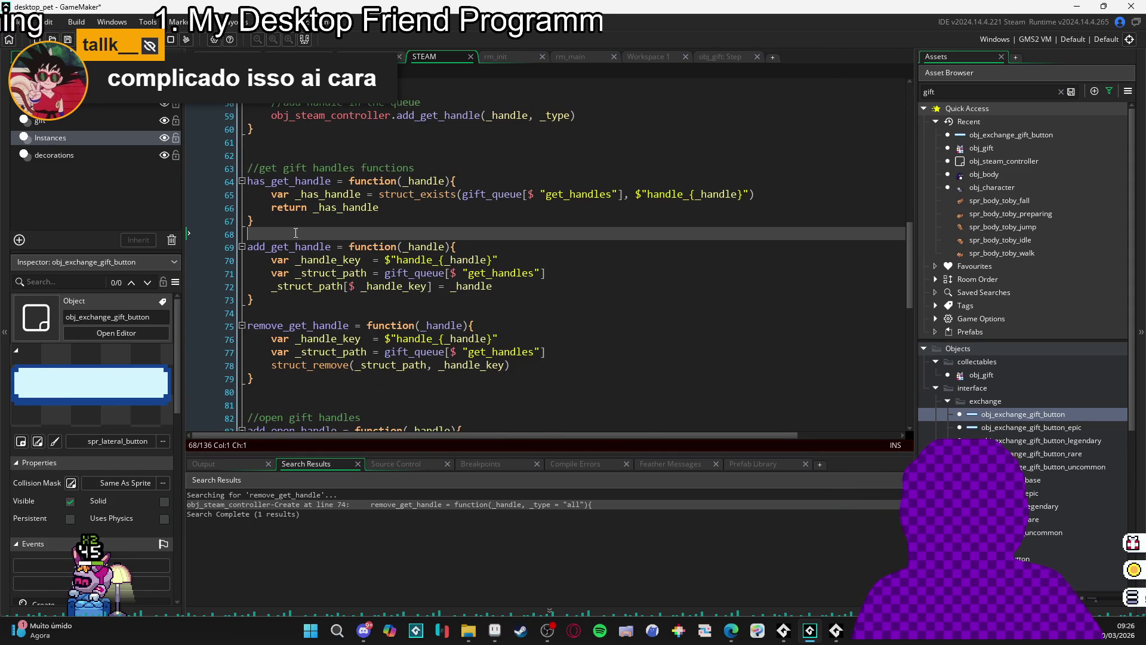
- Review the rest of the Create code down to the epic_id entry, then bring up obj_gift's Step code
scroll(301, 232, down, 3)
scroll(304, 233, up, 3)
scroll(323, 242, down, 5)
scroll(345, 252, up, 1)
scroll(344, 251, down, 4)
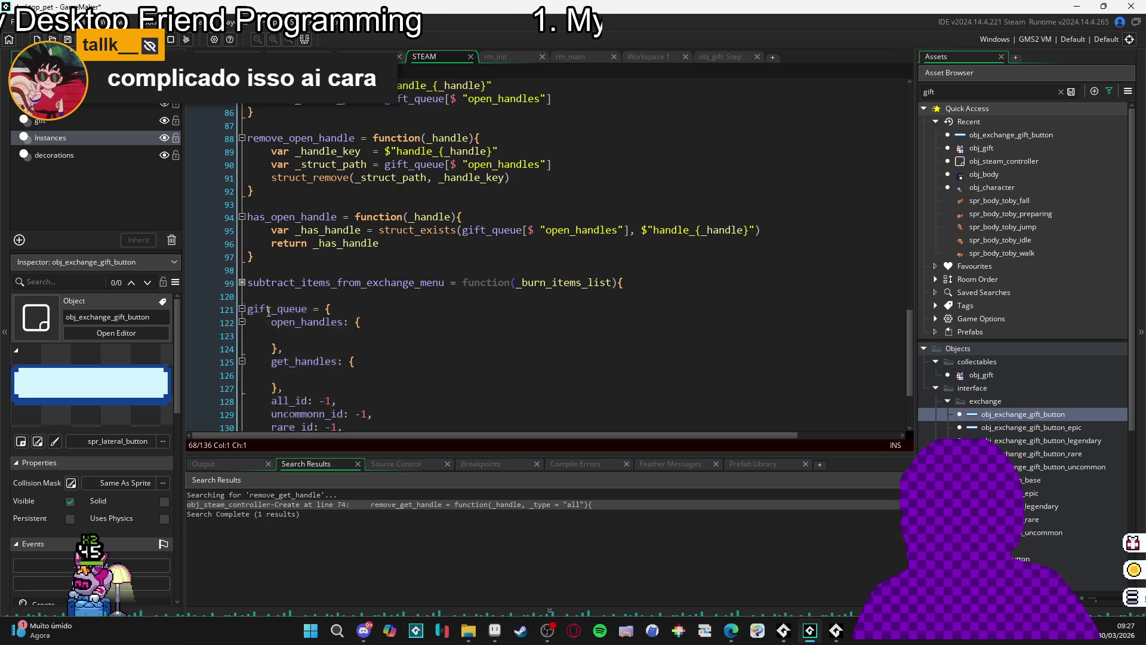
scroll(362, 279, down, 3)
click(358, 332)
scroll(361, 280, up, 6)
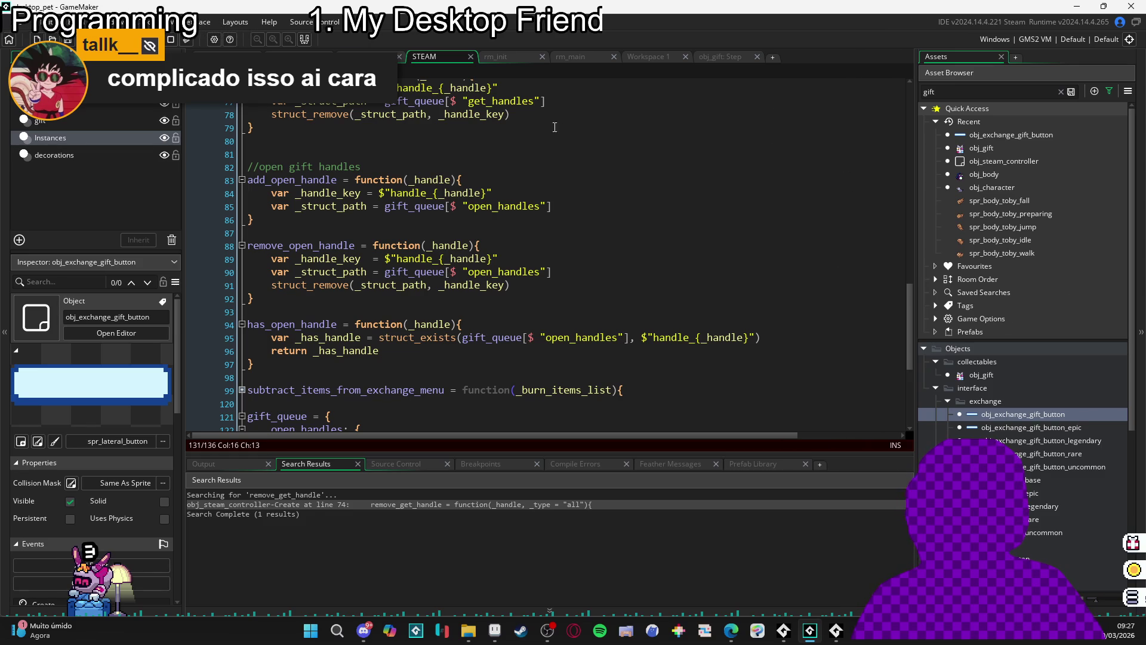
click(725, 59)
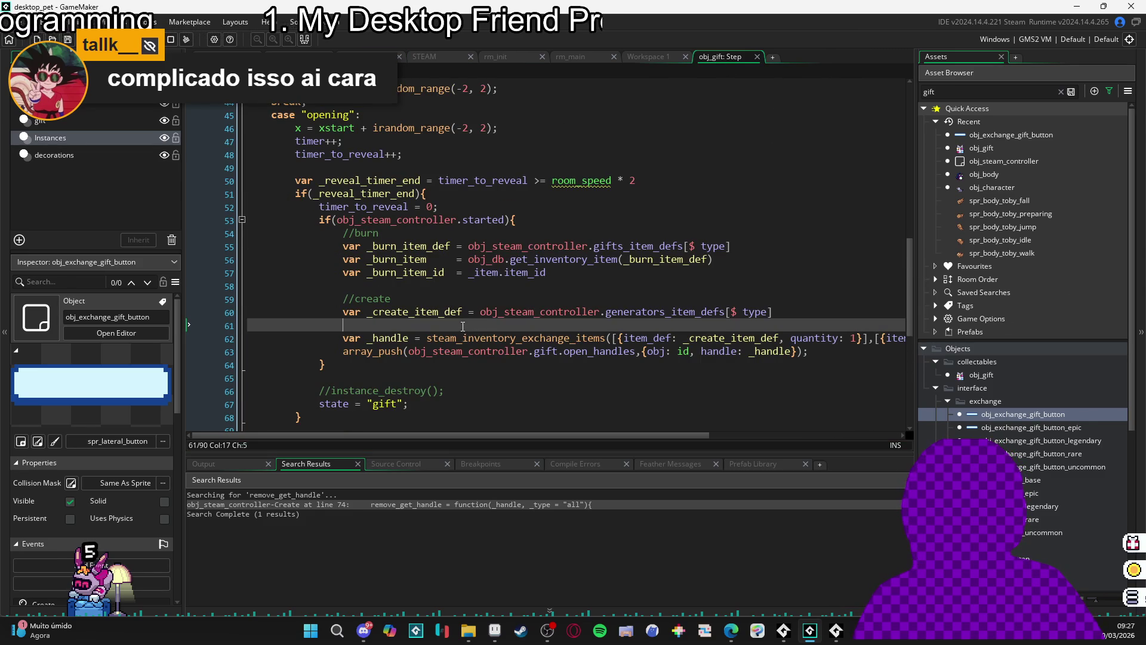
click(358, 365)
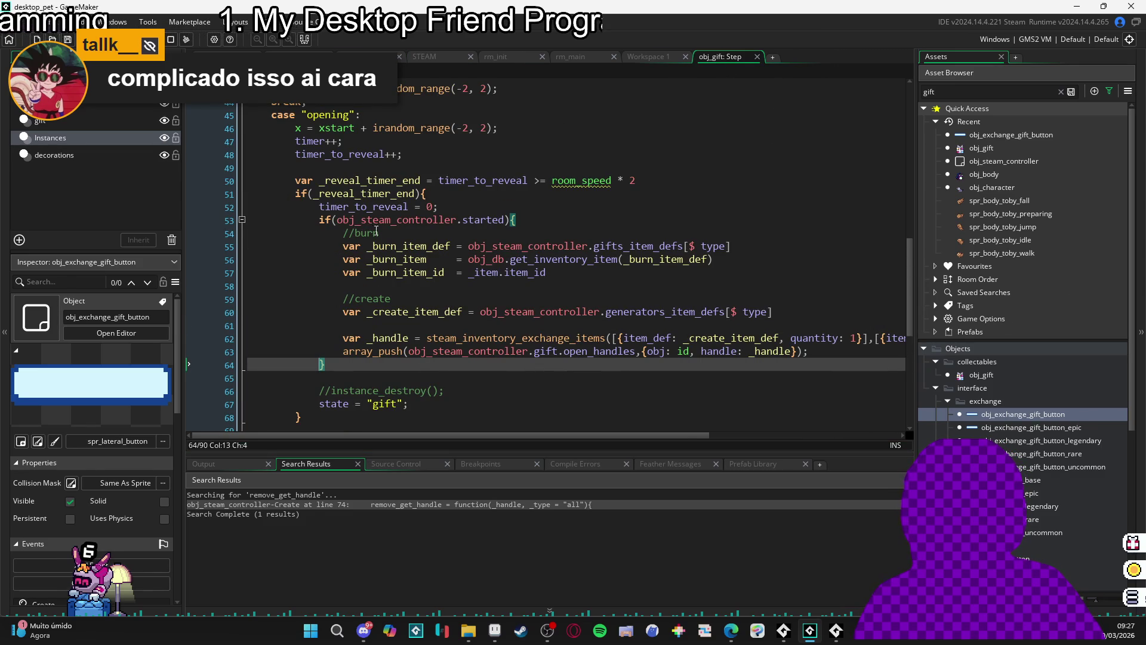
scroll(437, 334, down, 2)
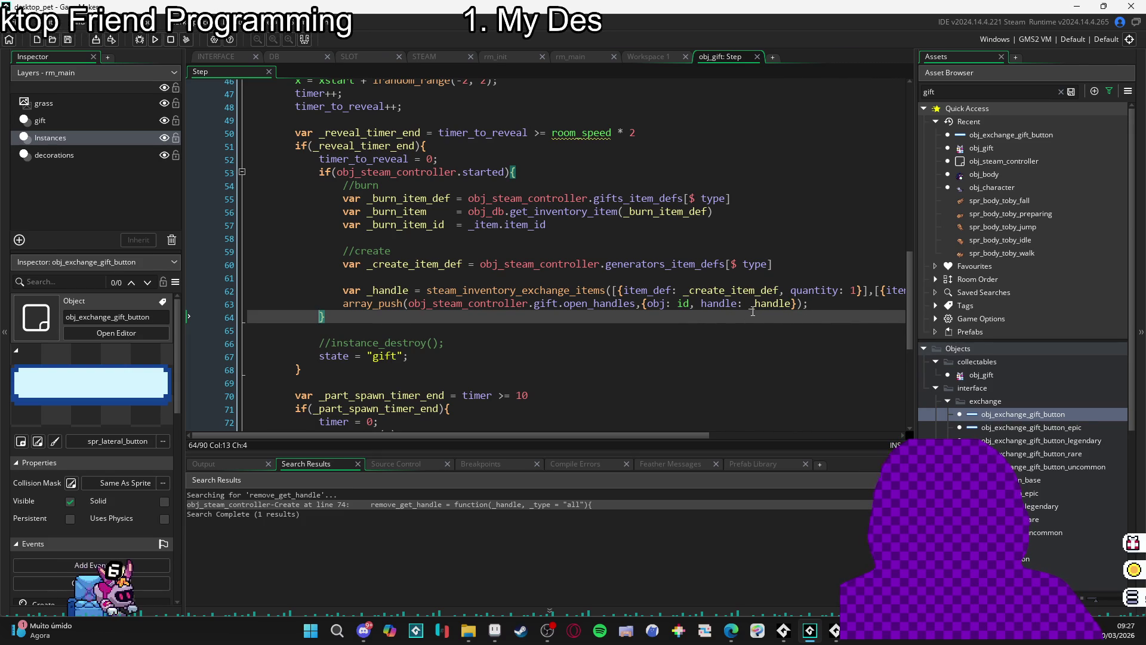
click(798, 304)
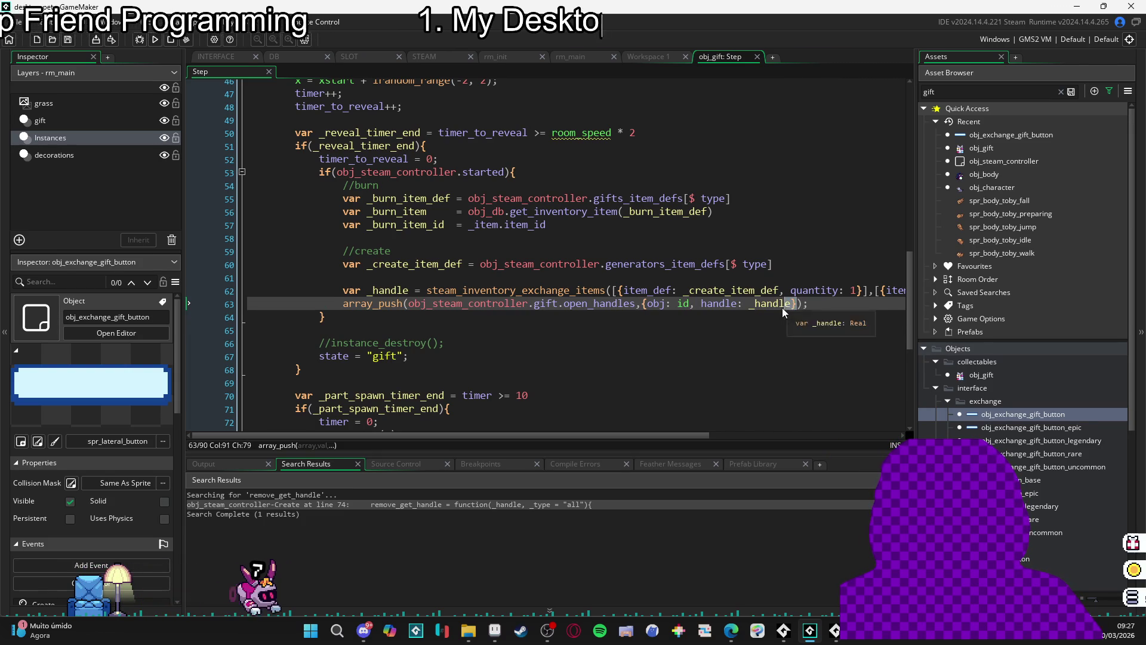
click(690, 304)
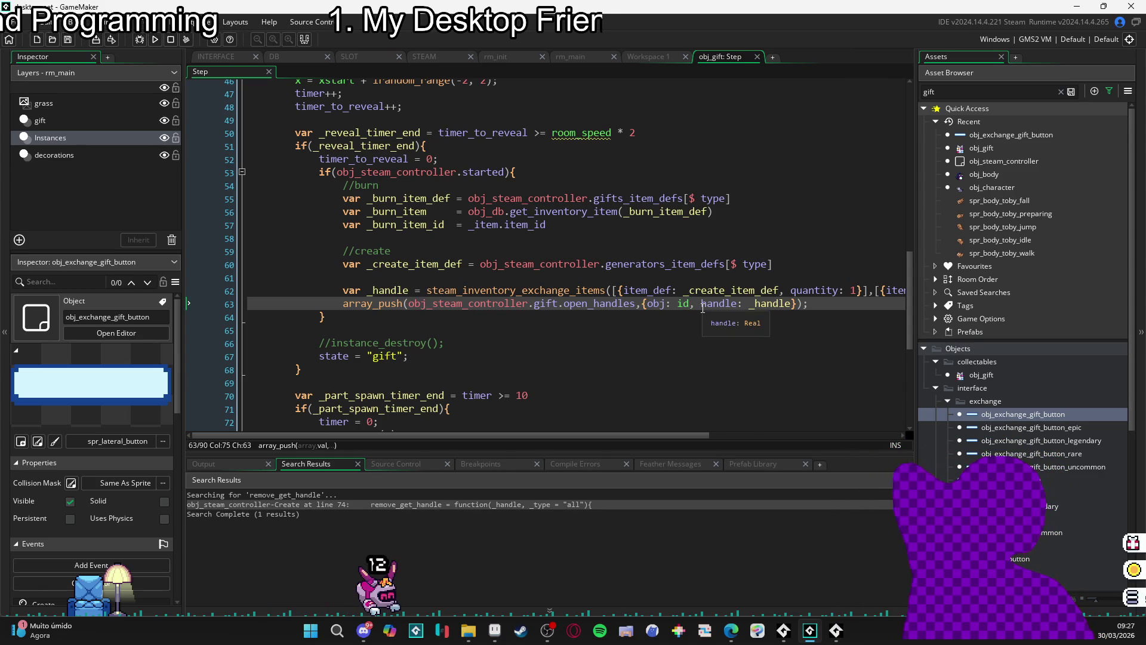
- Insert an obj_steam_controller.add_open_handle call above the array_push line
click(367, 303)
key(Return)
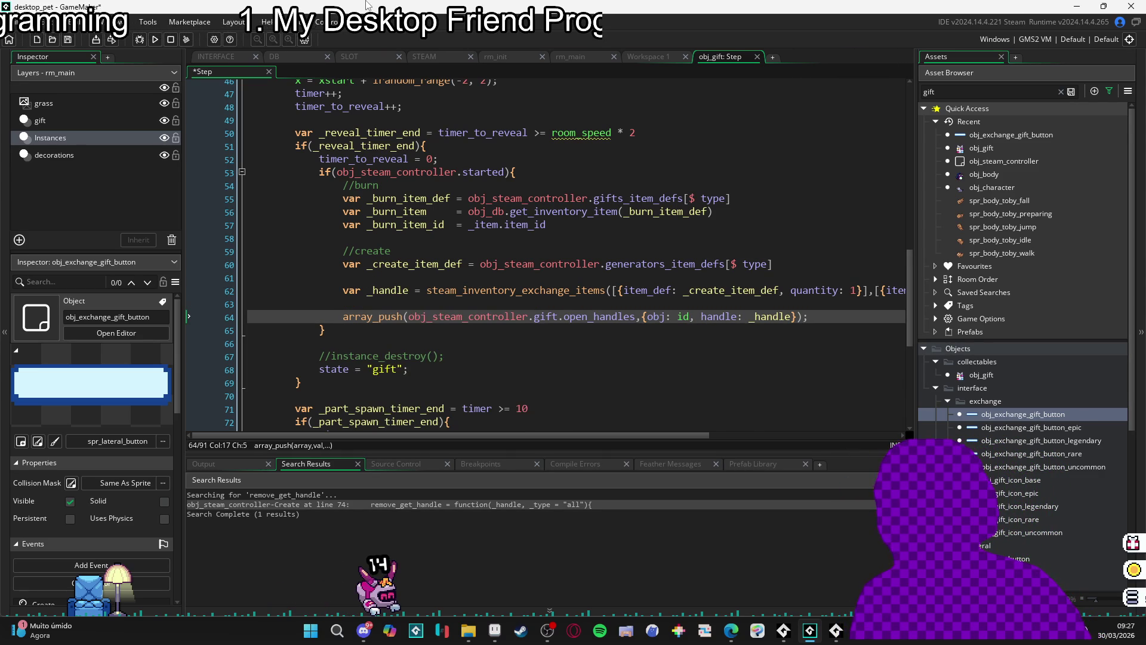
key(Up)
text(_s)
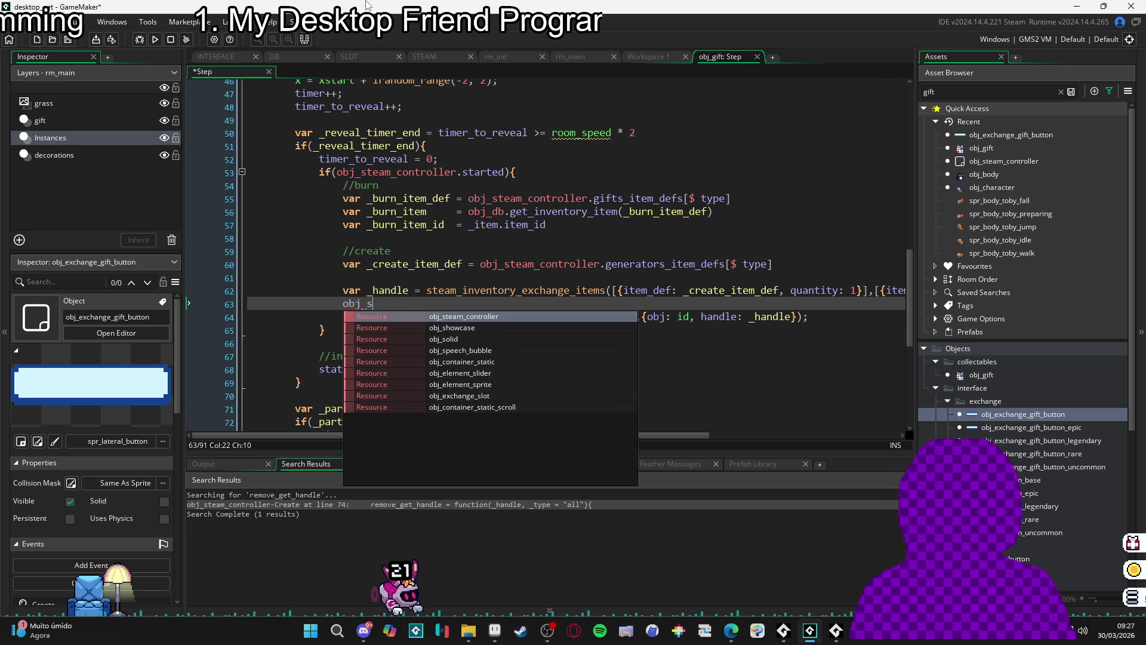
text(team_controller.add_o)
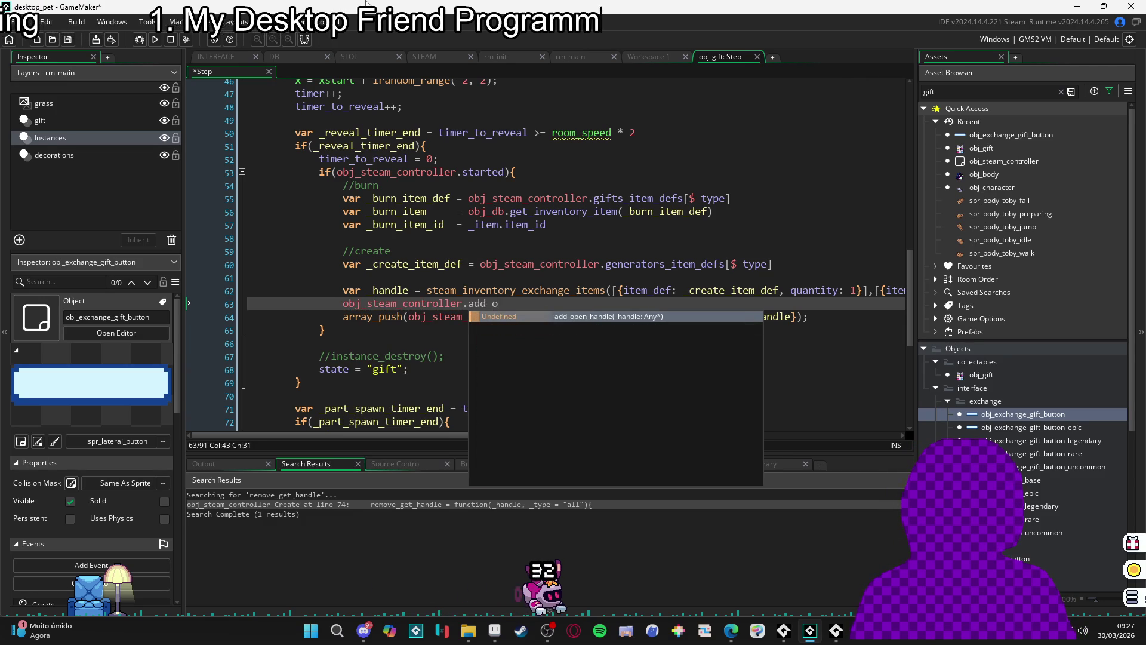
key(Return)
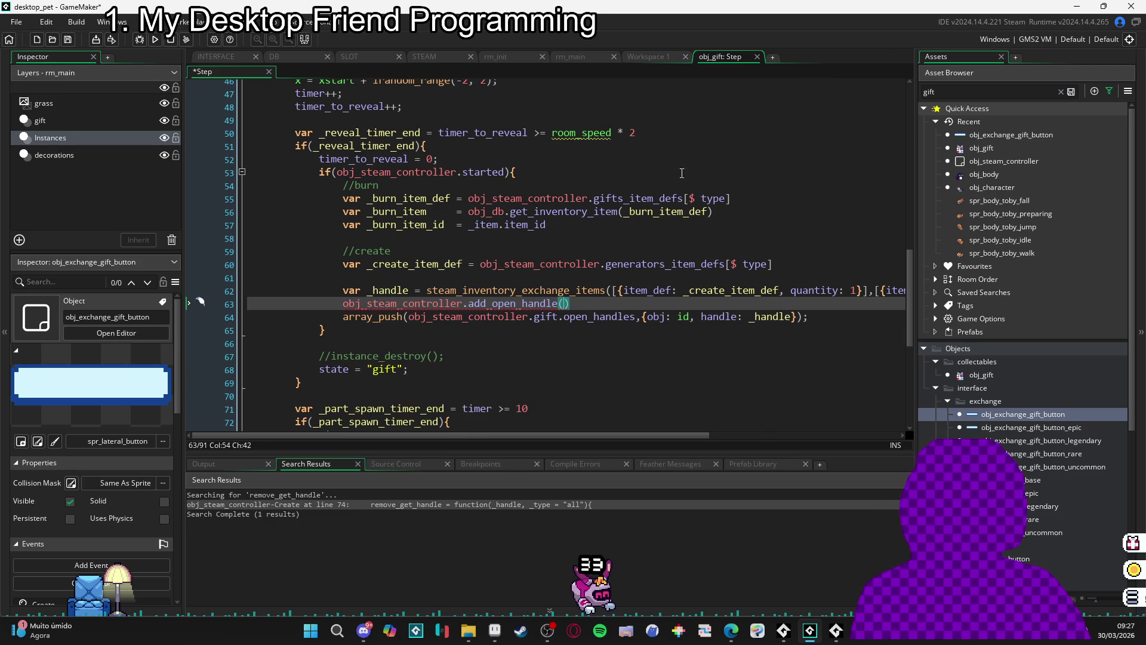
- Store {obj: id, handle: _handle} in var _handle_struct and pass it to add_open_handle
double_click(757, 316)
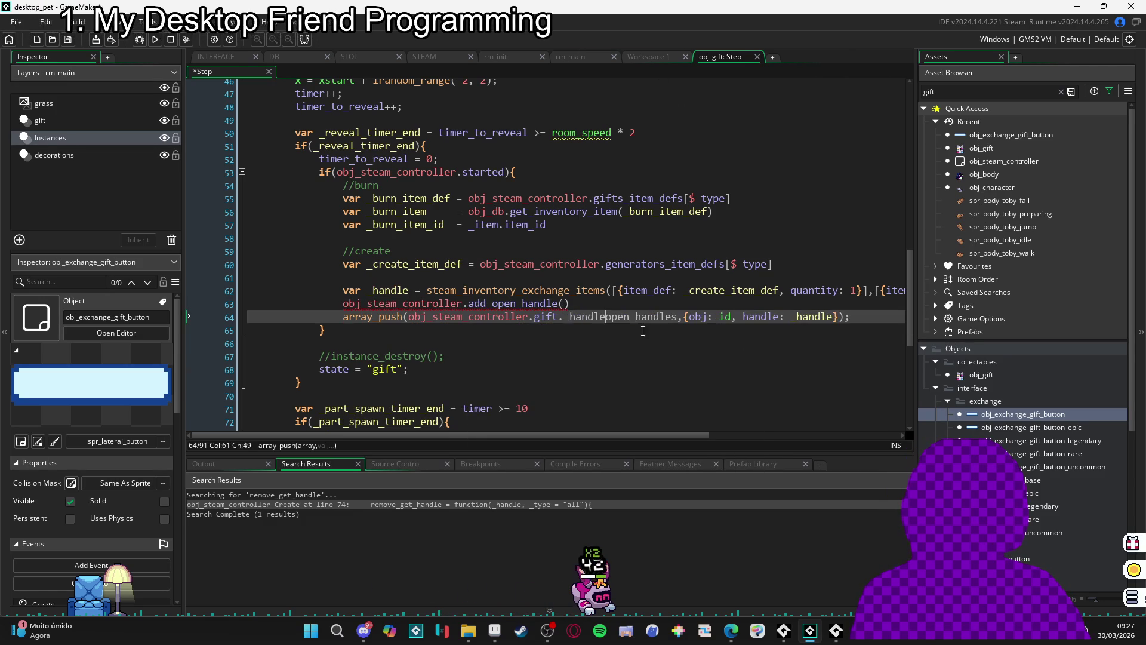
key(Up)
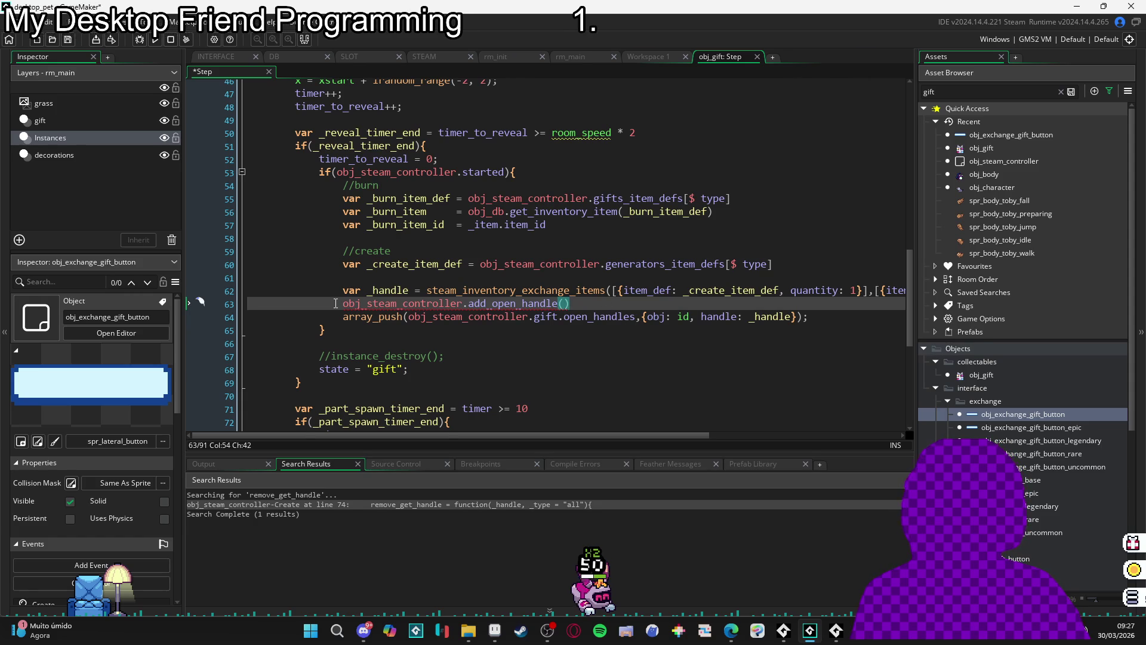
key(Return)
key(Up)
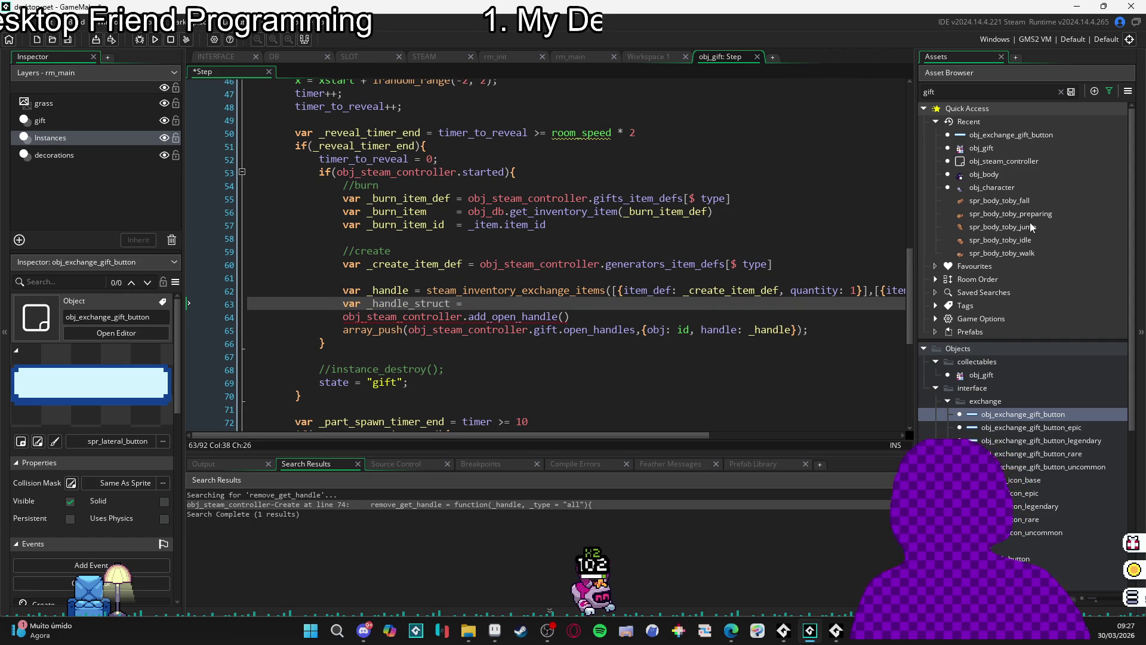
drag(799, 331, 639, 338)
key(ctrl+x)
click(472, 303)
key(ctrl+v)
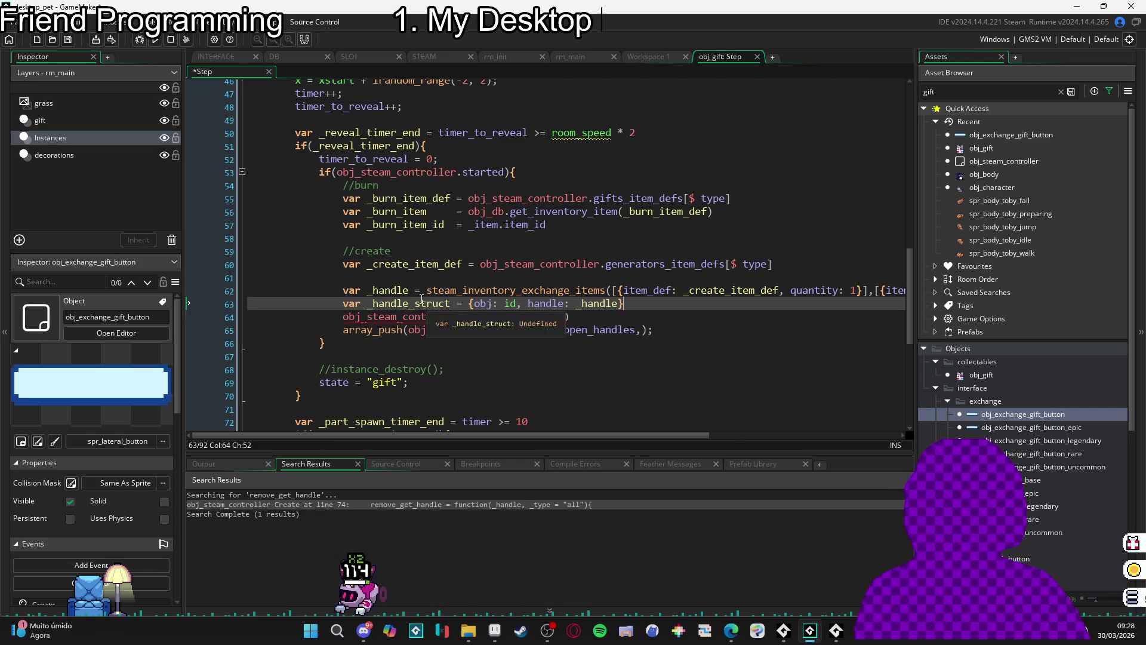
key(ctrl+c)
click(566, 316)
key(ctrl+v)
- Delete the leftover array_push line and its empty line
click(696, 330)
key(shift+Down)
key(ctrl+x)
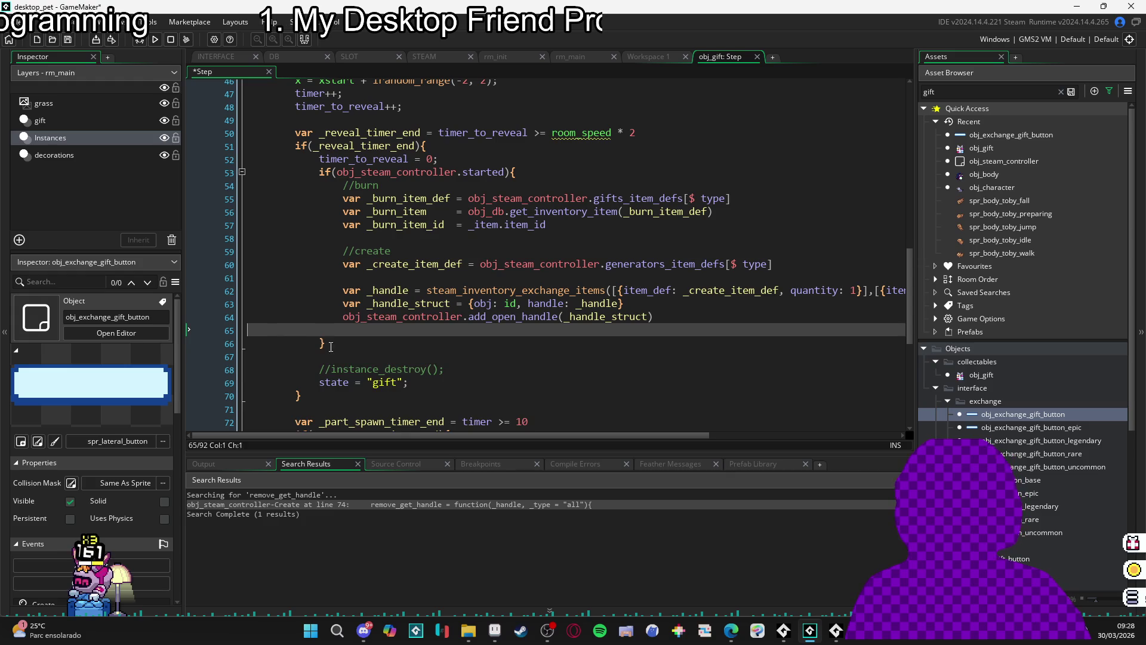
key(BackSpace)
click(392, 338)
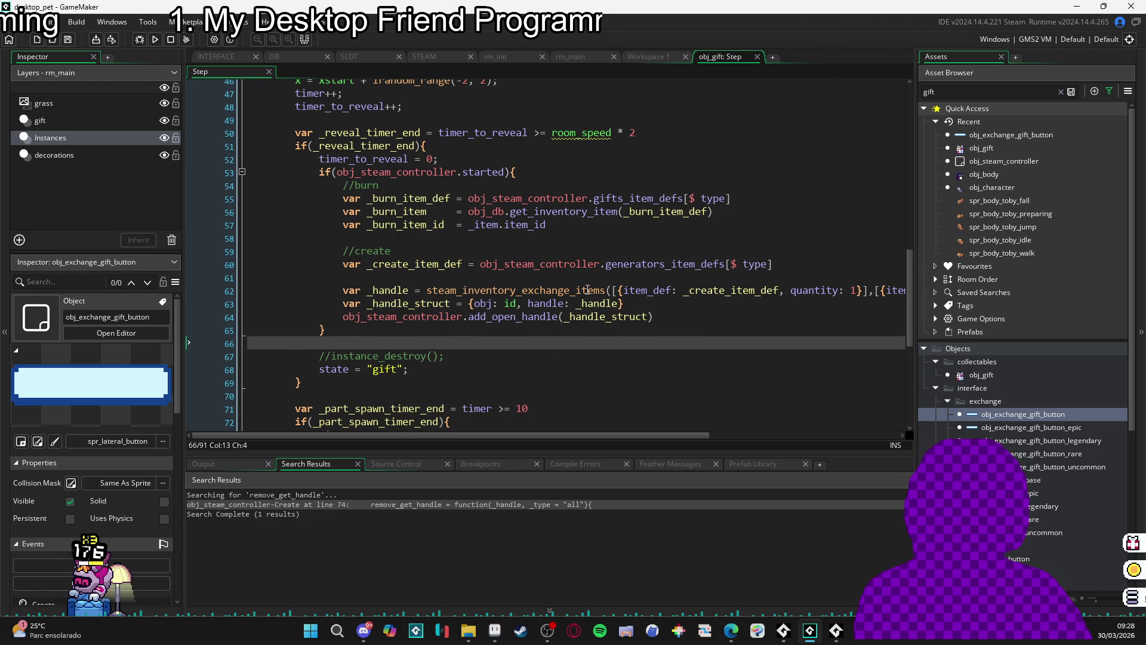
- Check the _handle and _handle_struct references in the edited Step code
scroll(551, 289, right, 4)
scroll(712, 292, right, 2)
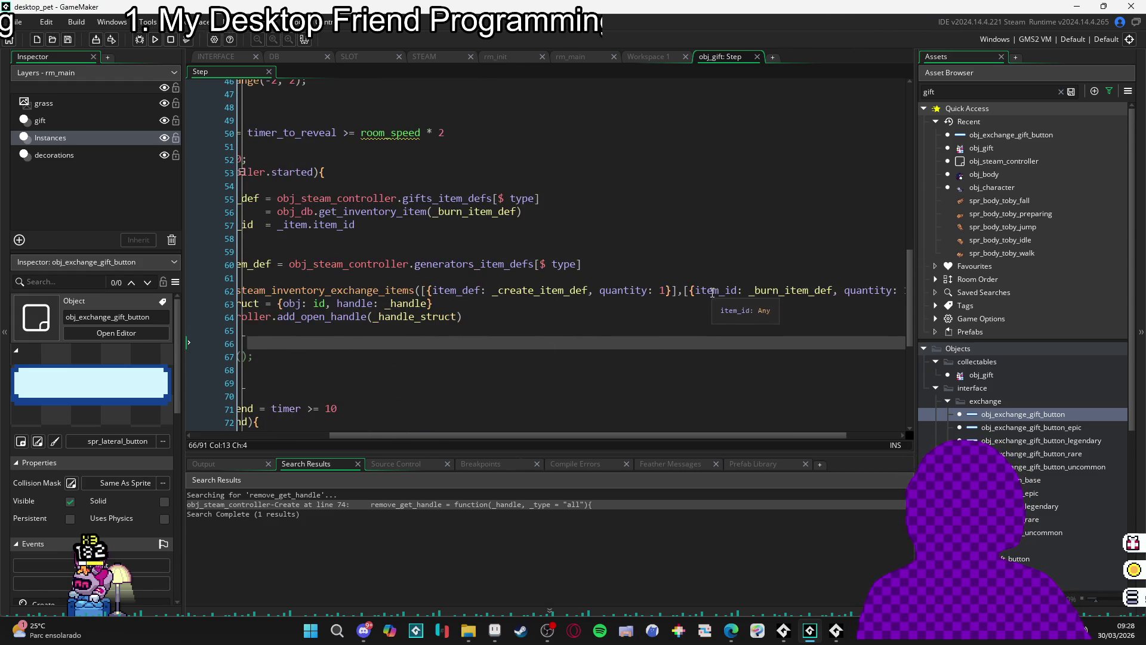
scroll(709, 294, left, 6)
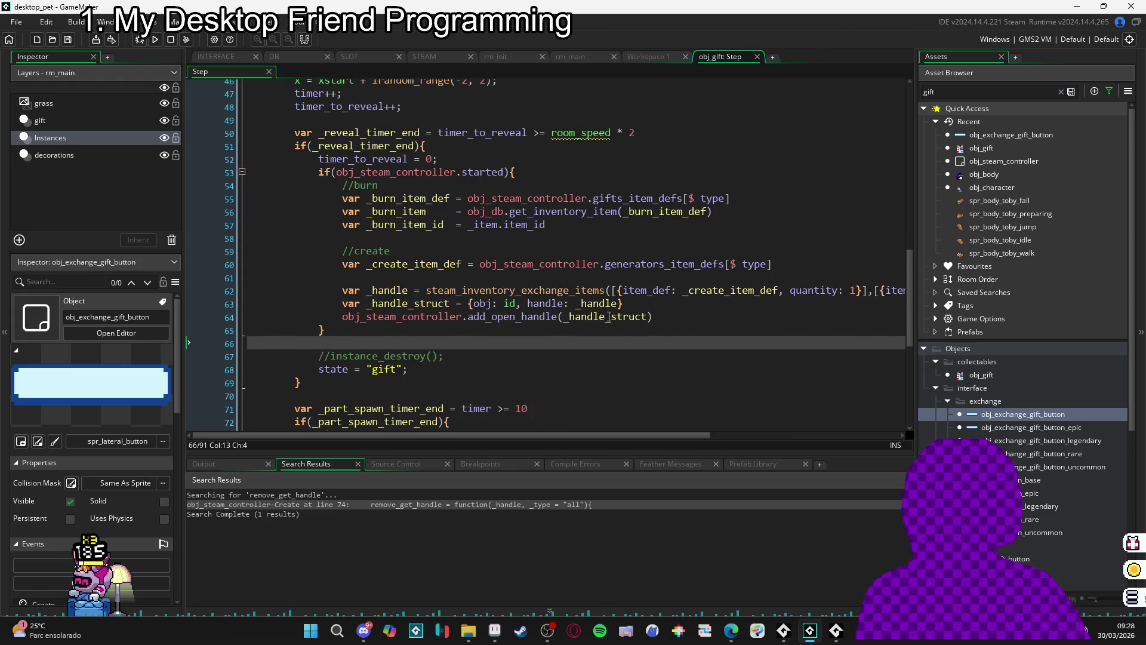
click(418, 290)
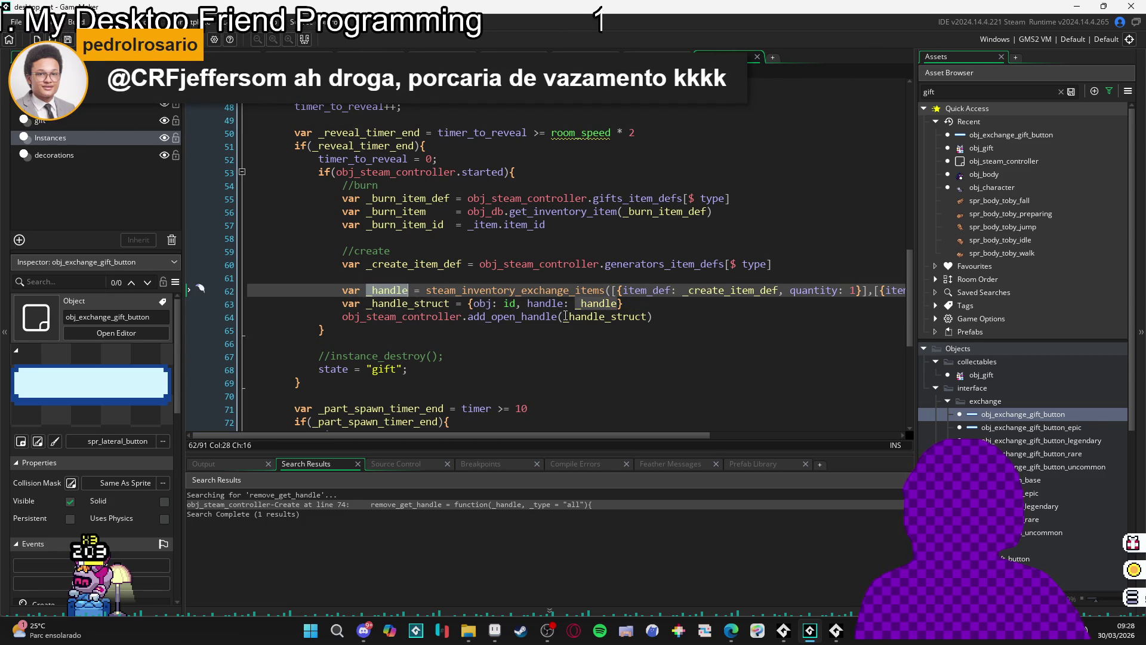
click(607, 316)
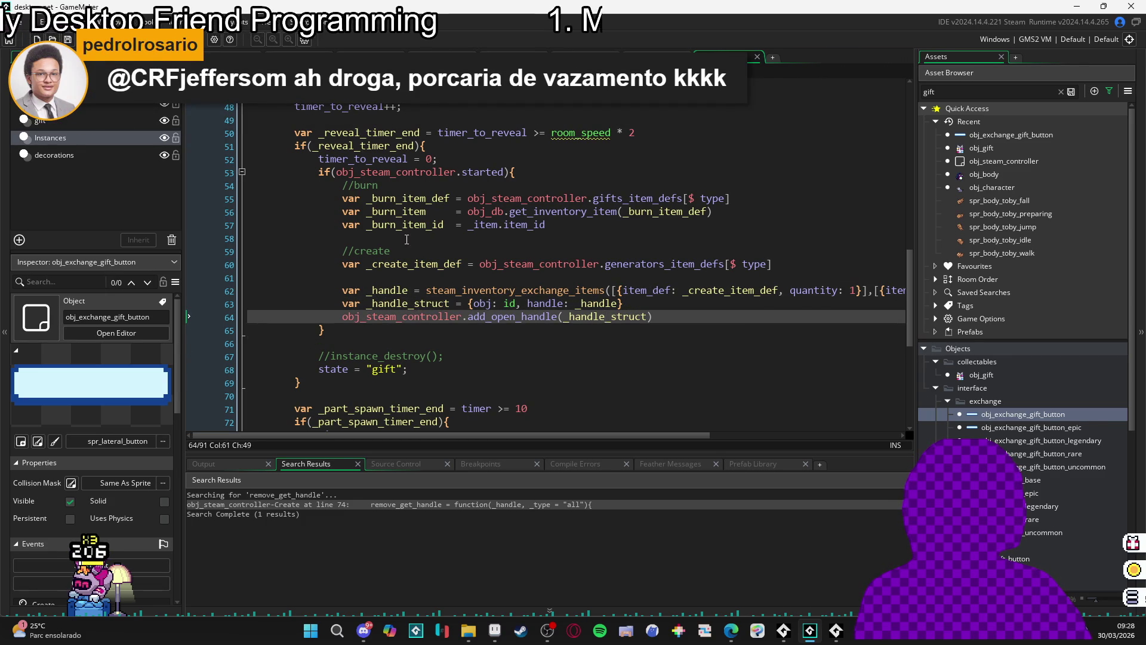
mouse_move(487, 305)
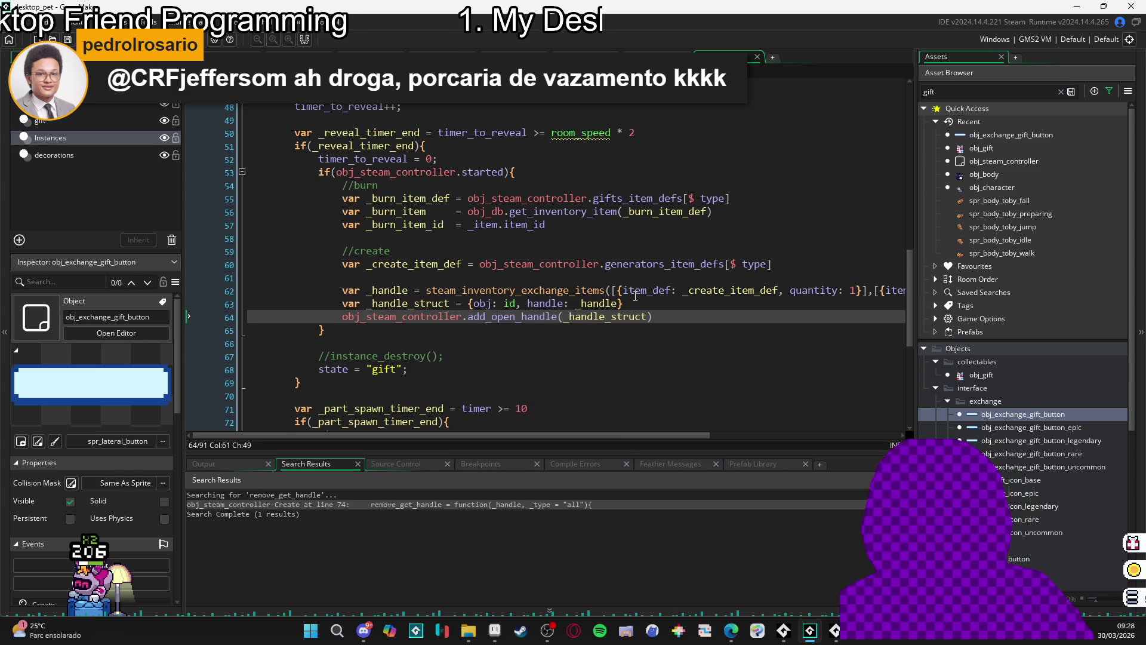
mouse_move(695, 289)
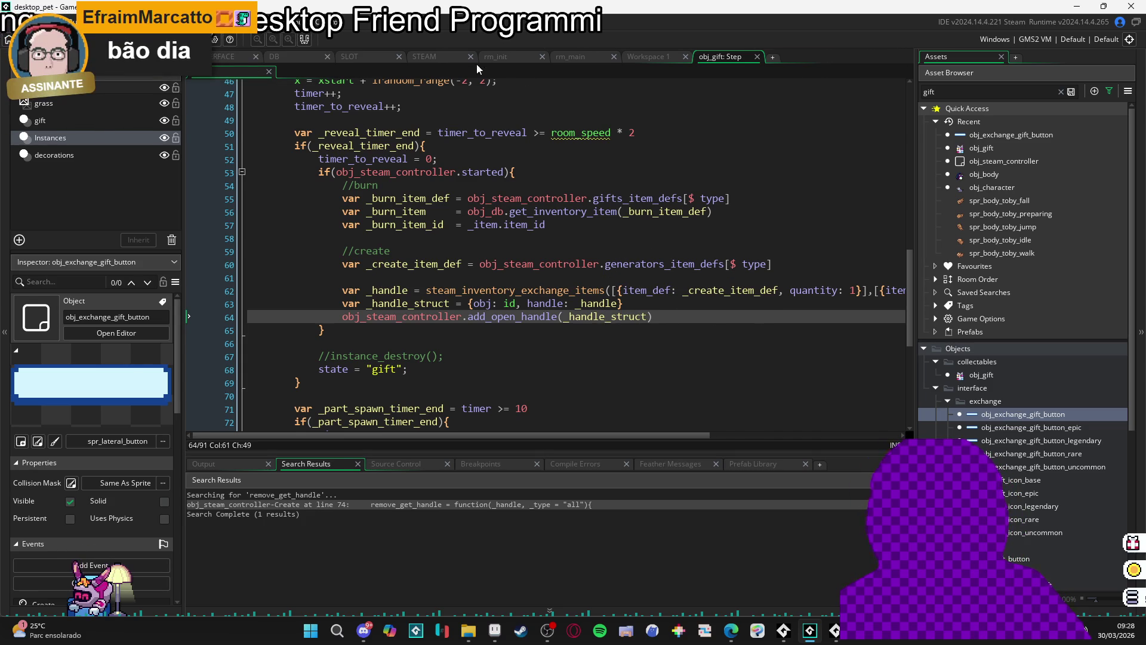
click(432, 58)
- Show the Async - Steam event code and inspect the item switch block
click(321, 72)
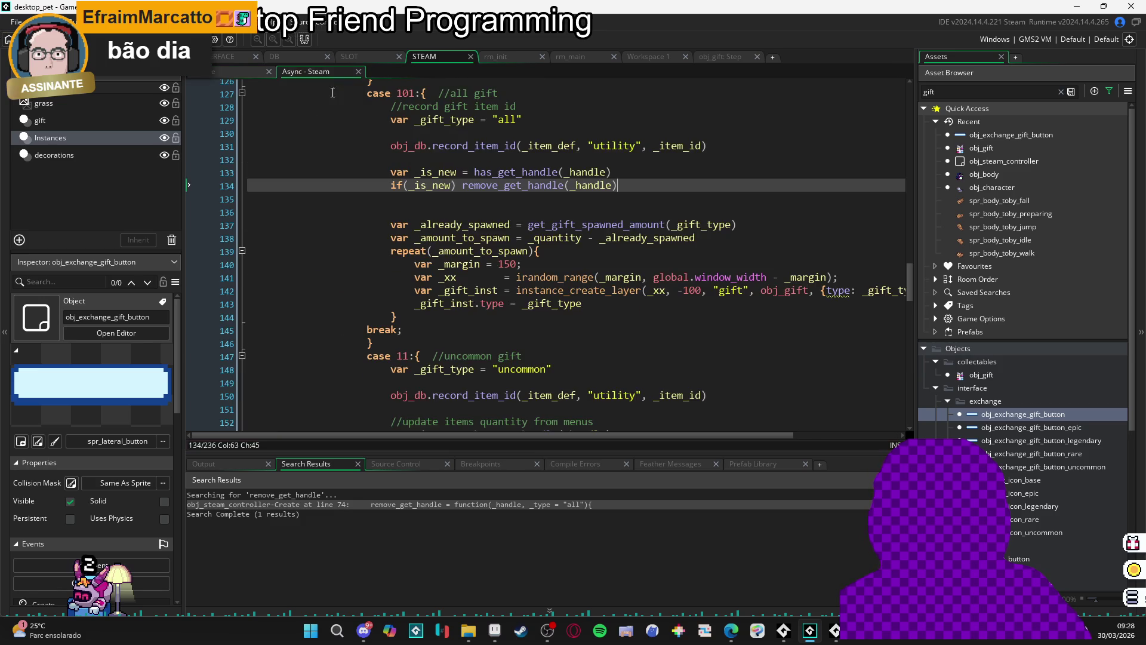
scroll(448, 220, up, 8)
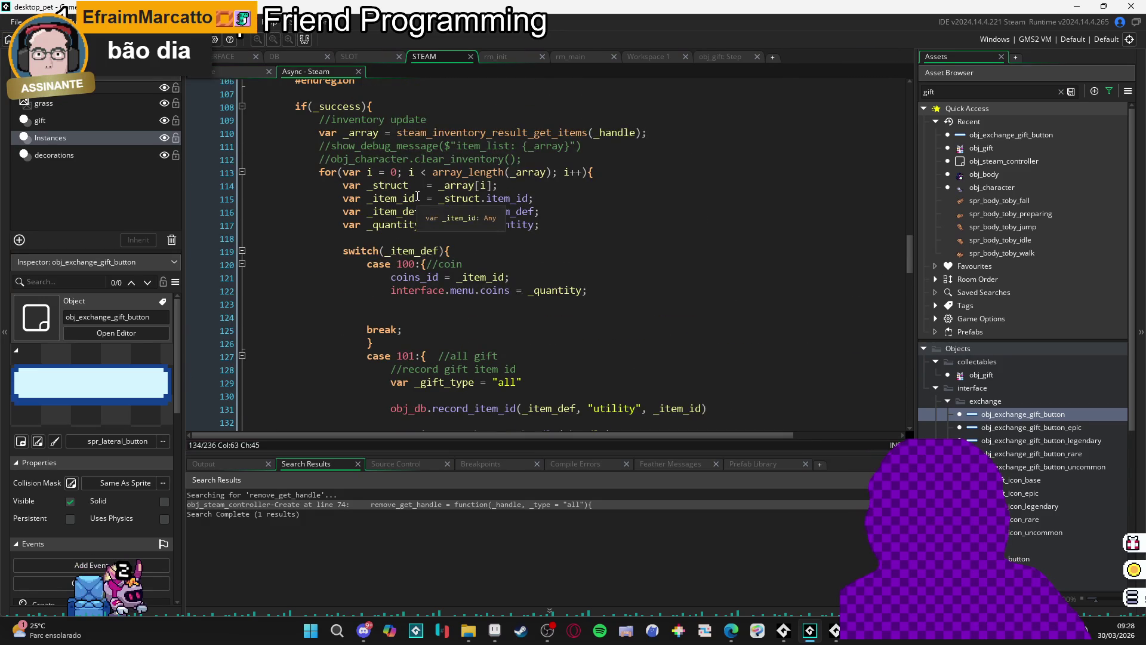
scroll(416, 192, down, 4)
scroll(452, 248, up, 1)
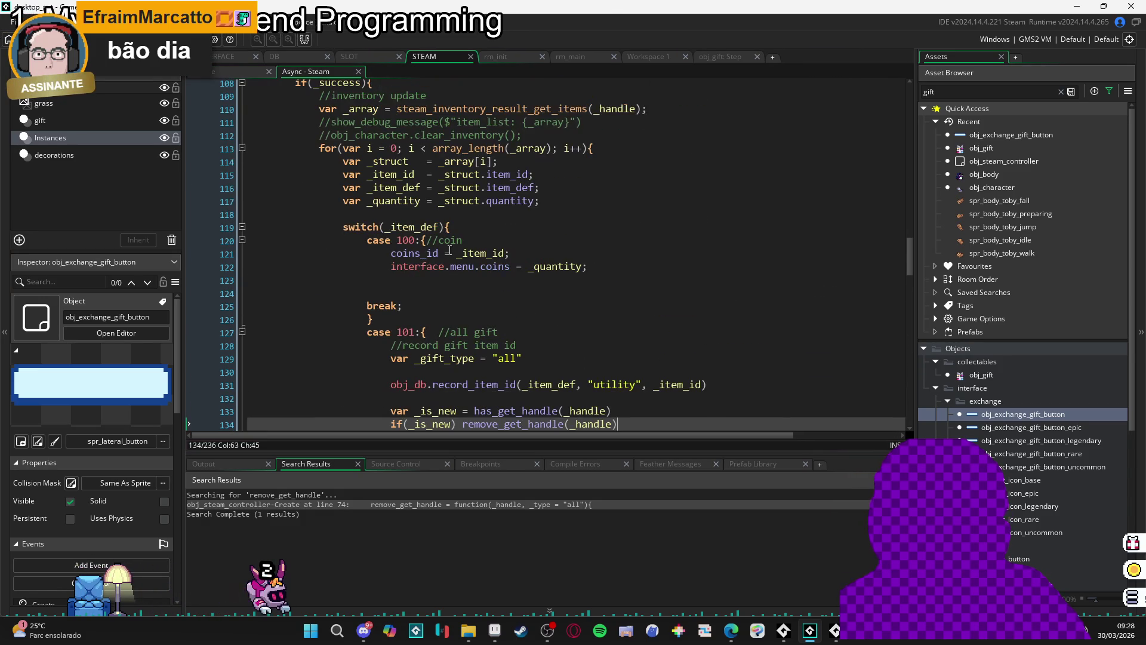
scroll(451, 249, down, 2)
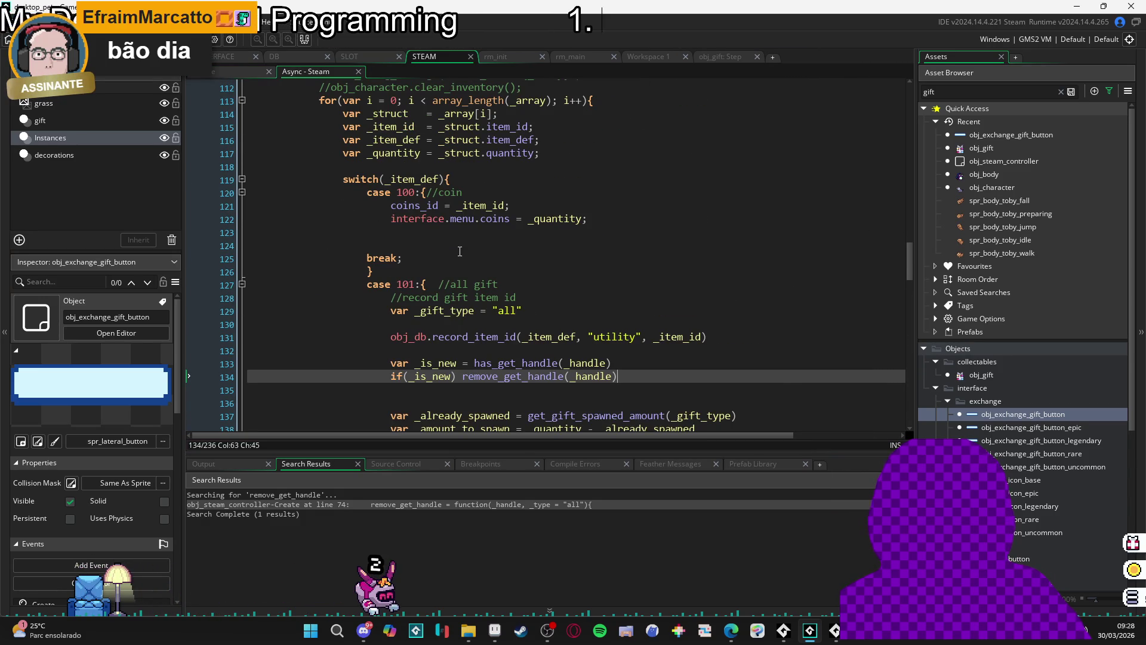
scroll(460, 250, down, 1)
scroll(461, 250, up, 1)
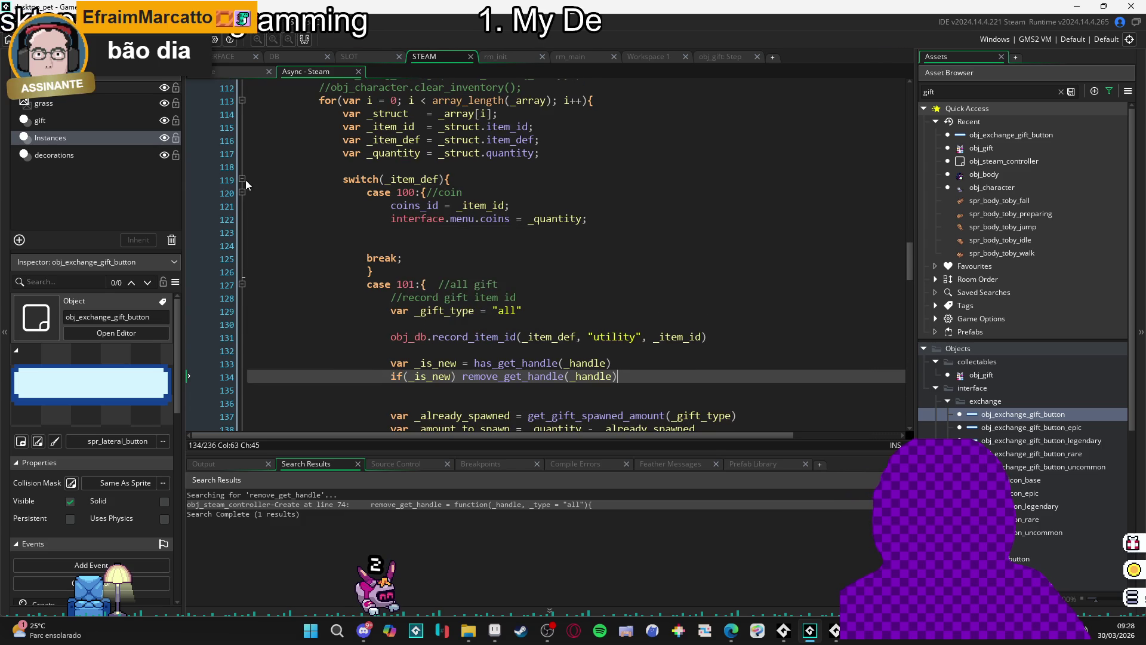
click(242, 180)
click(242, 180)
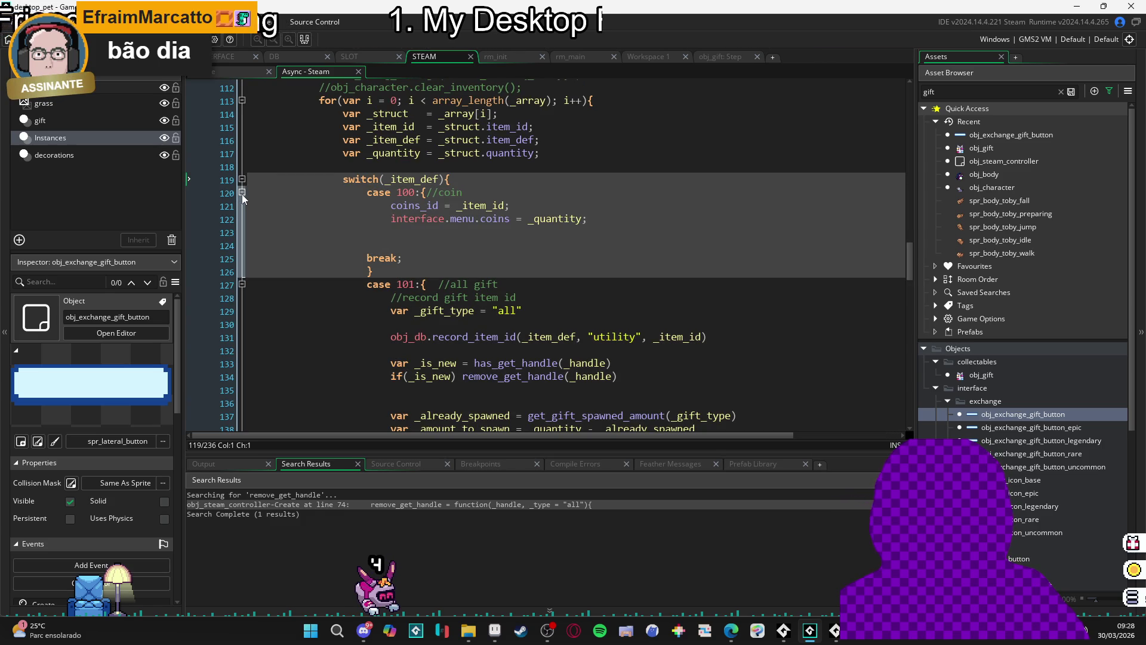
- Collapse the case 100 coin, case 101 all gift and case 11 uncommon gift blocks, then switch to Discord
click(241, 193)
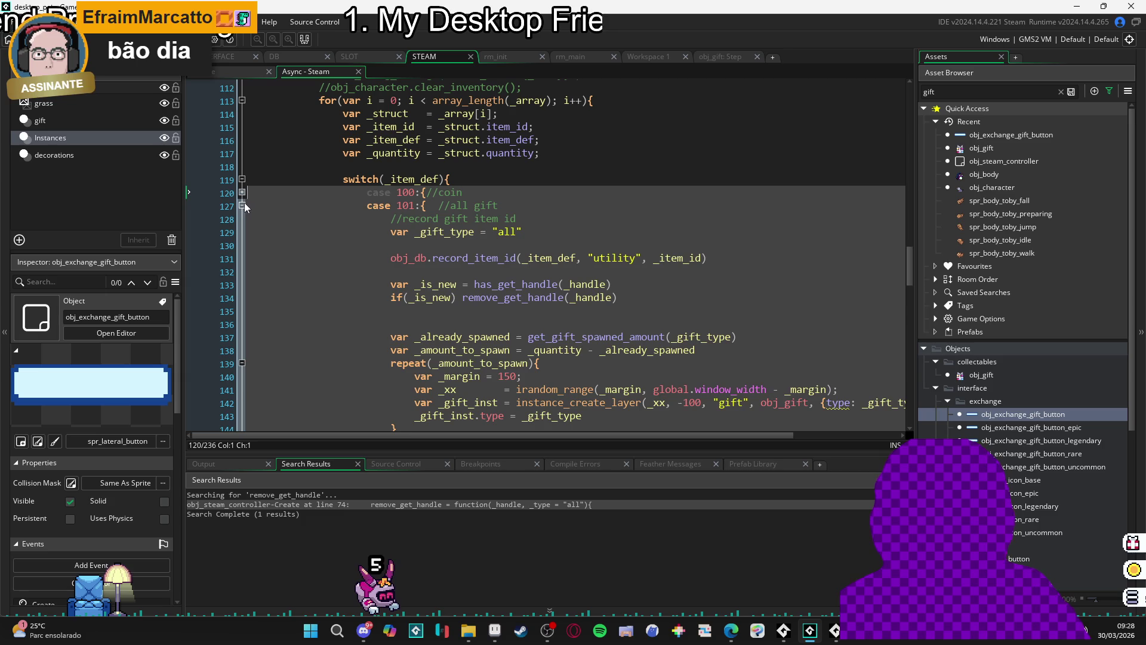
click(245, 203)
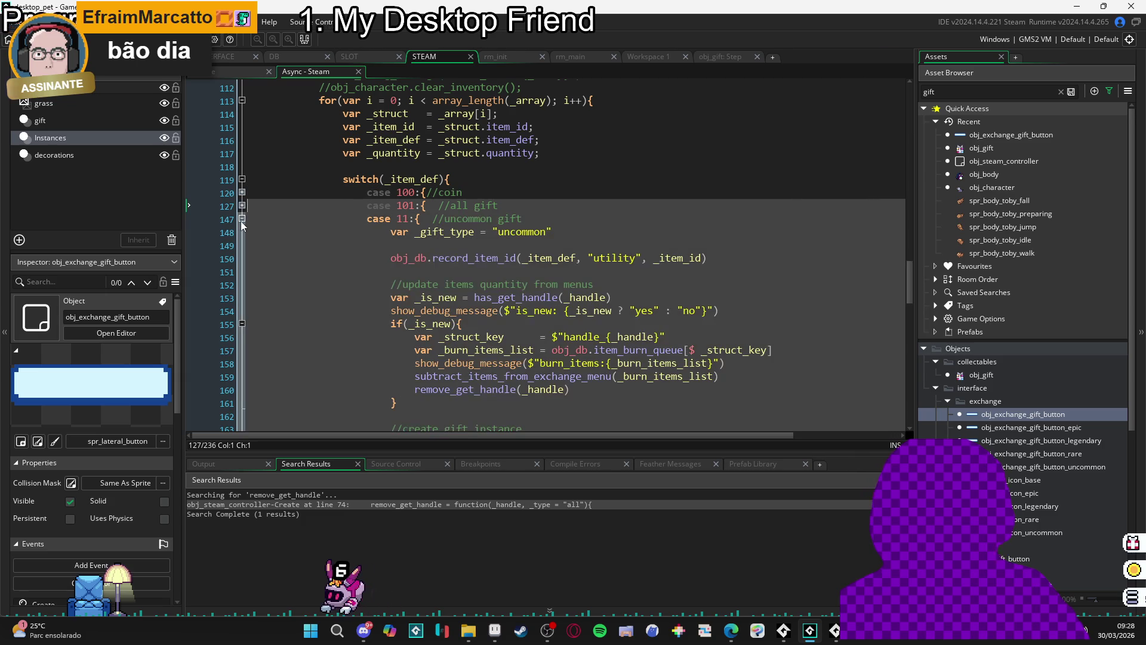
click(242, 219)
scroll(501, 235, down, 1)
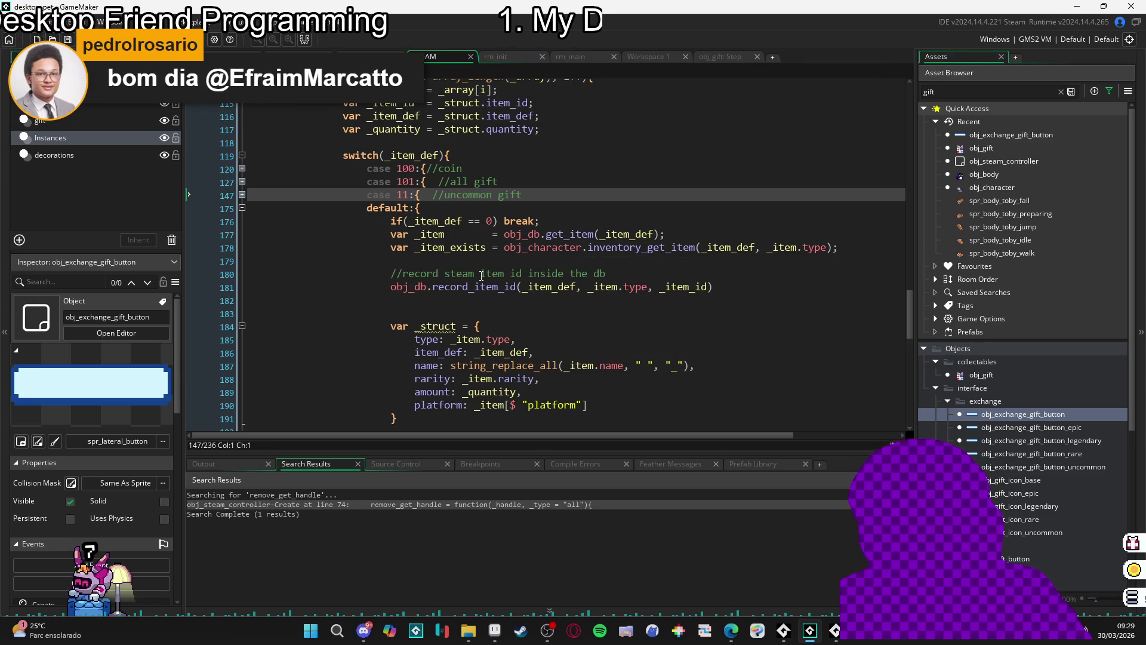
mouse_move(496, 285)
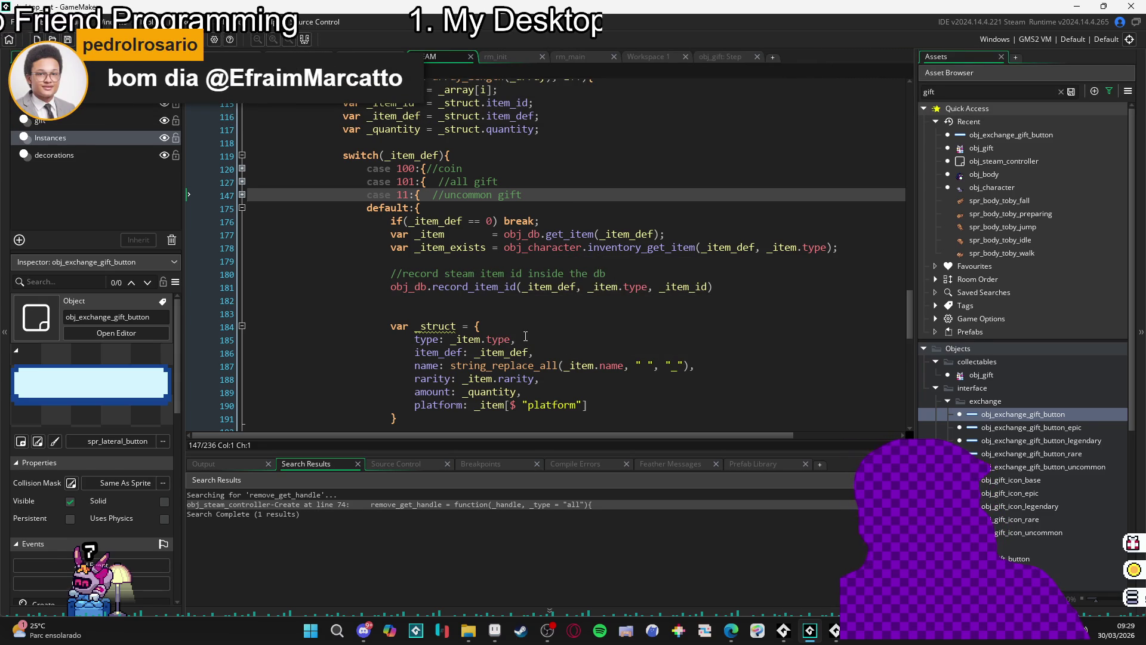
click(367, 636)
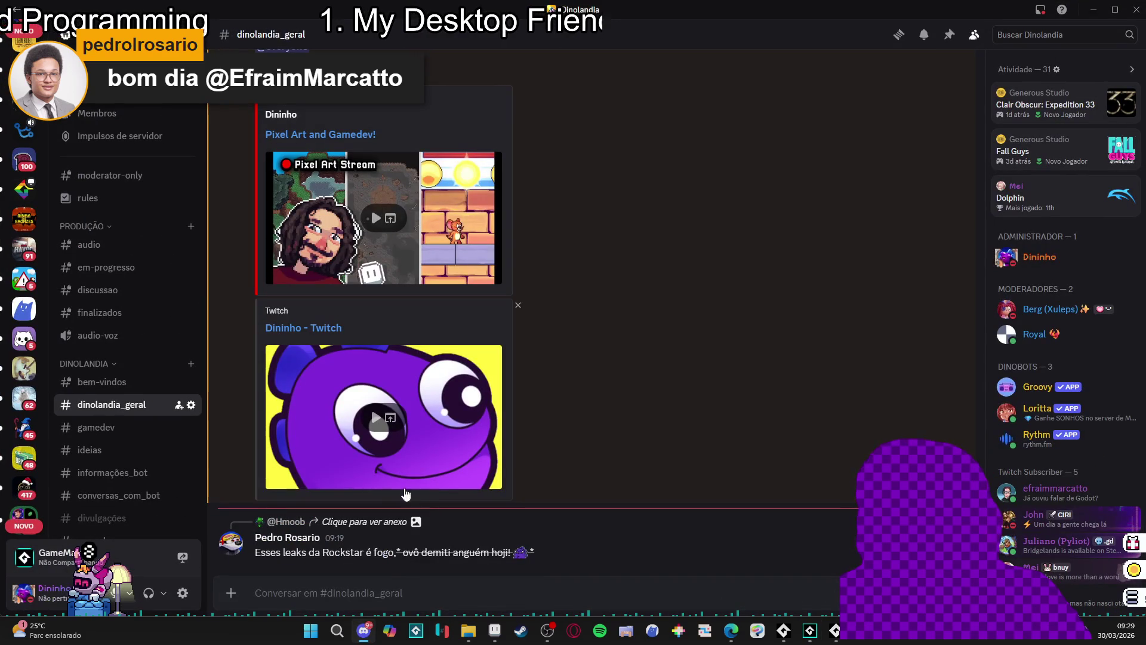
- Switch from Discord back to the GameMaker Async - Steam code
key(alt+Tab)
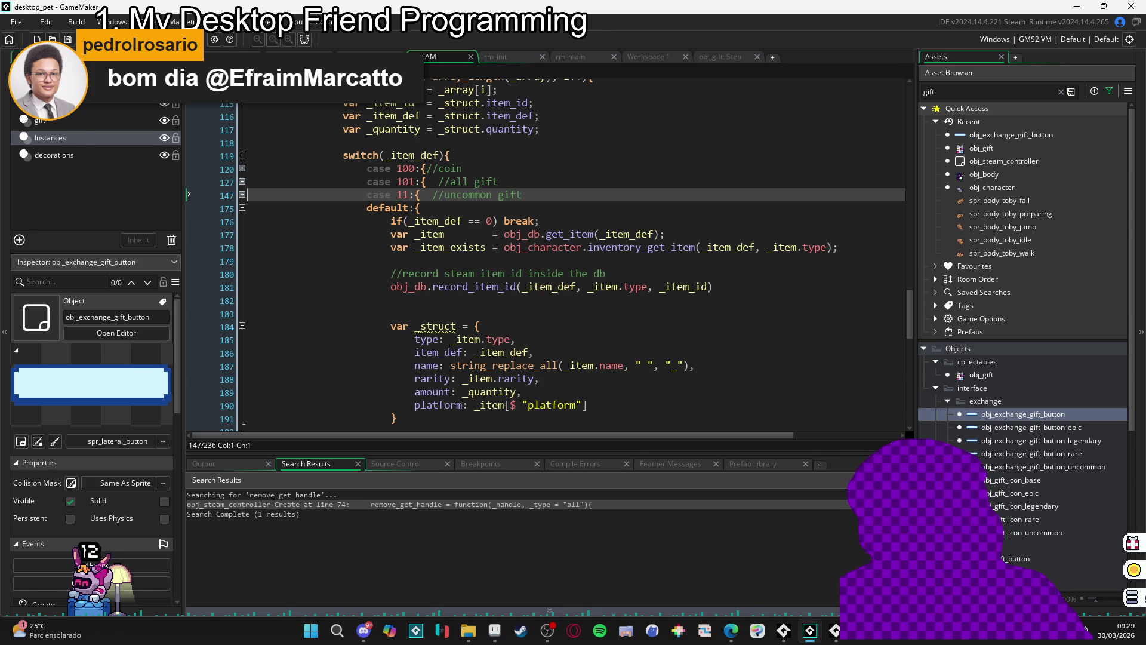
- Put the cursor on empty line 182, then bring up the maximized Edge post screenshot
click(521, 301)
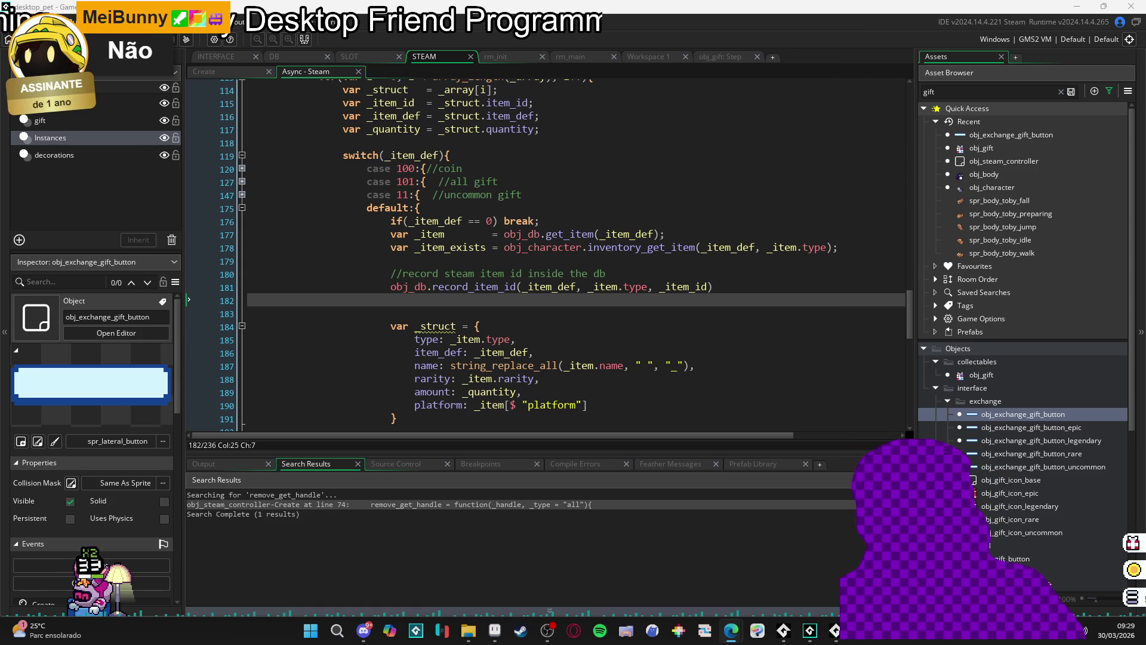
key(alt+Tab)
double_click(463, 4)
- Scroll through the tweet thread screenshot in Edge, glancing back at the GameMaker code
scroll(569, 142, up, 9)
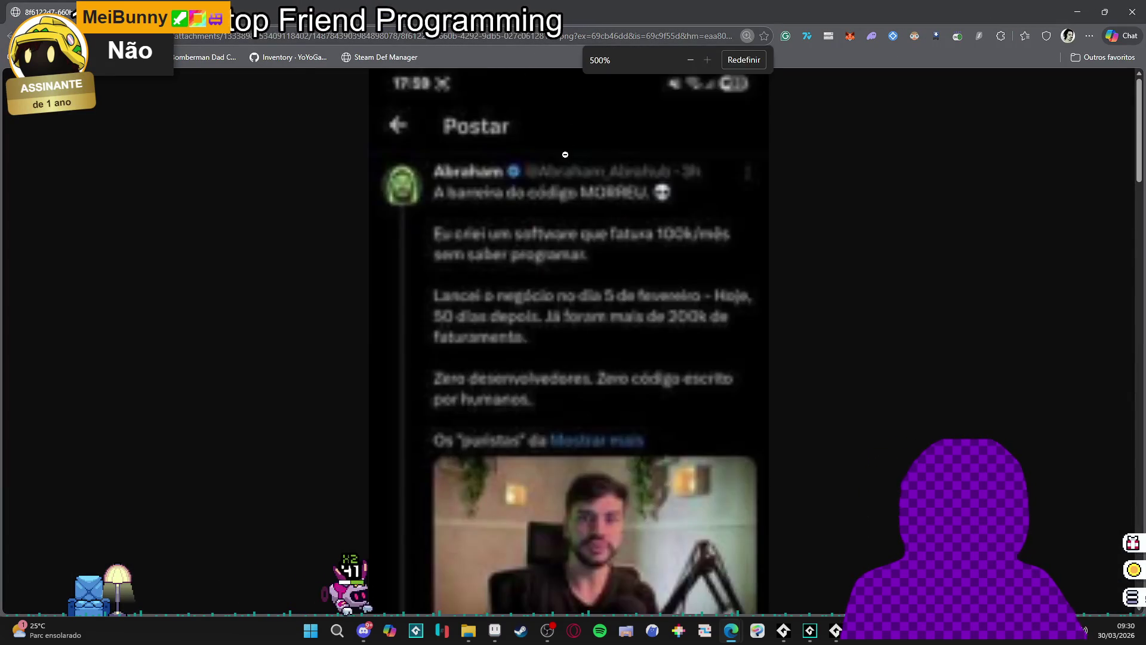
scroll(569, 142, down, 3)
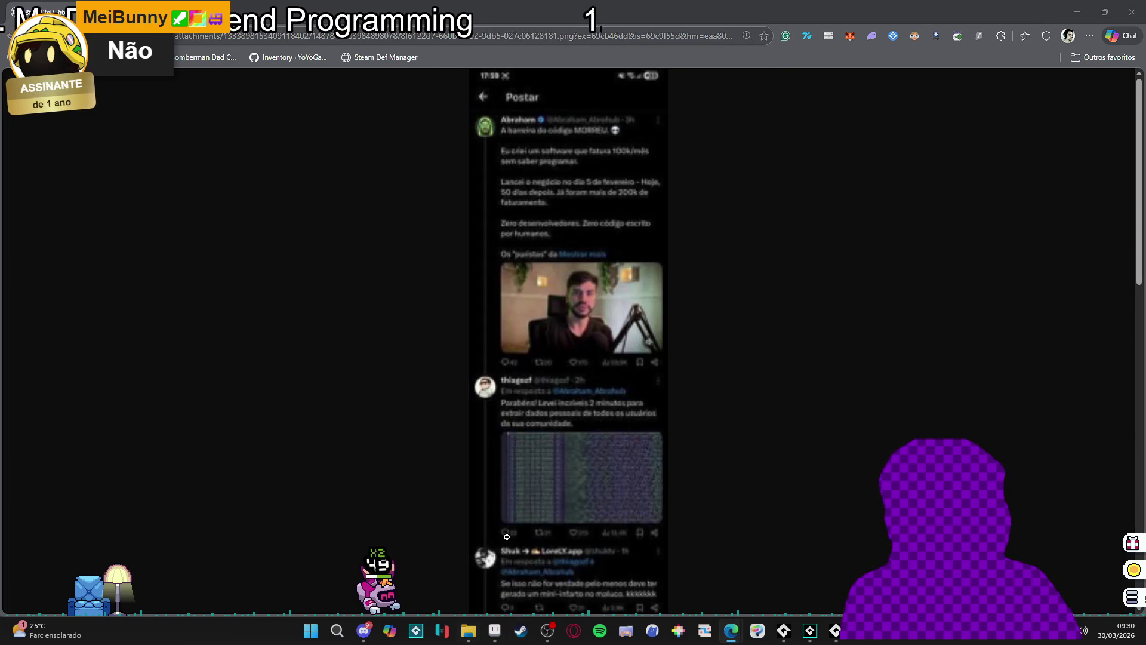
key(alt+Tab)
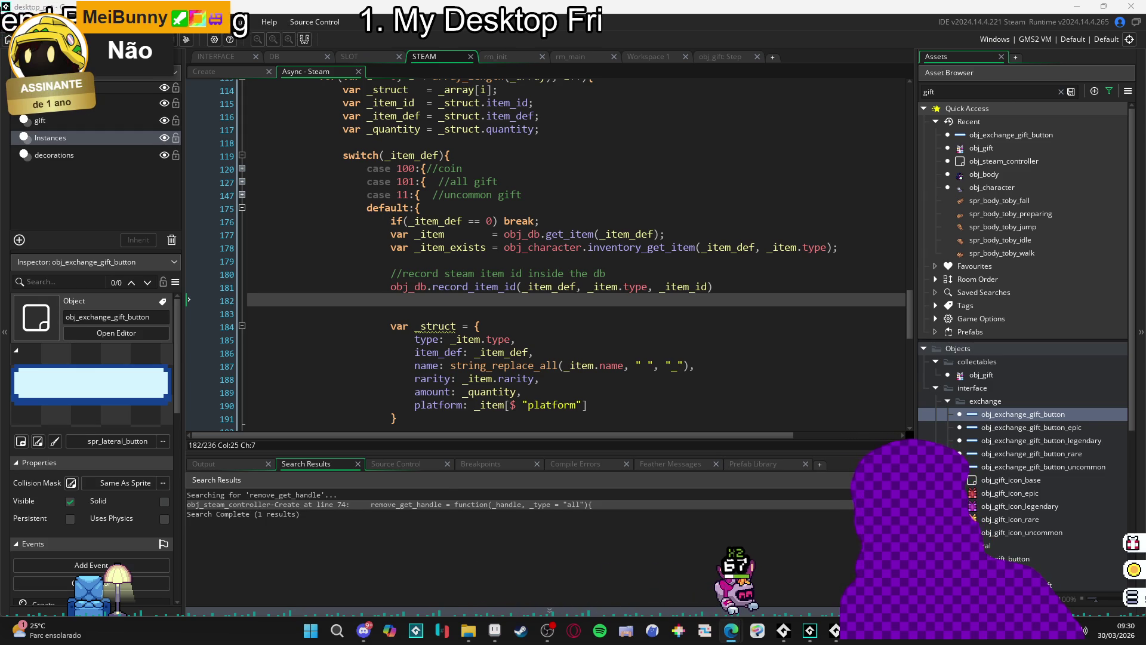
key(alt+Tab)
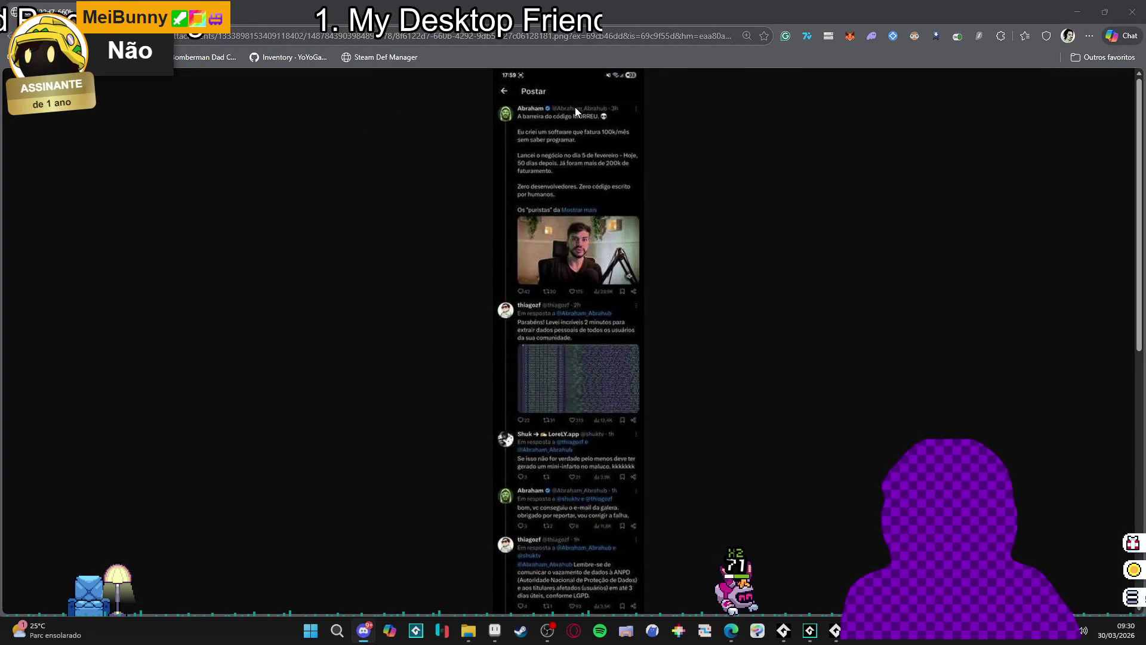
ctrl+scroll(575, 107, up, 5)
scroll(587, 310, down, 3)
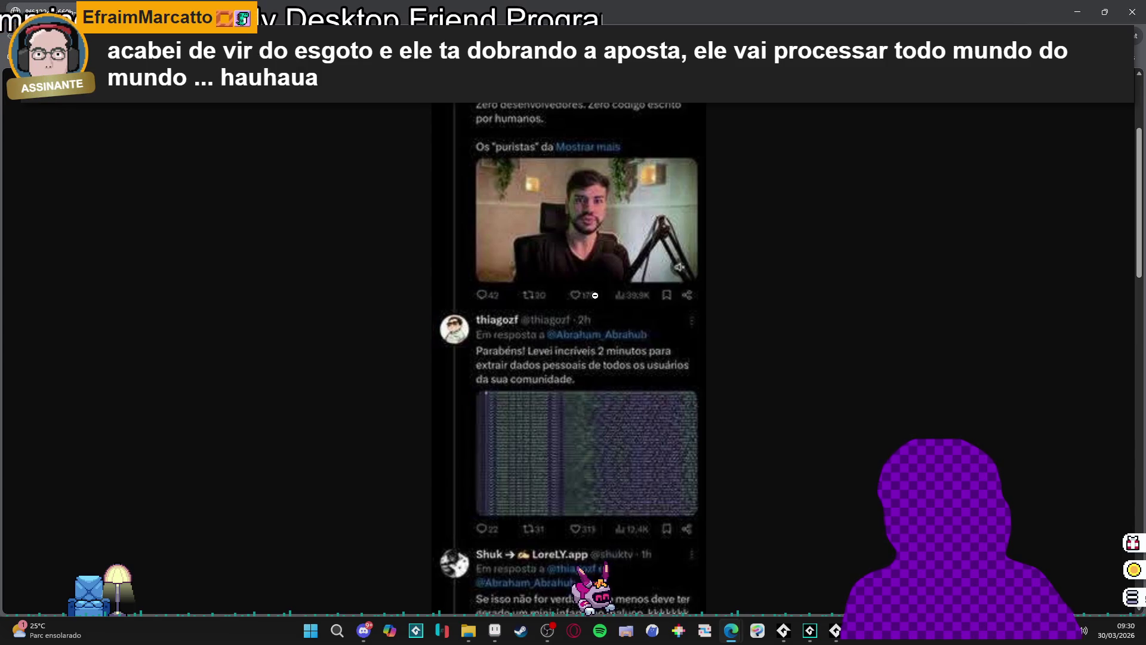
scroll(596, 287, down, 1)
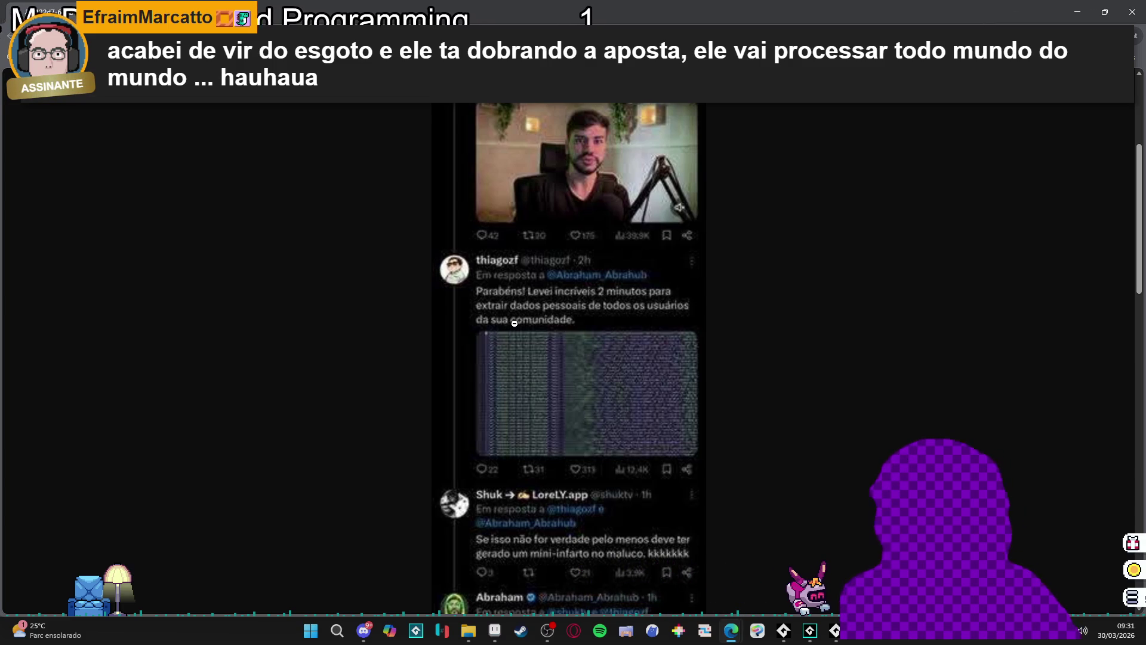
scroll(522, 335, down, 15)
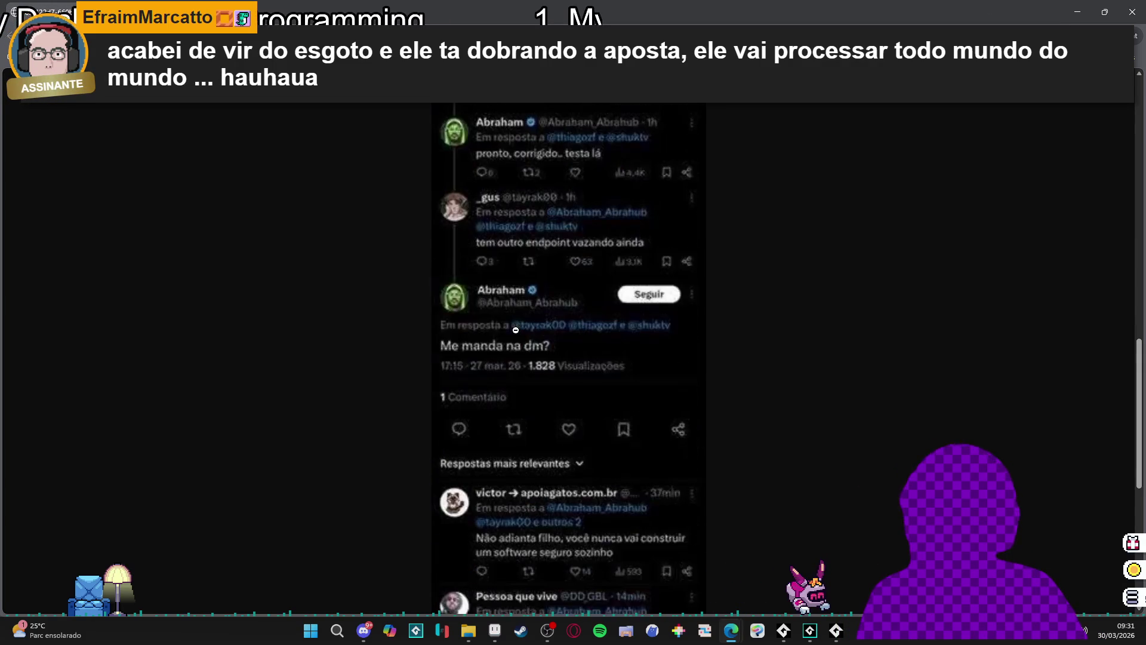
scroll(515, 330, up, 5)
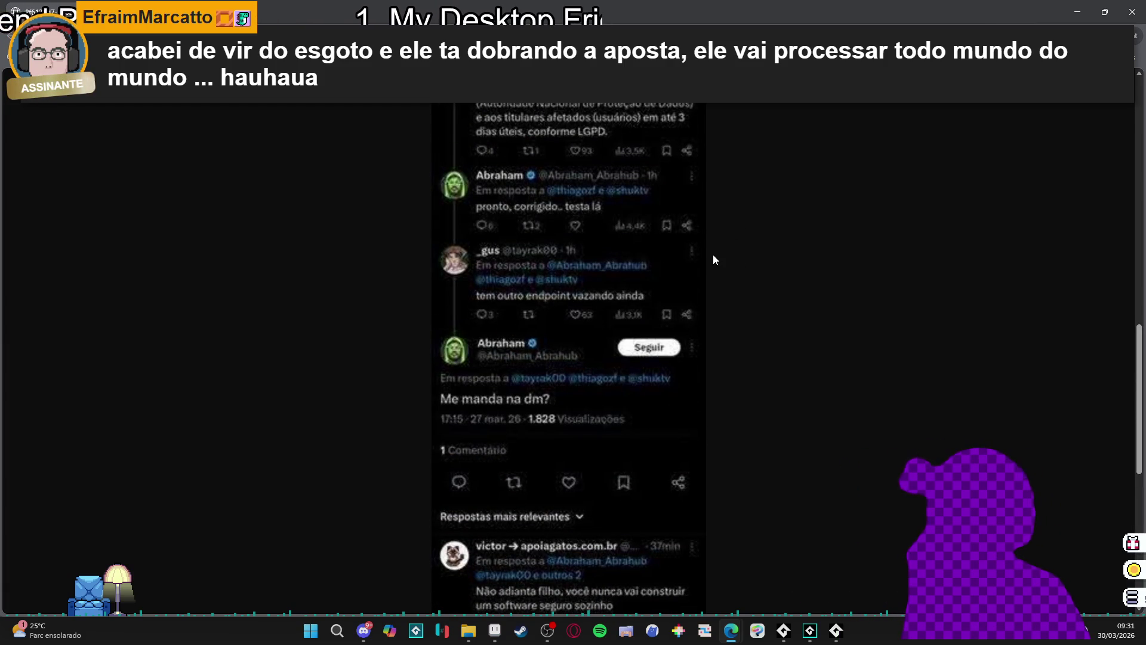
- Fit the 'Fomos Hackeados' post image to the window, read it, and return to GameMaker
key(alt+Tab)
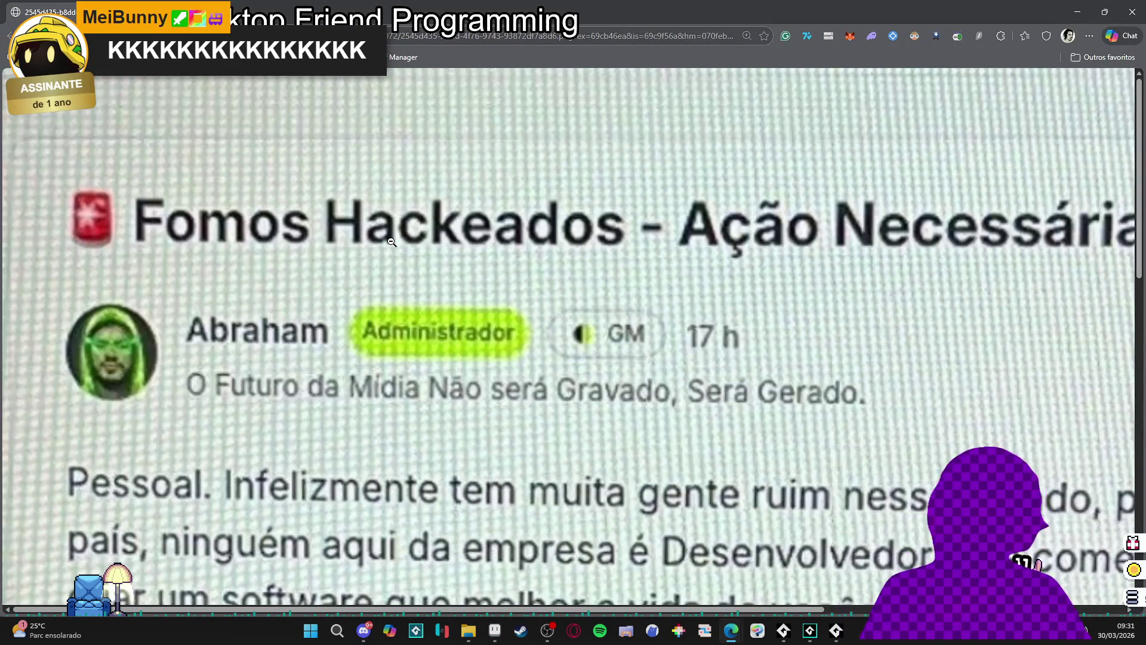
click(392, 242)
ctrl+scroll(620, 259, up, 2)
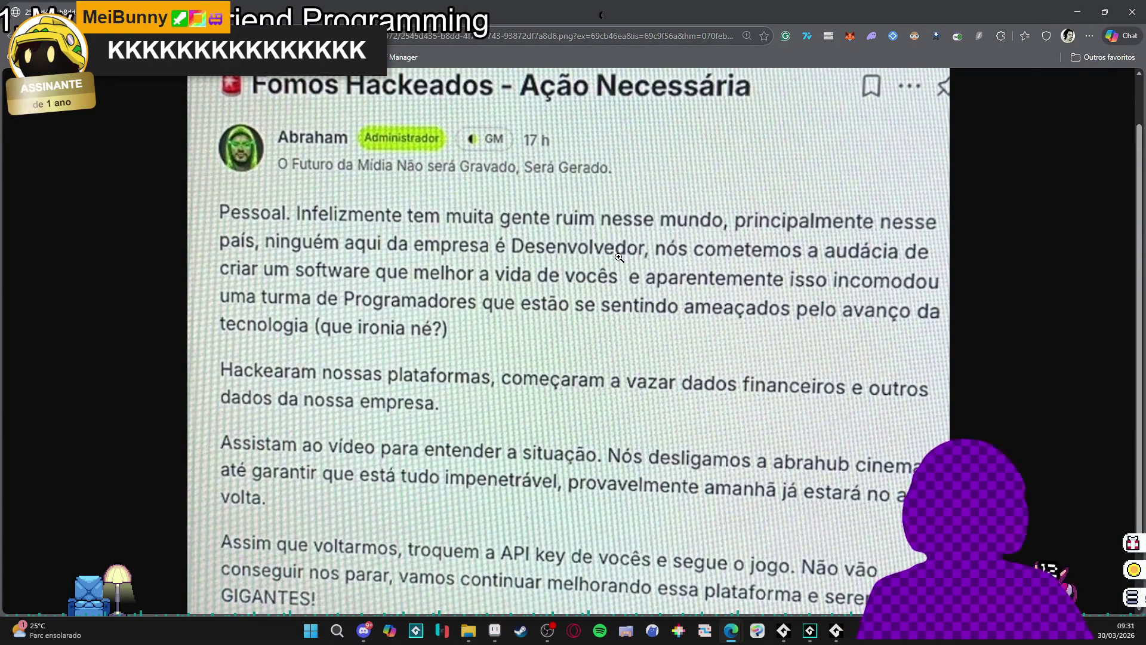
scroll(619, 257, down, 1)
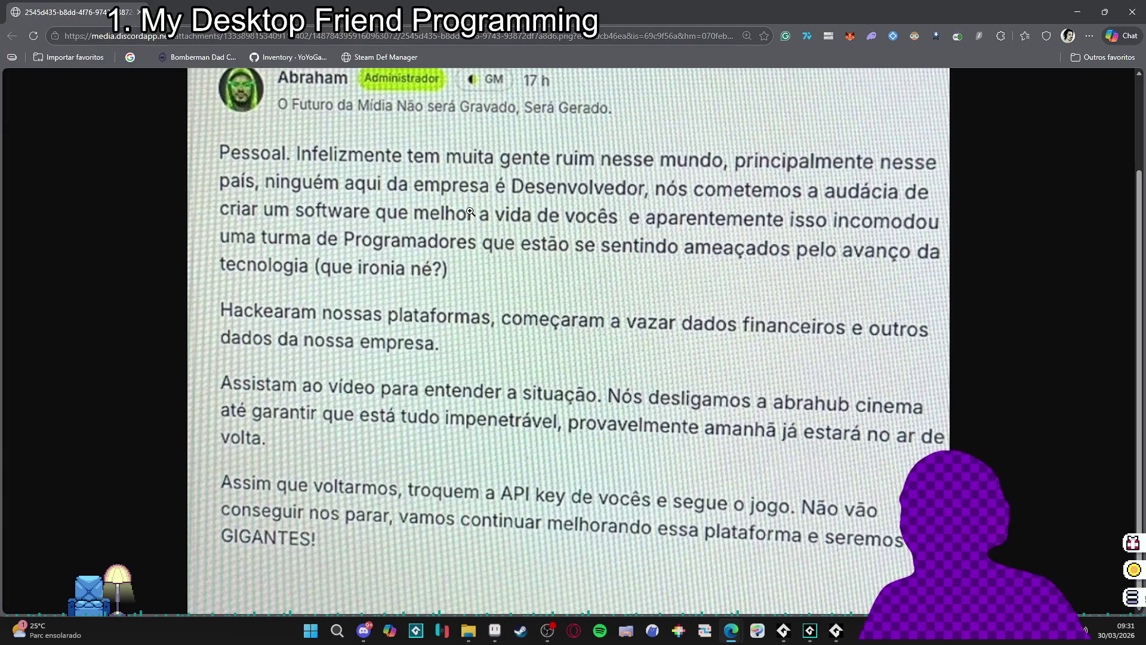
key(alt+Tab)
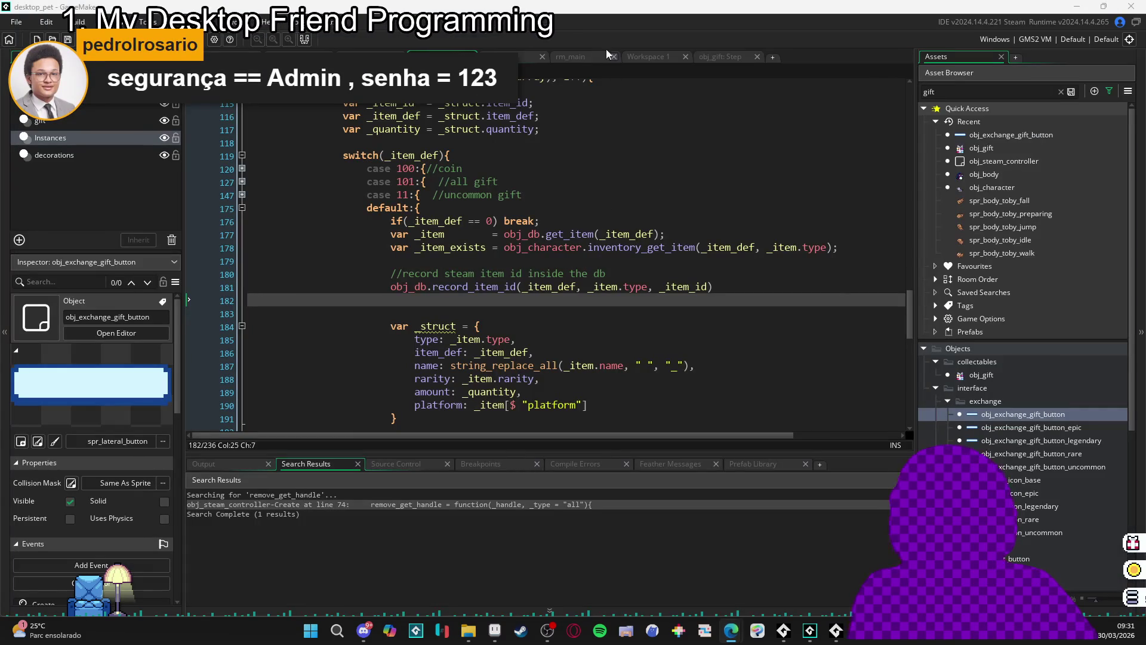
- Delete the extra blank line above _struct and switch to the forum post in Edge
click(442, 316)
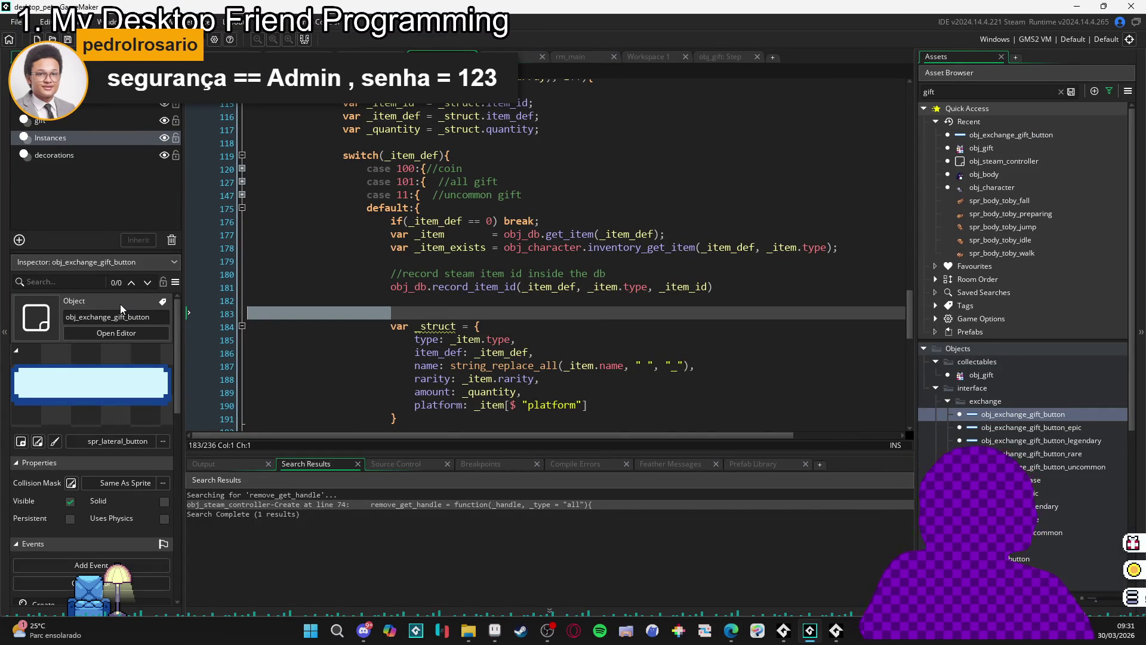
key(BackSpace)
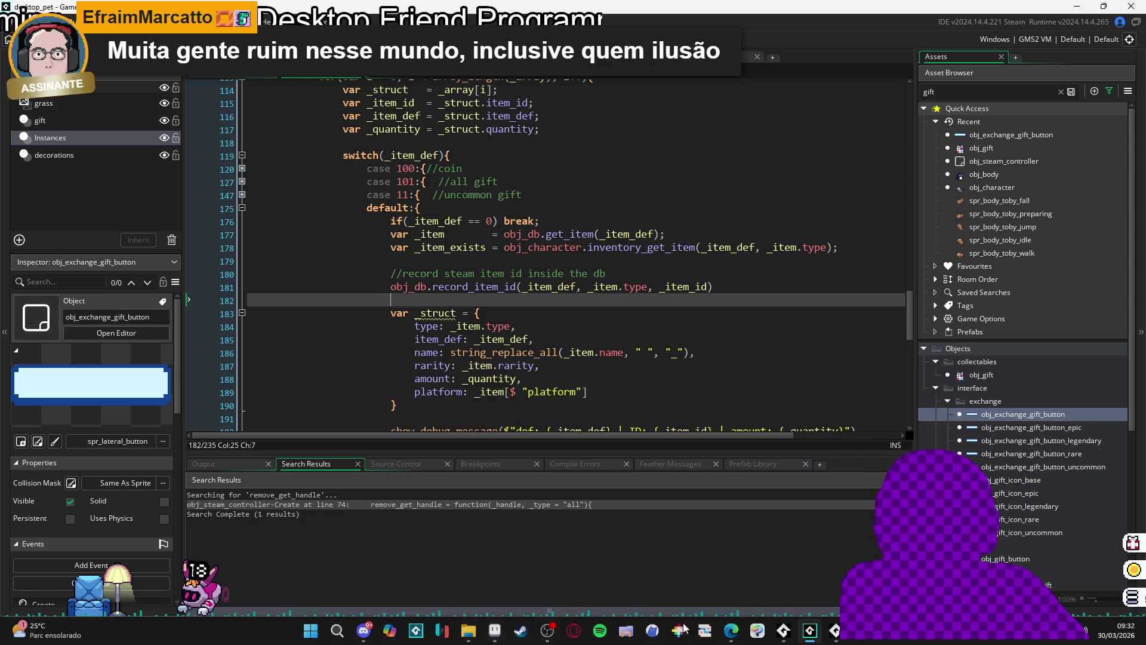
mouse_move(731, 630)
click(552, 564)
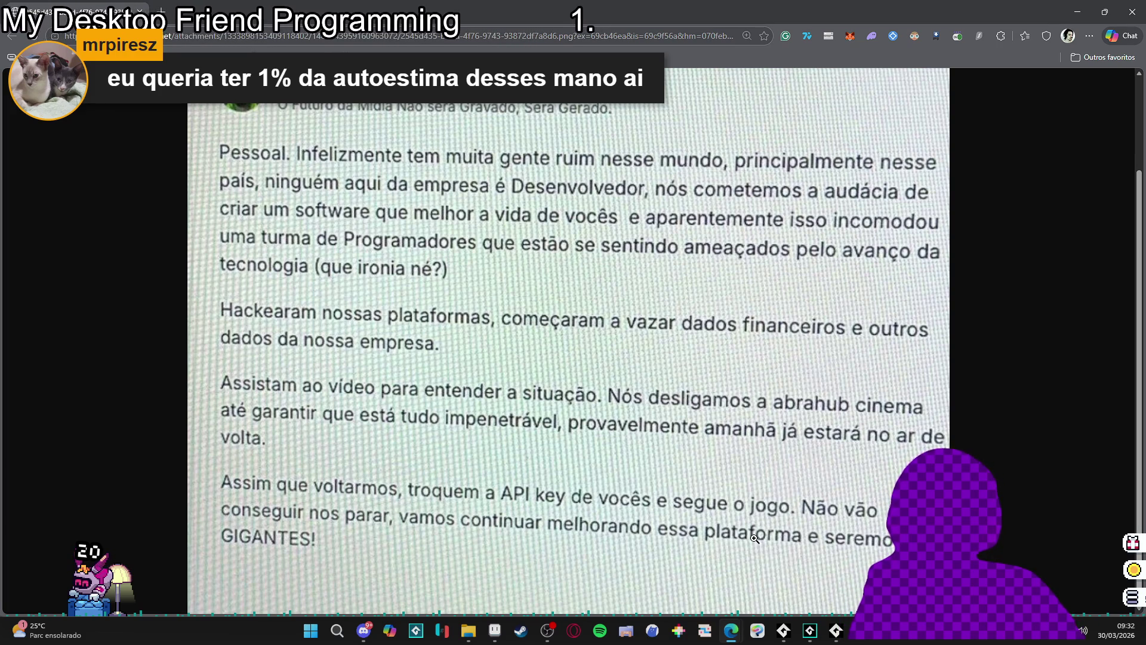
- Scroll back to the 'Fomos Hackeados' heading, then return to GameMaker
scroll(540, 488, down, 1)
scroll(464, 262, up, 3)
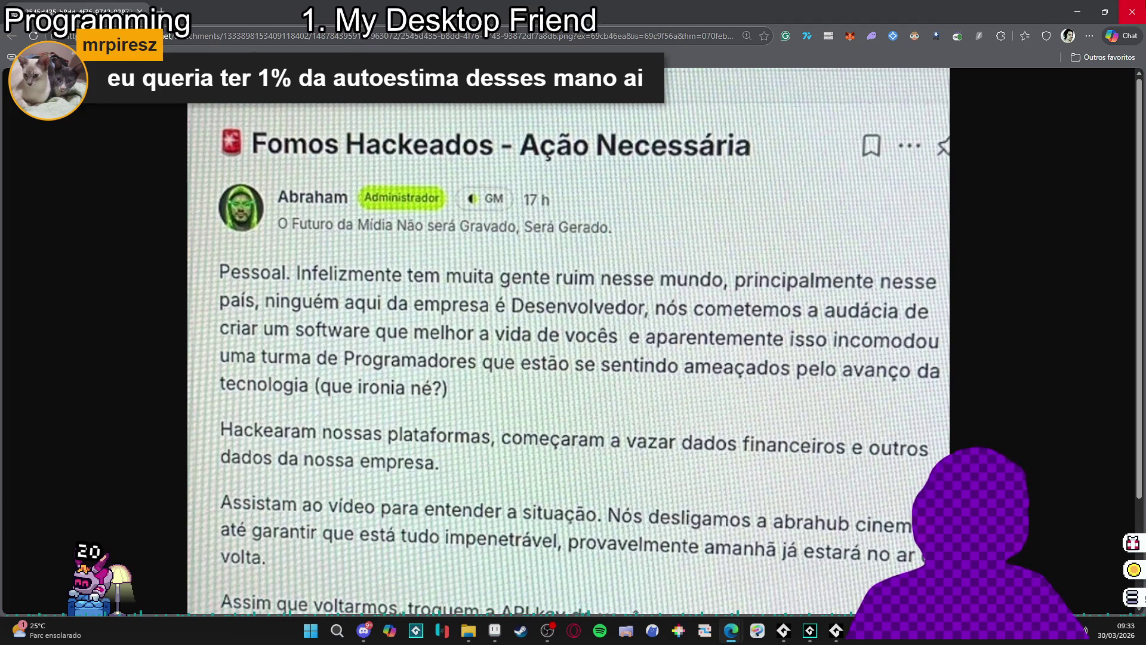
key(alt+Tab)
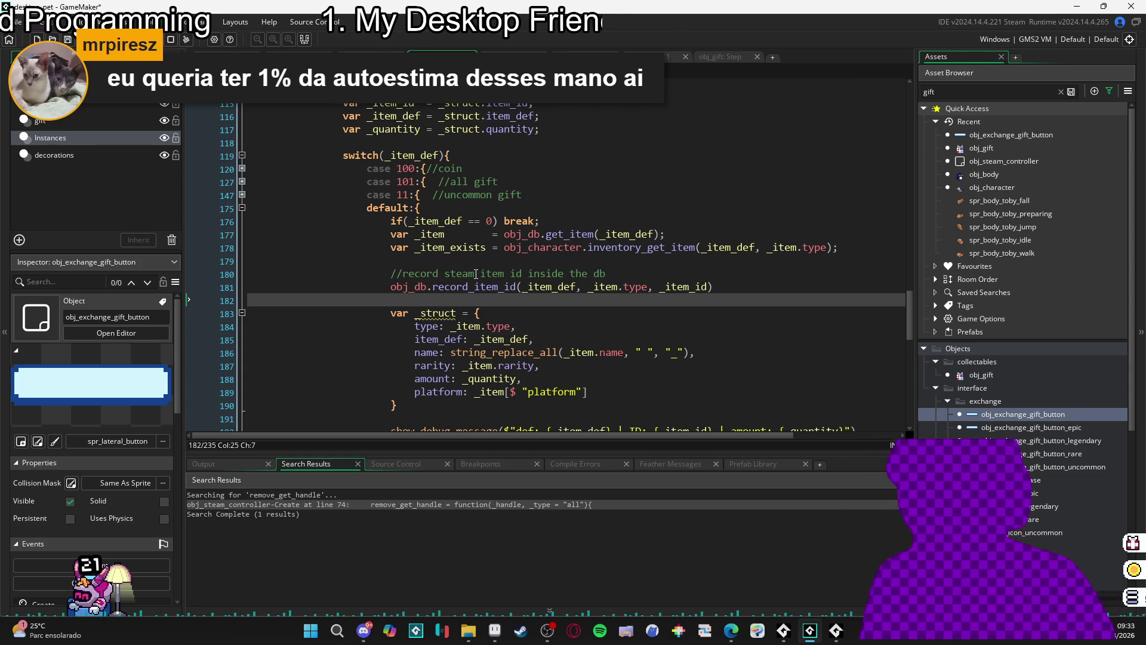
scroll(454, 329, down, 2)
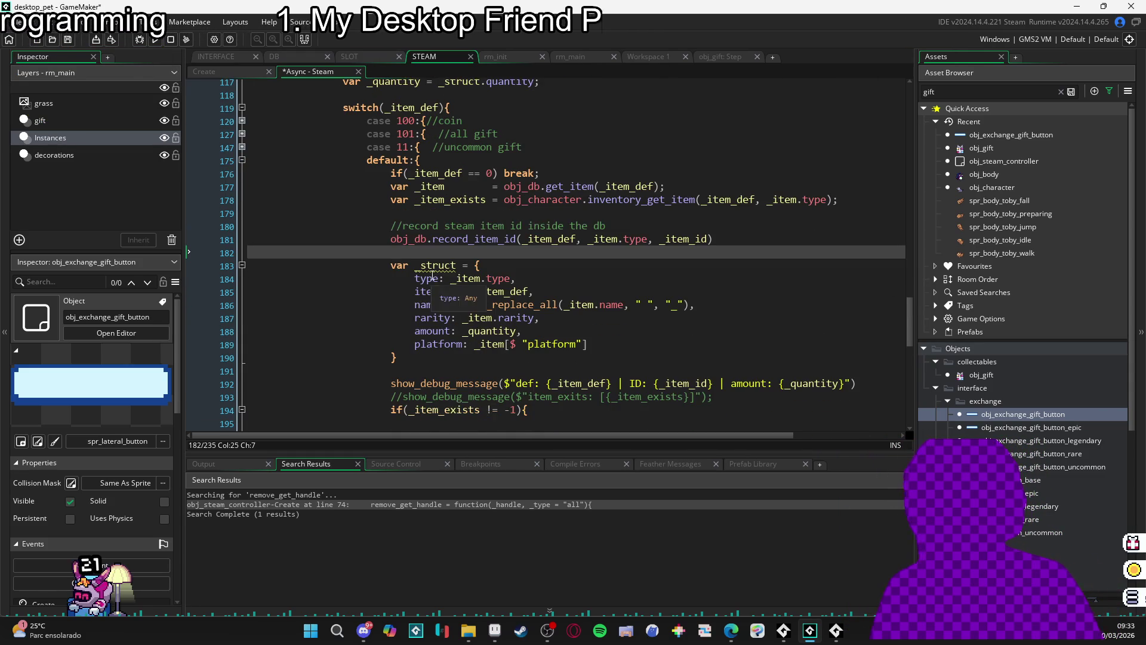
key(Return)
scroll(586, 215, down, 1)
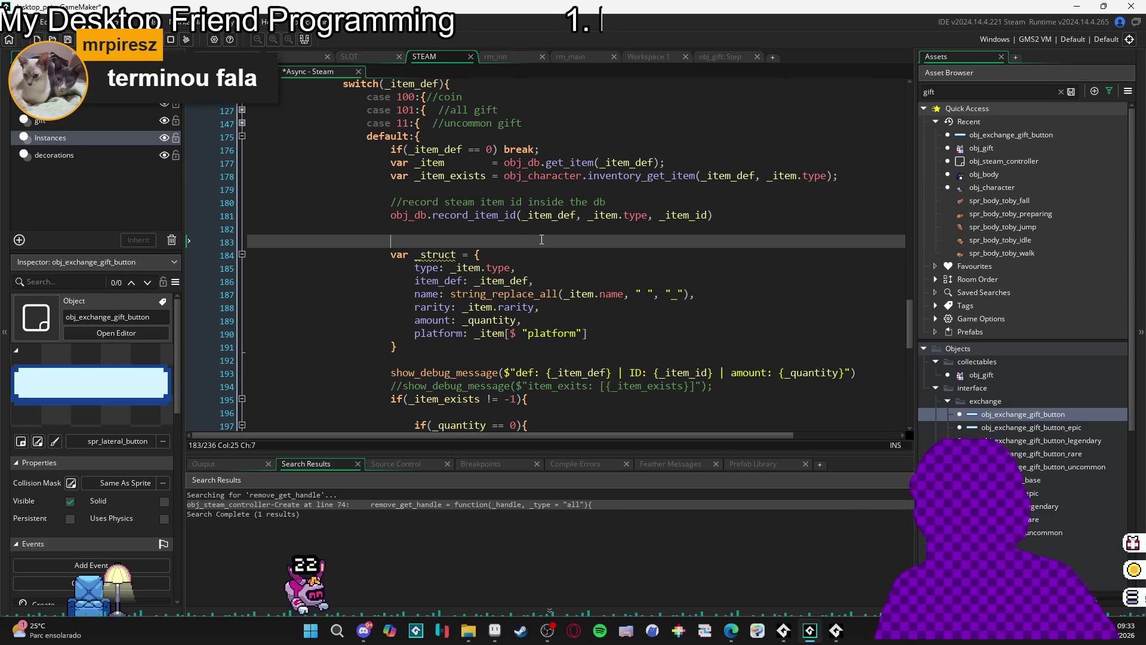
mouse_move(494, 293)
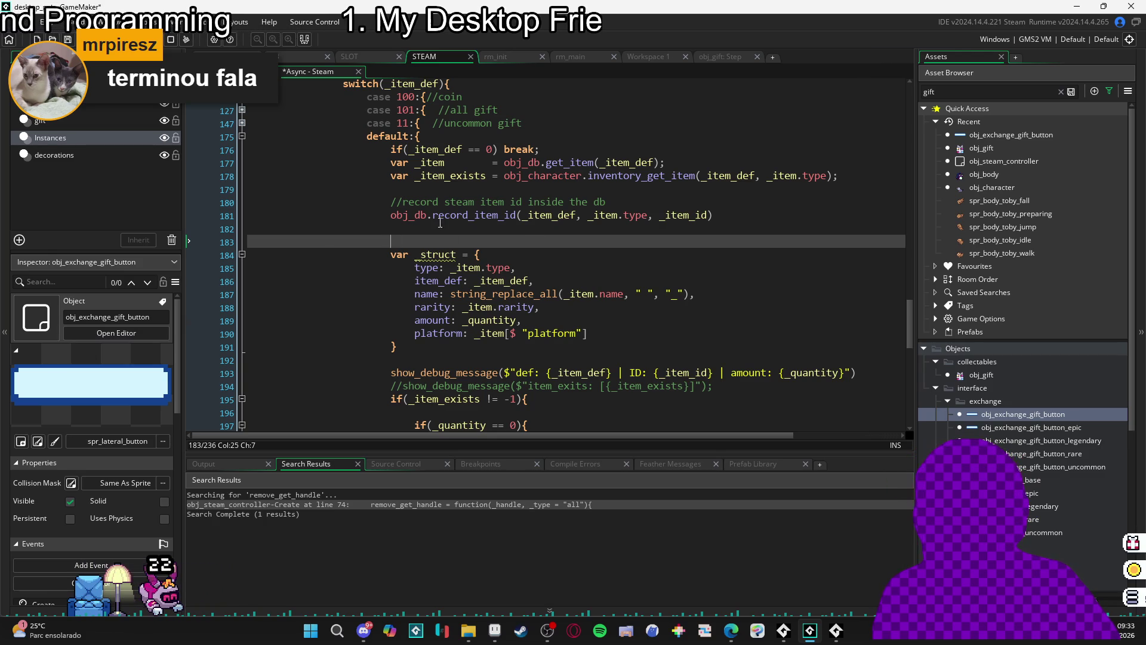
scroll(474, 234, up, 1)
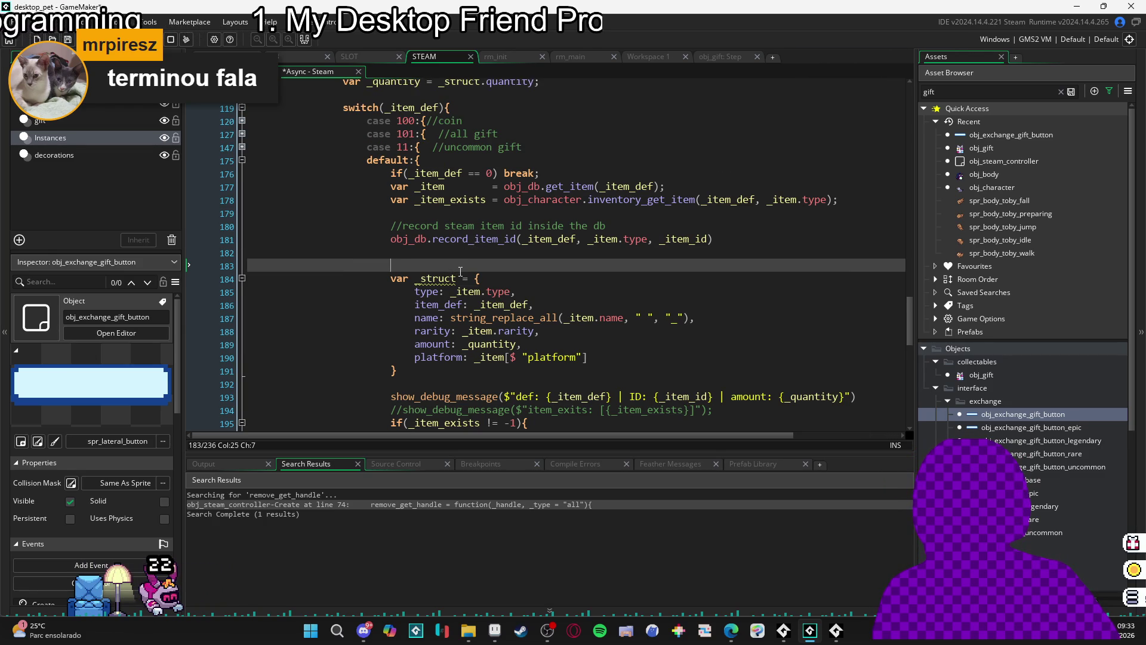
mouse_move(461, 274)
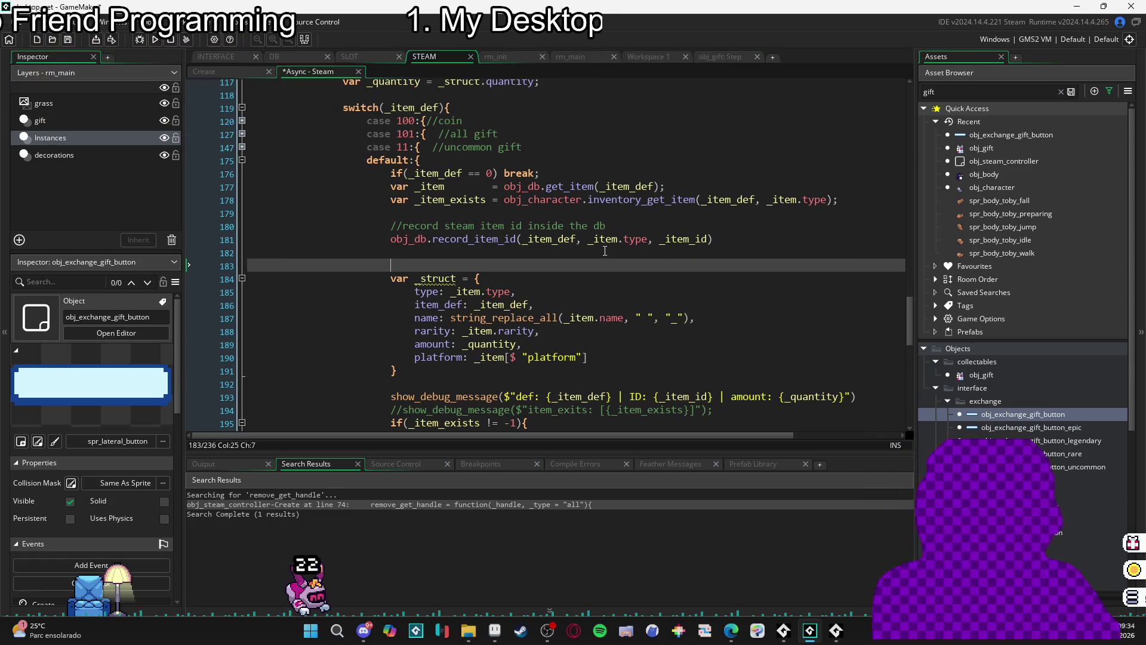
click(388, 369)
key(Down)
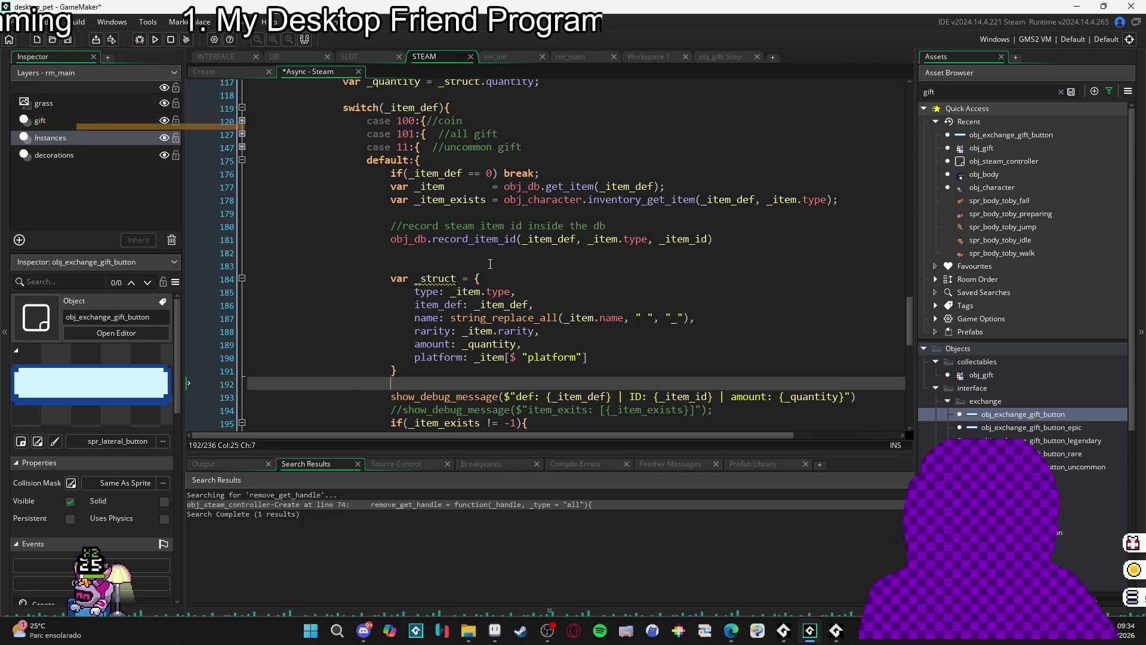
scroll(510, 262, down, 1)
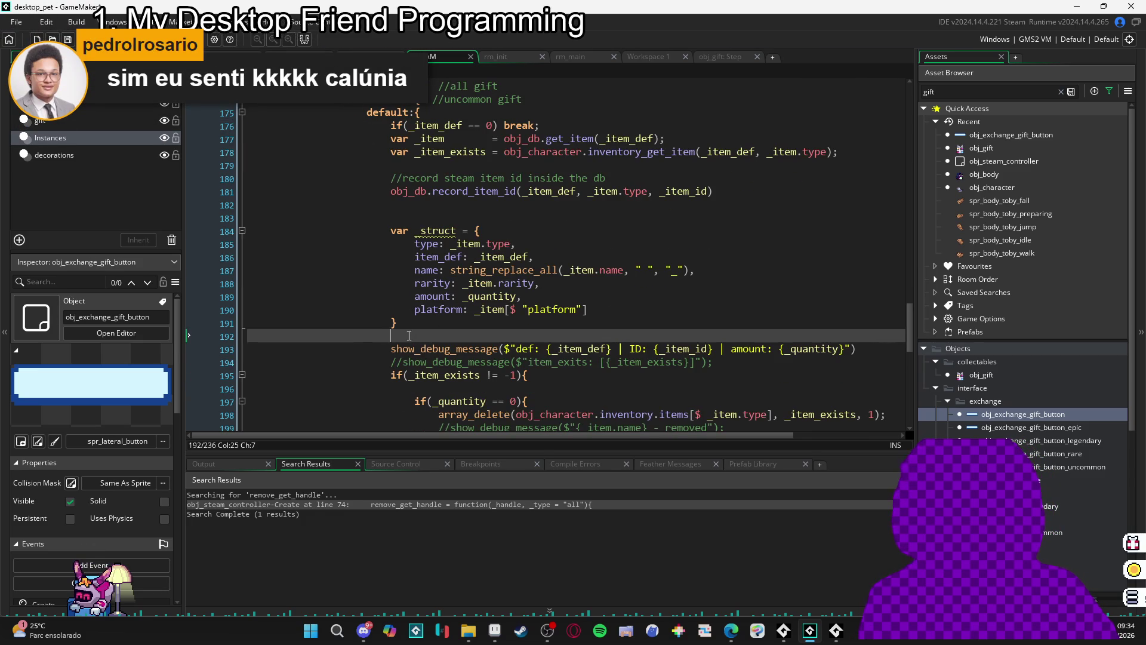
scroll(457, 325, down, 1)
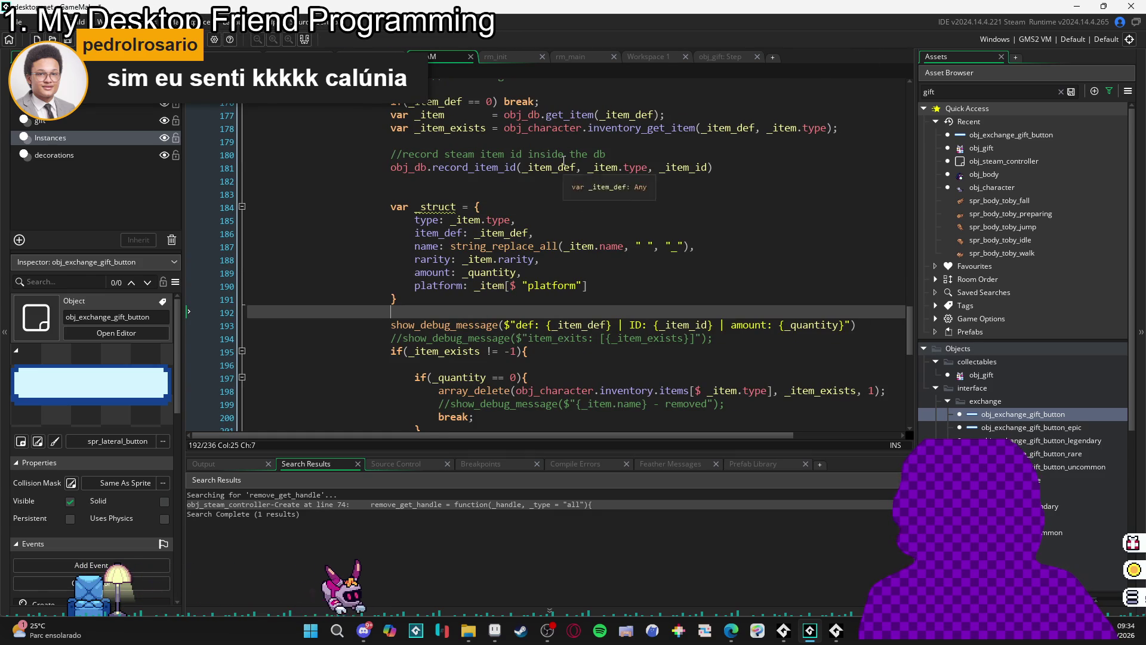
scroll(484, 273, down, 1)
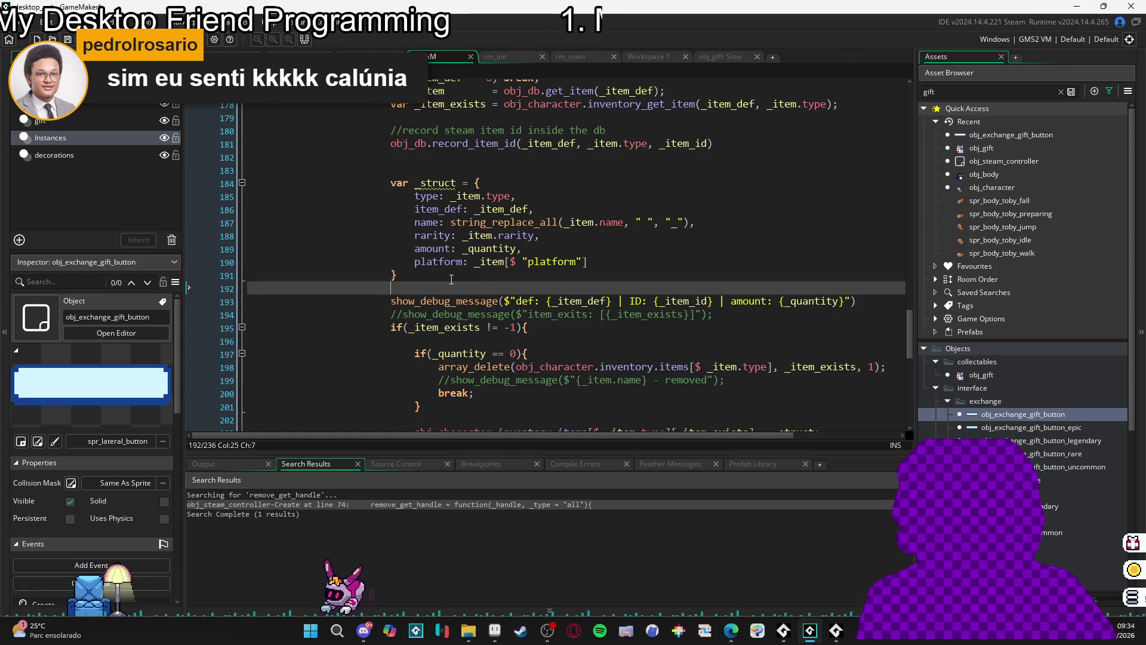
scroll(484, 273, down, 2)
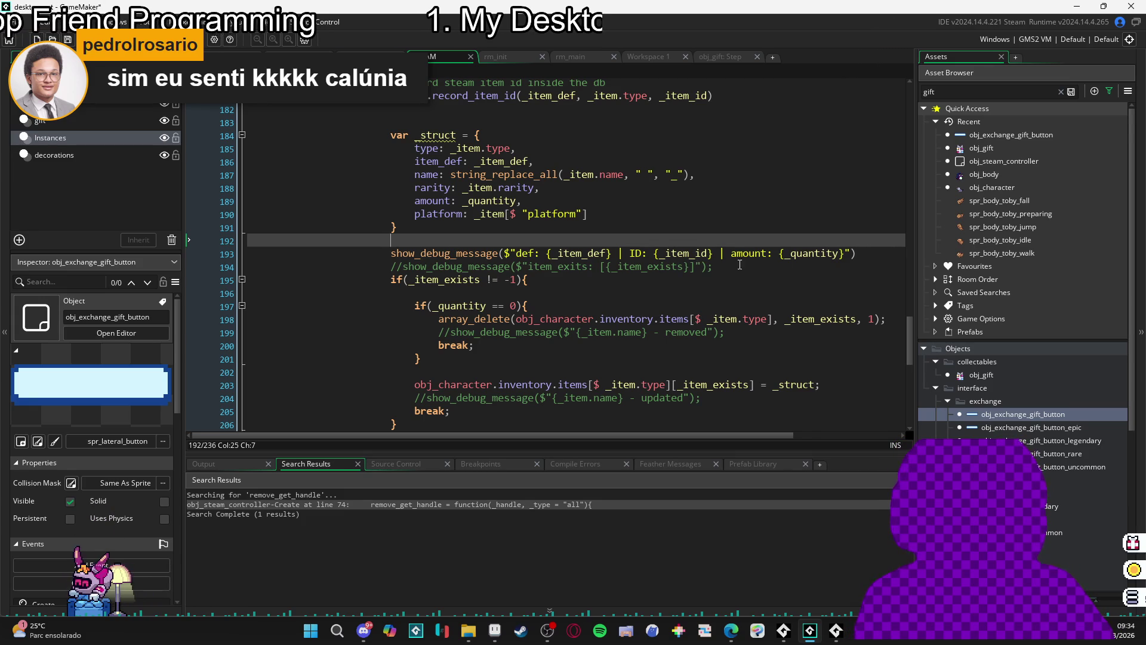
scroll(598, 269, down, 2)
scroll(568, 265, up, 5)
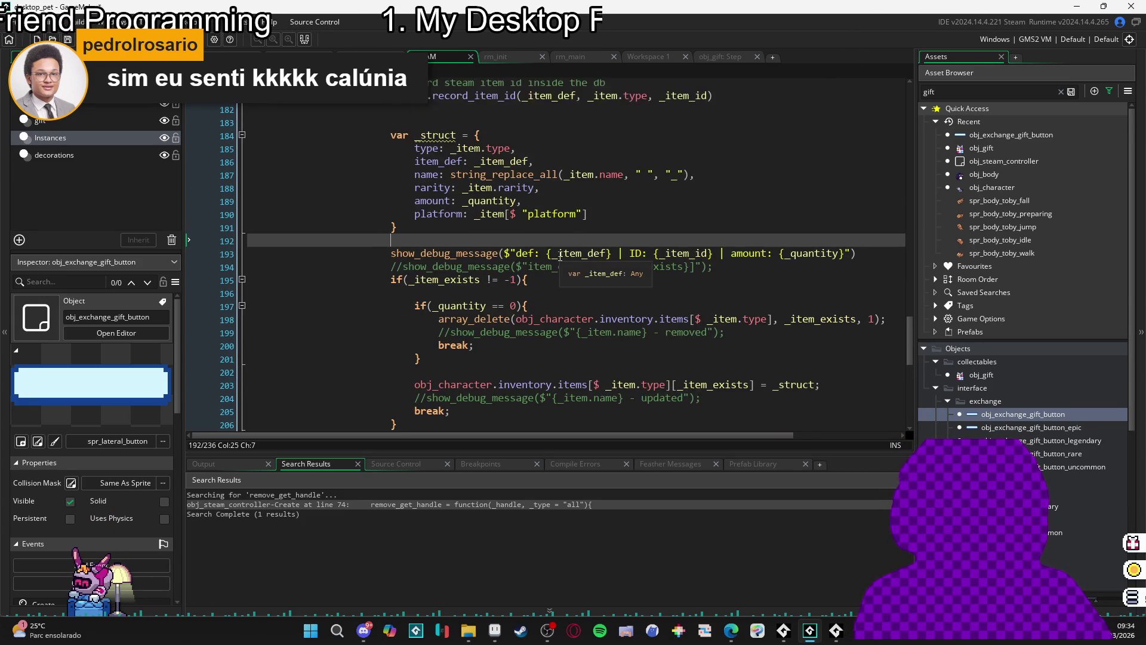
scroll(568, 264, up, 1)
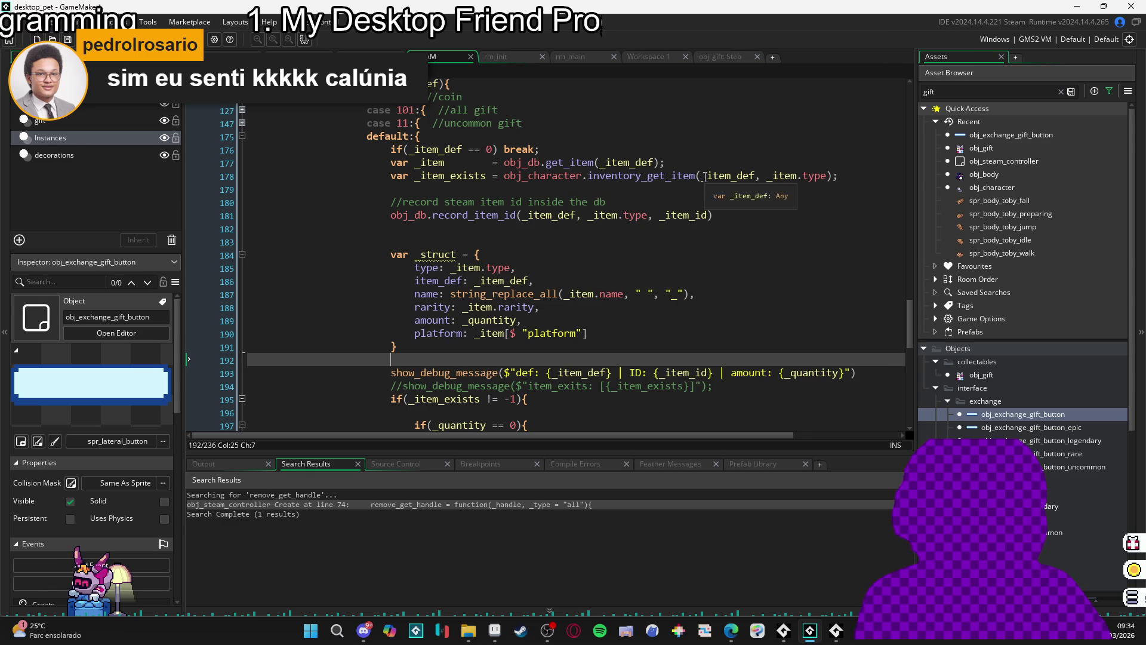
click(793, 177)
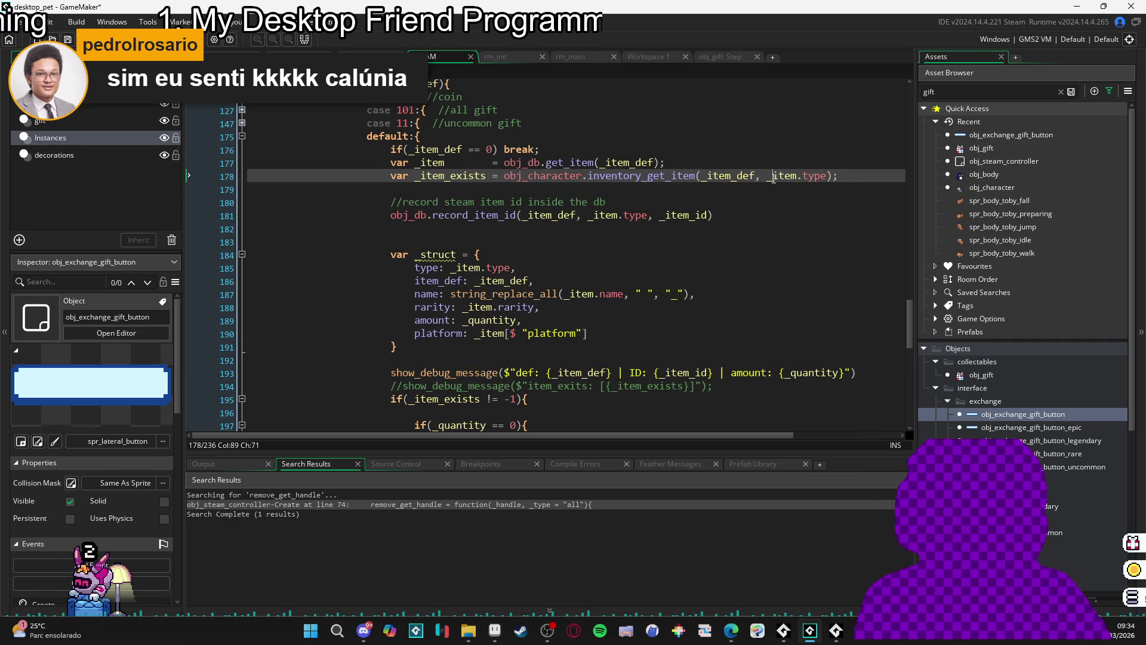
scroll(675, 230, down, 3)
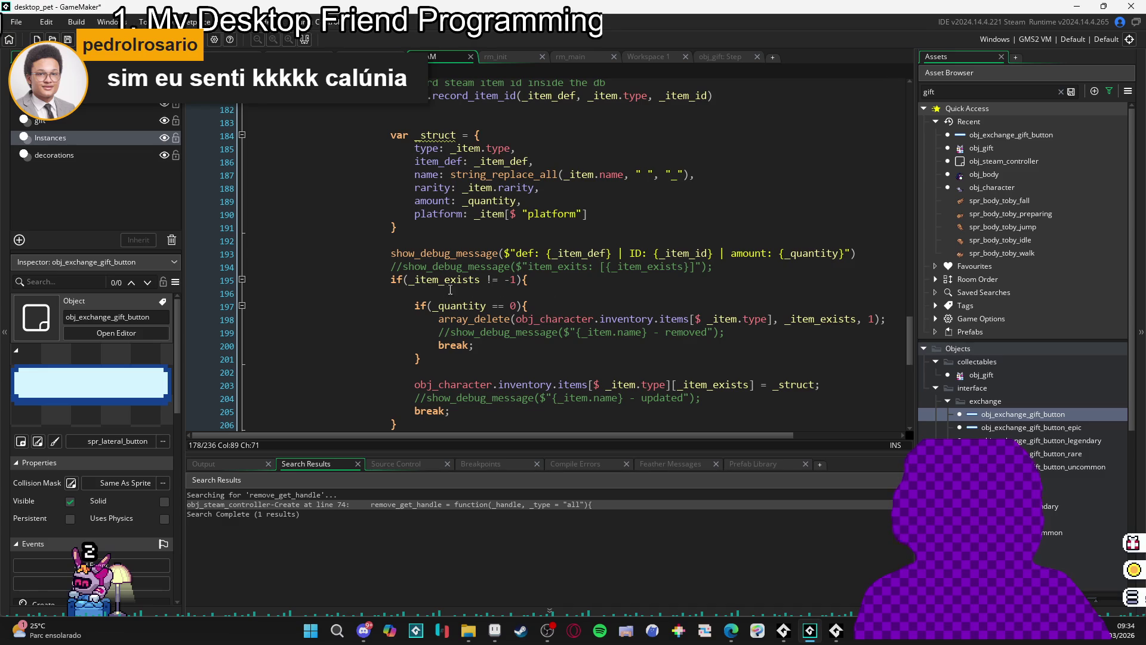
scroll(502, 290, down, 1)
click(394, 376)
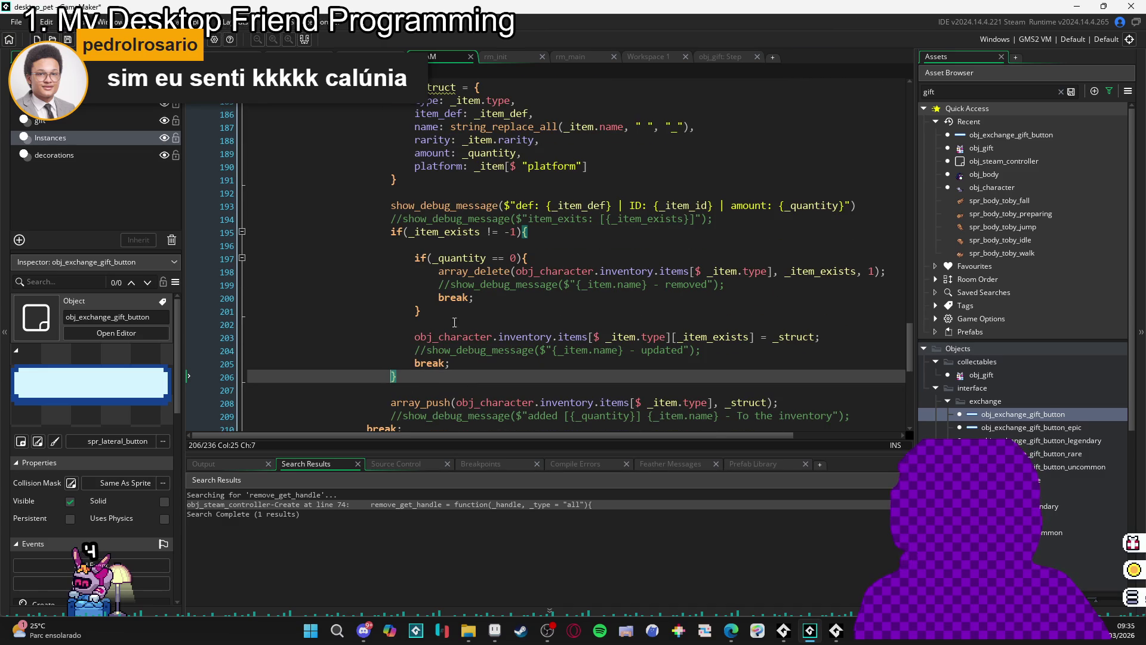
click(489, 314)
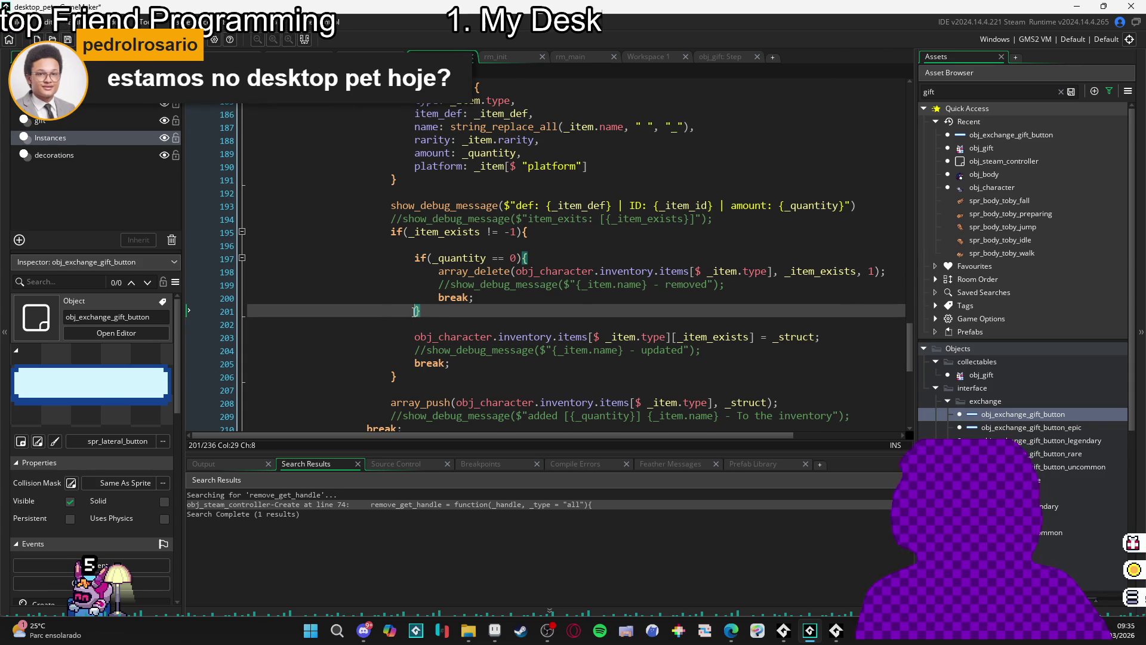
mouse_move(439, 333)
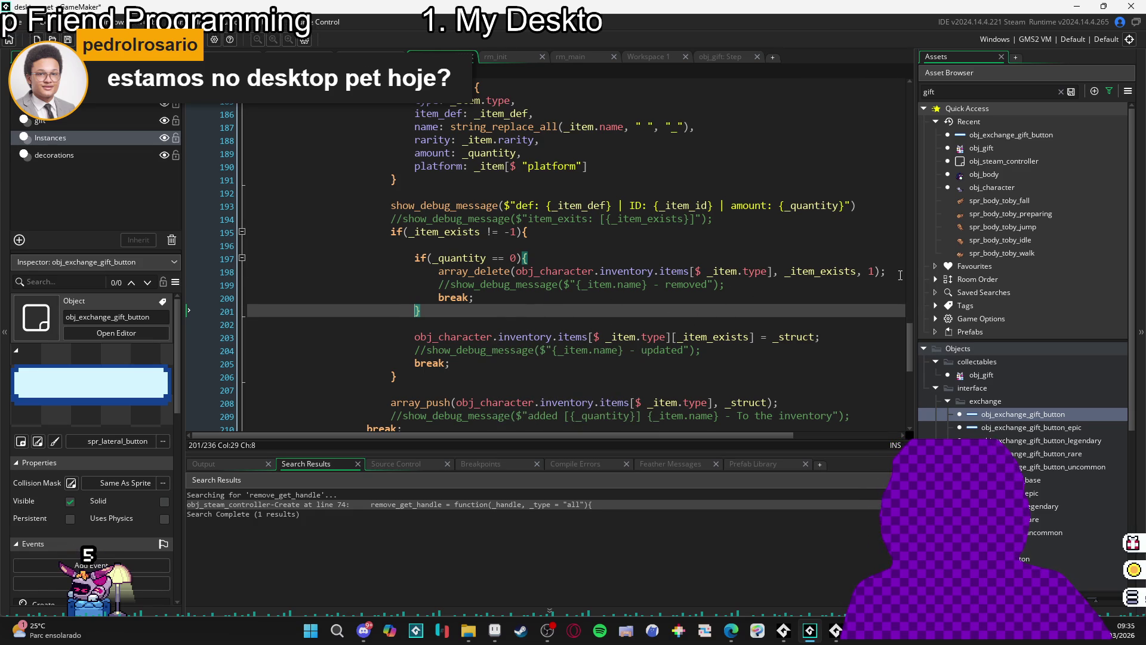
- Review the breaks near line 200 and add a semicolon after _struct on line 203
click(900, 275)
click(715, 295)
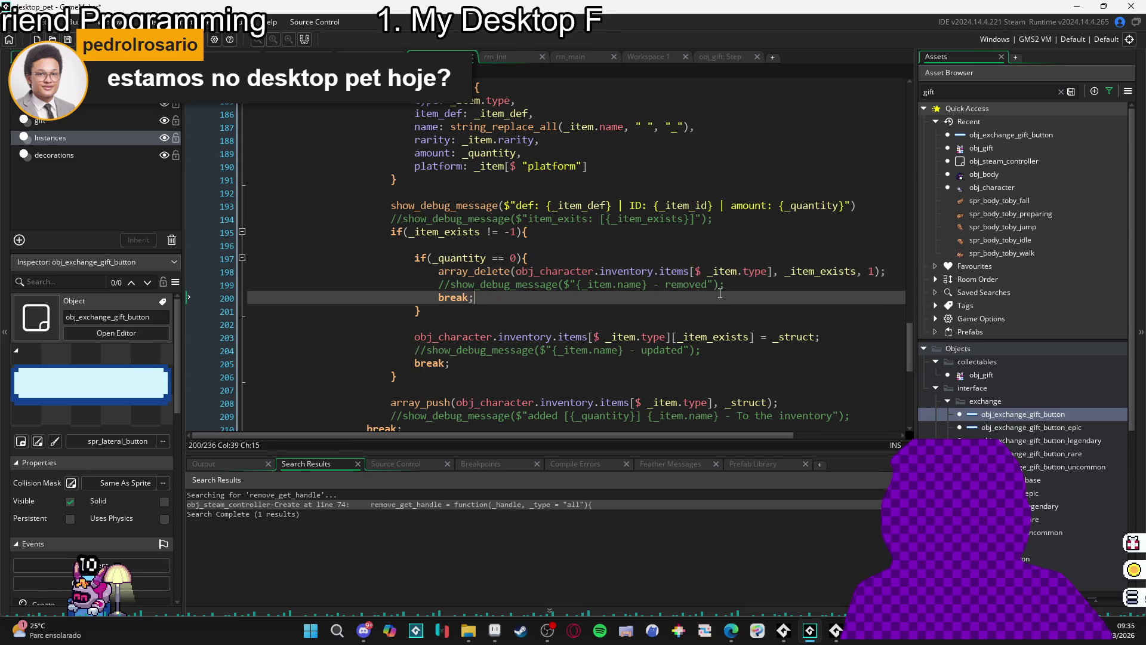
click(494, 311)
scroll(493, 317, down, 2)
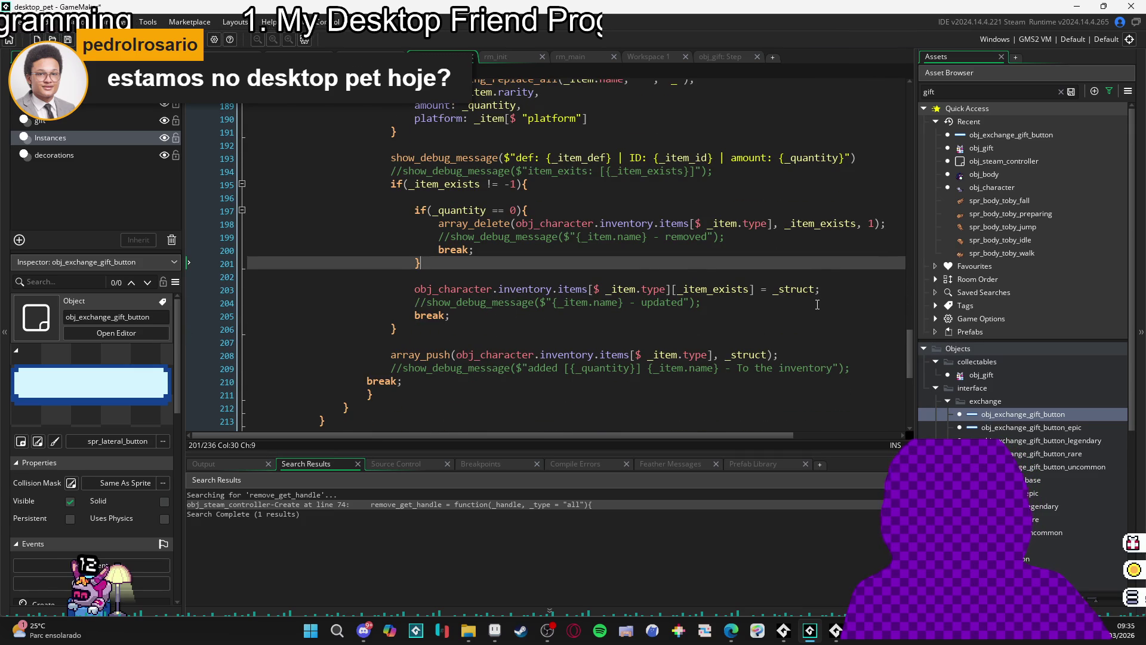
scroll(781, 328, up, 3)
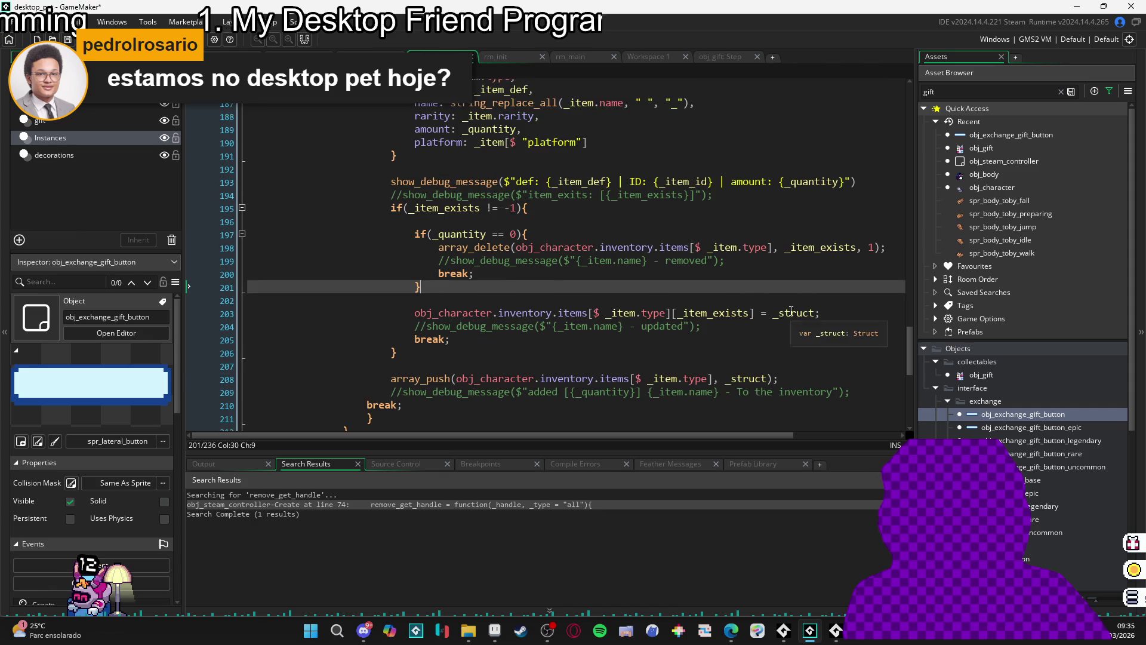
scroll(789, 309, up, 3)
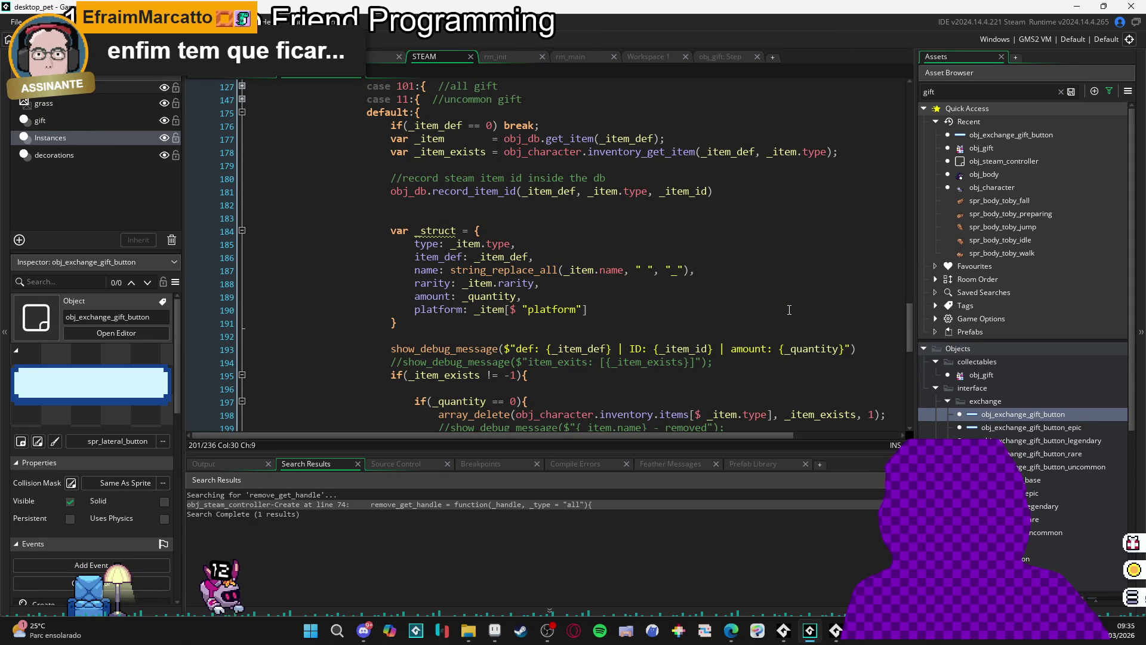
scroll(788, 310, down, 3)
scroll(786, 313, down, 2)
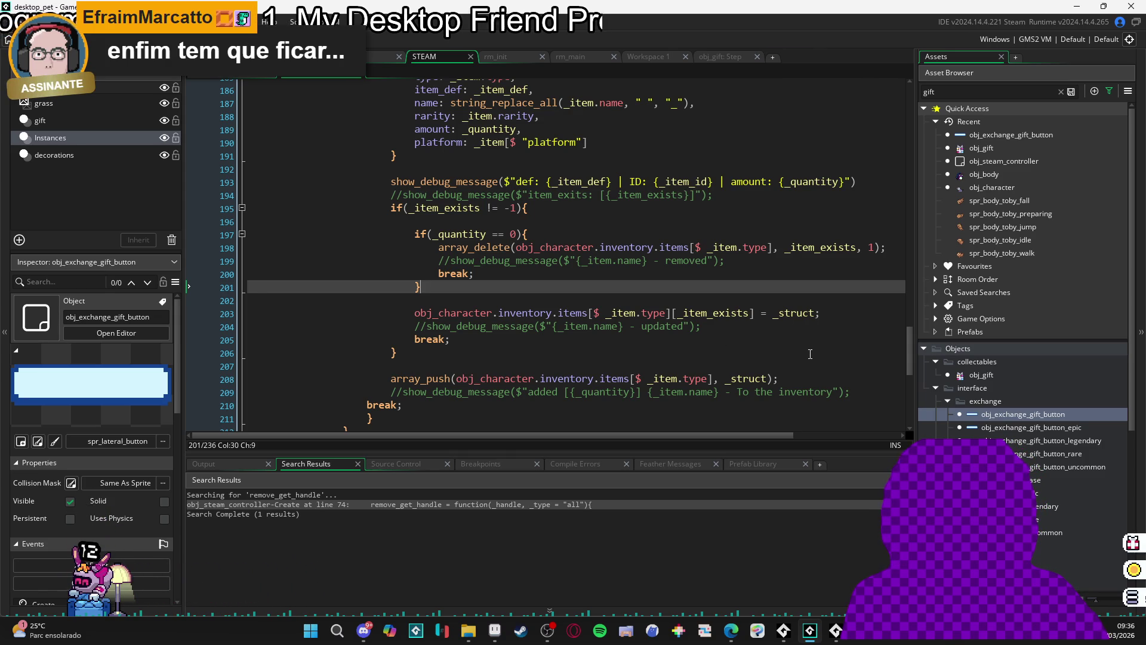
scroll(805, 351, up, 1)
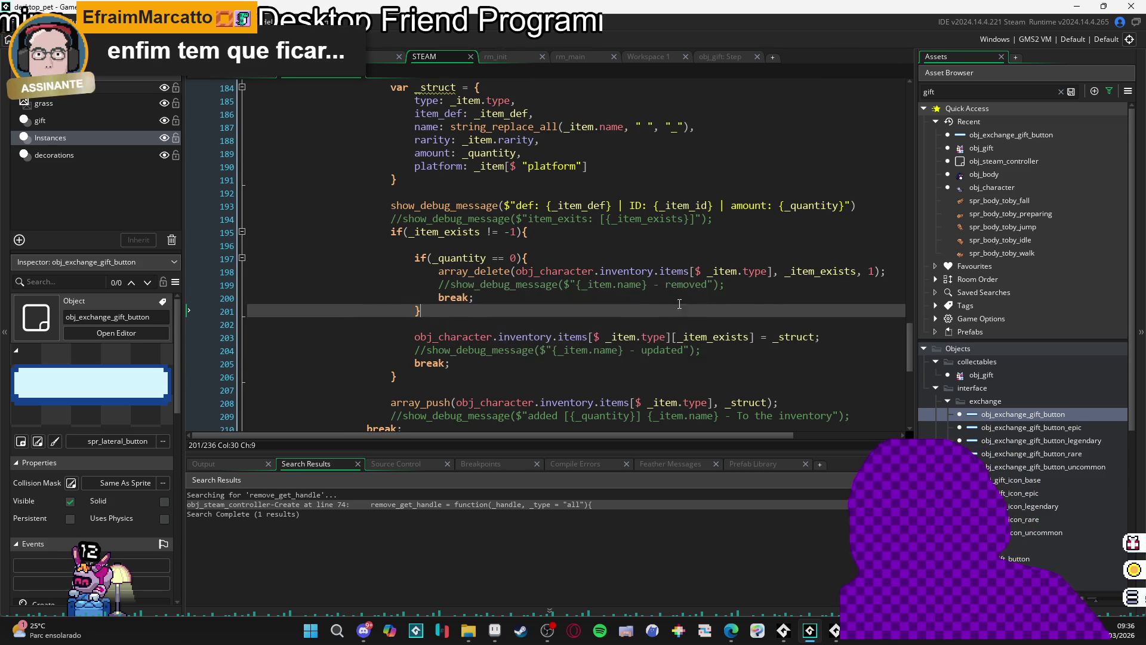
drag(416, 337, 788, 338)
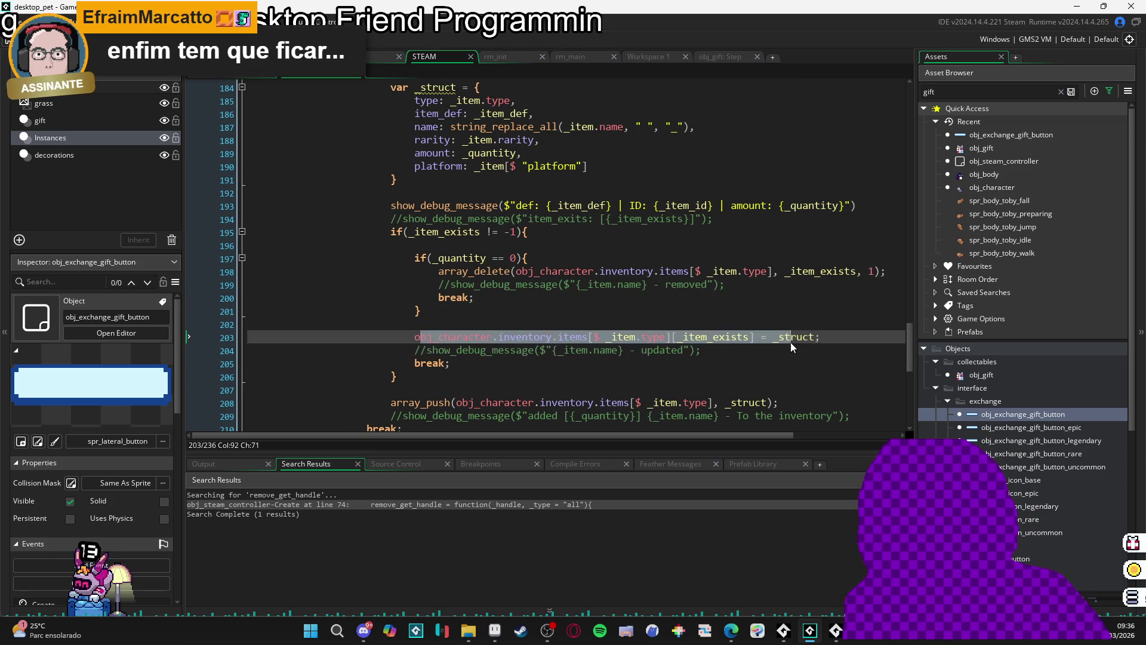
click(822, 337)
text(;)
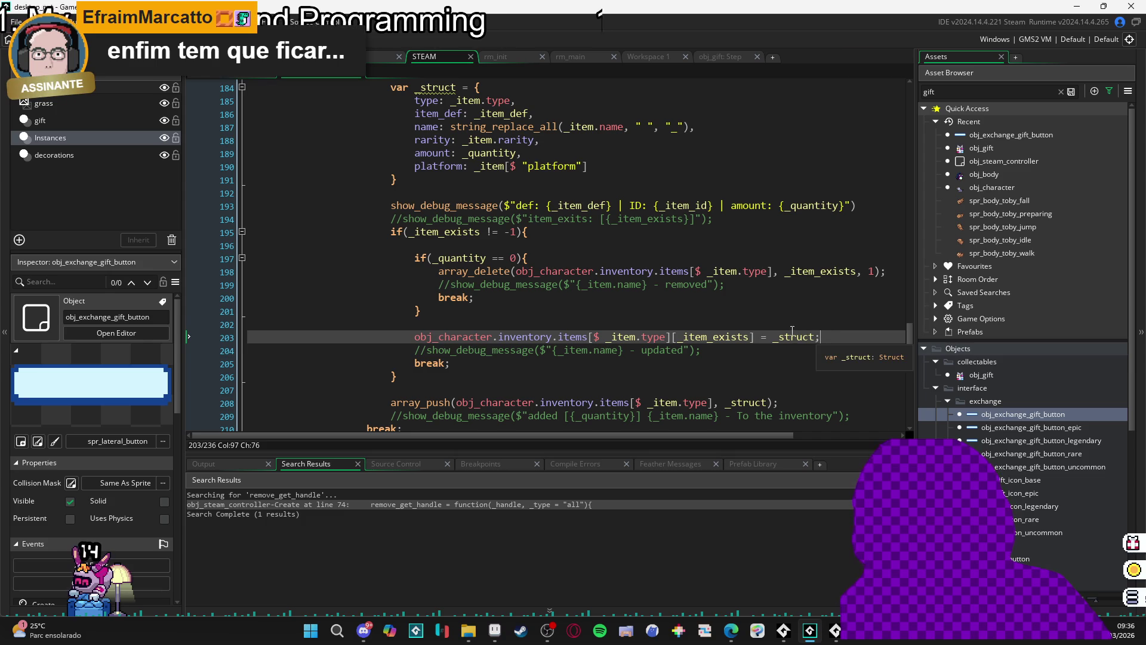
- Recheck the breaks on lines 200 and 205 and the line 203 inventory update
scroll(685, 339, down, 1)
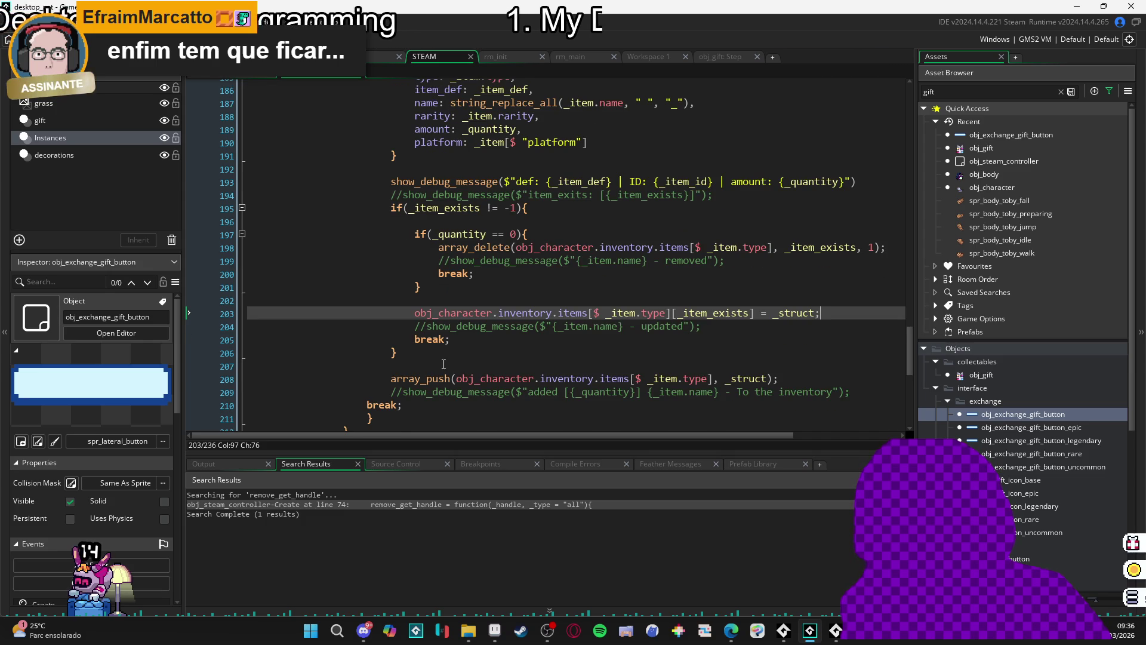
click(407, 349)
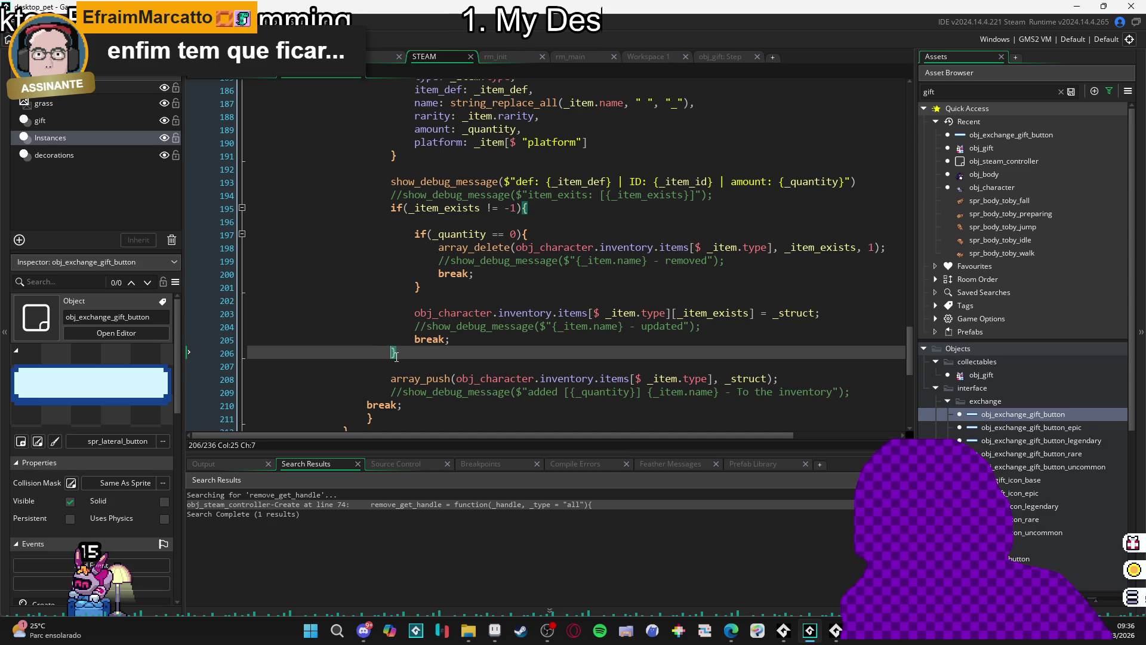
click(448, 339)
click(485, 271)
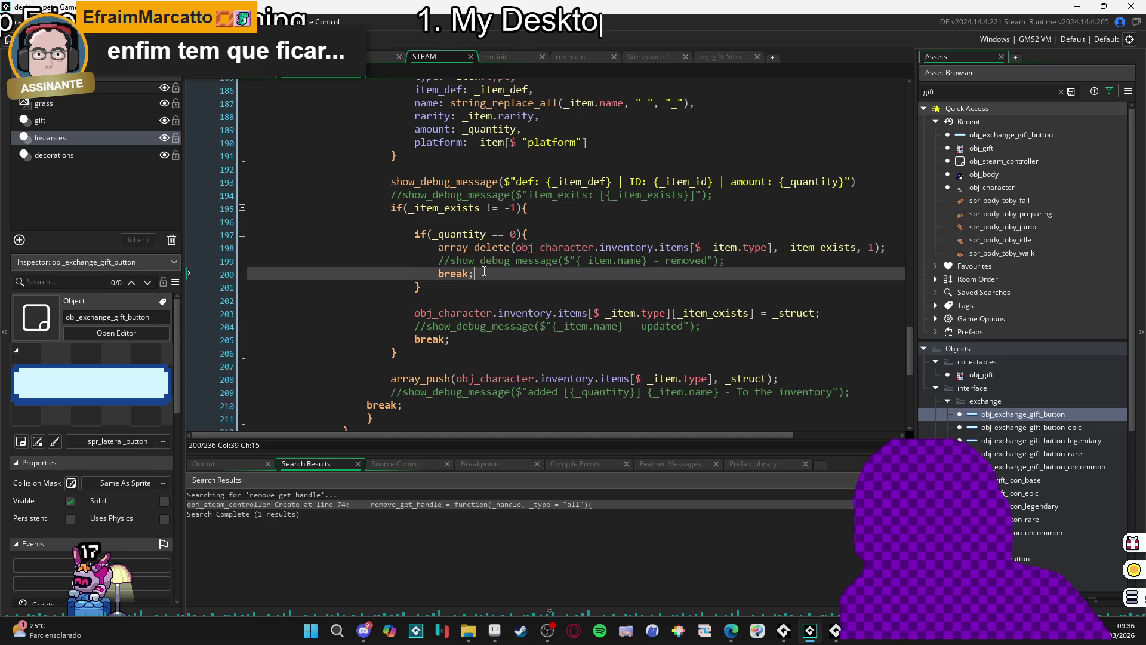
scroll(452, 282, up, 20)
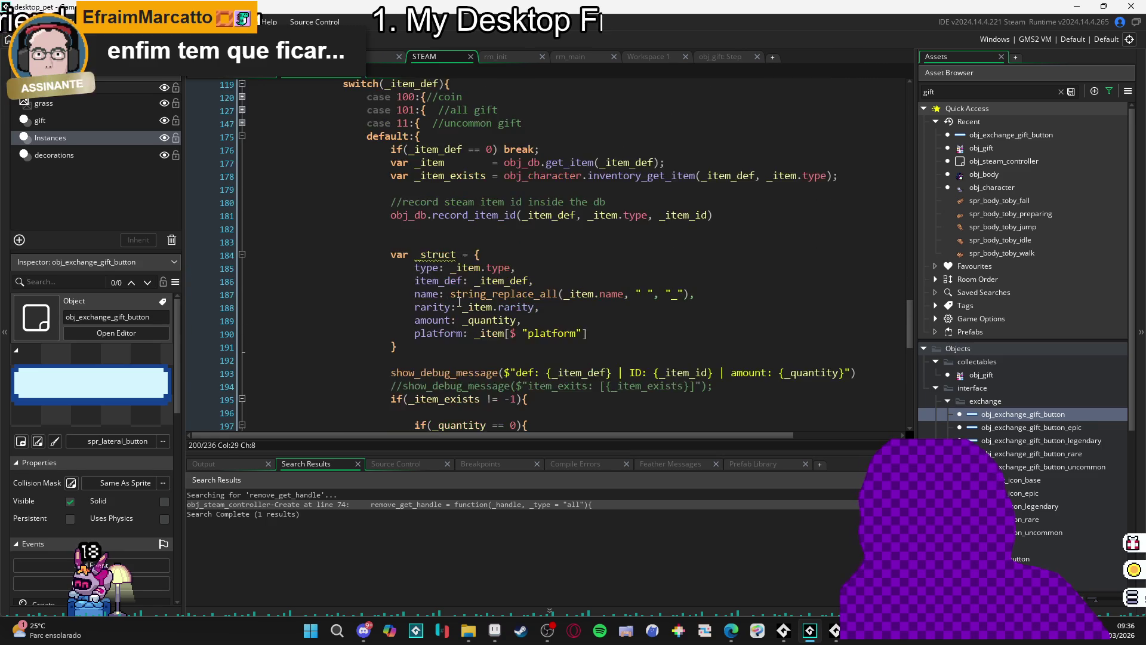
scroll(459, 302, down, 20)
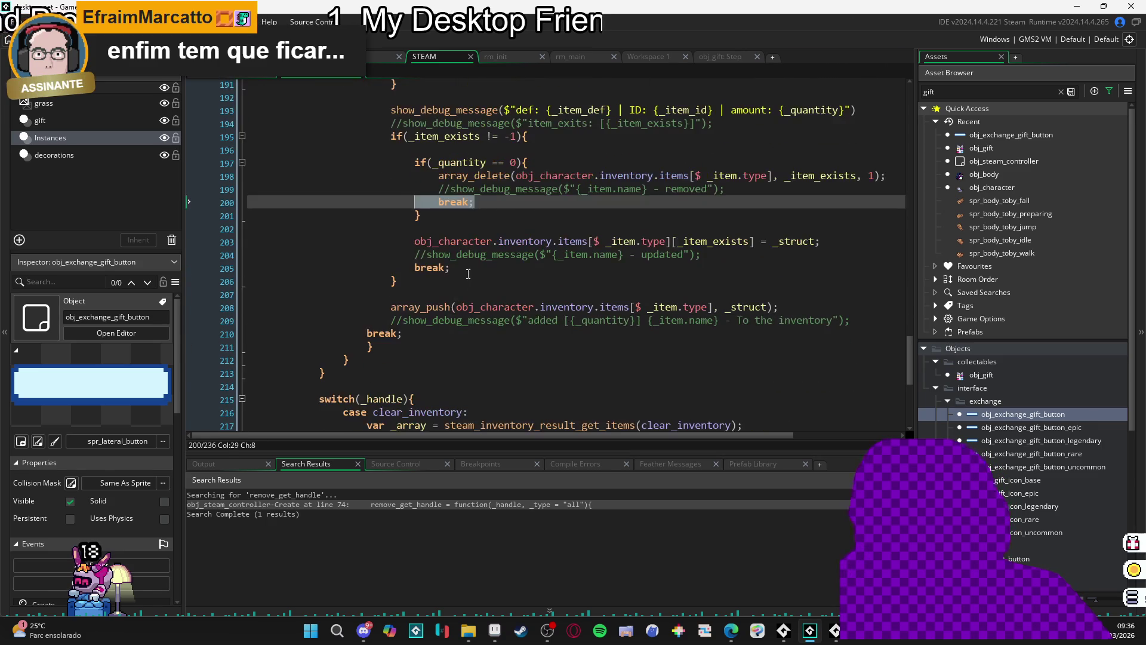
click(487, 241)
click(451, 204)
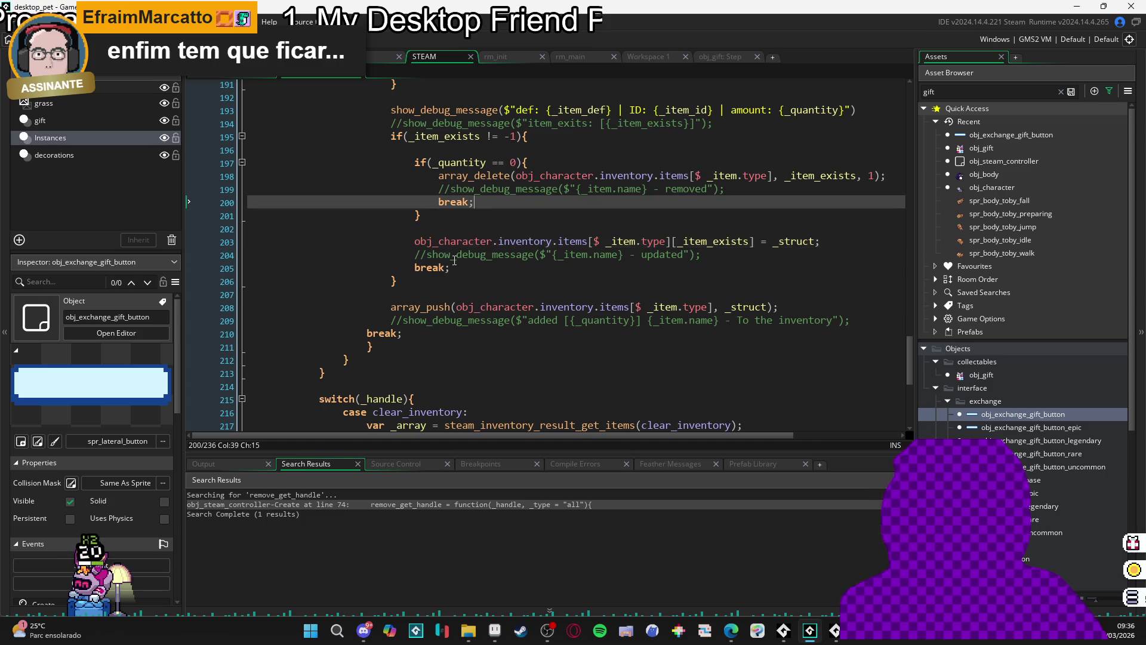
click(460, 269)
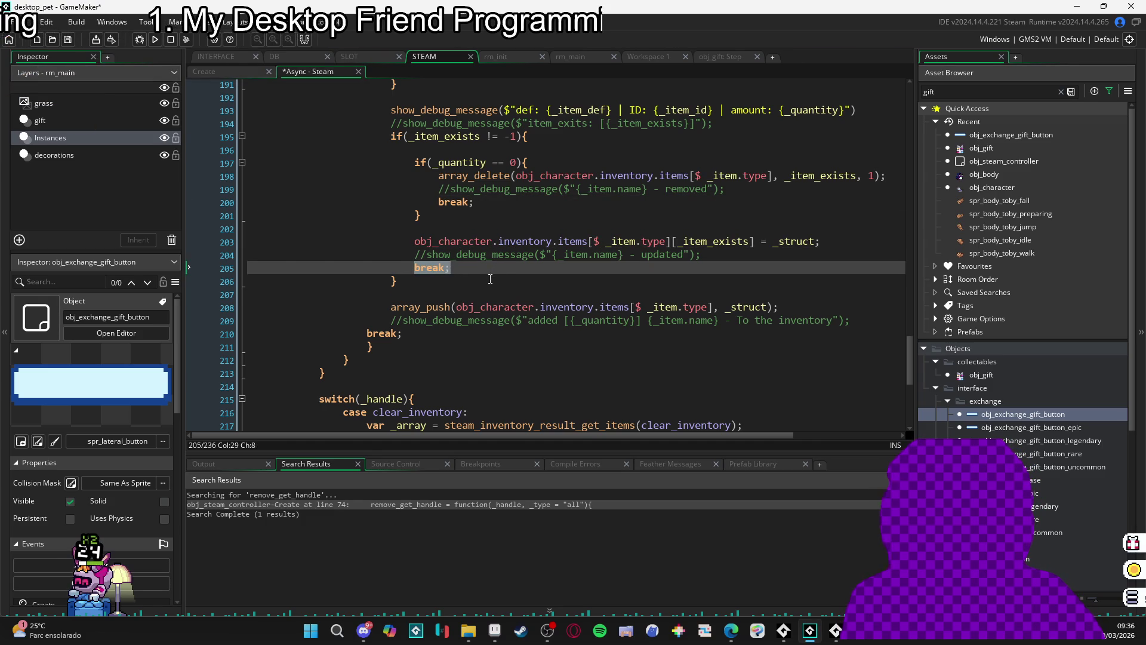
scroll(489, 279, up, 1)
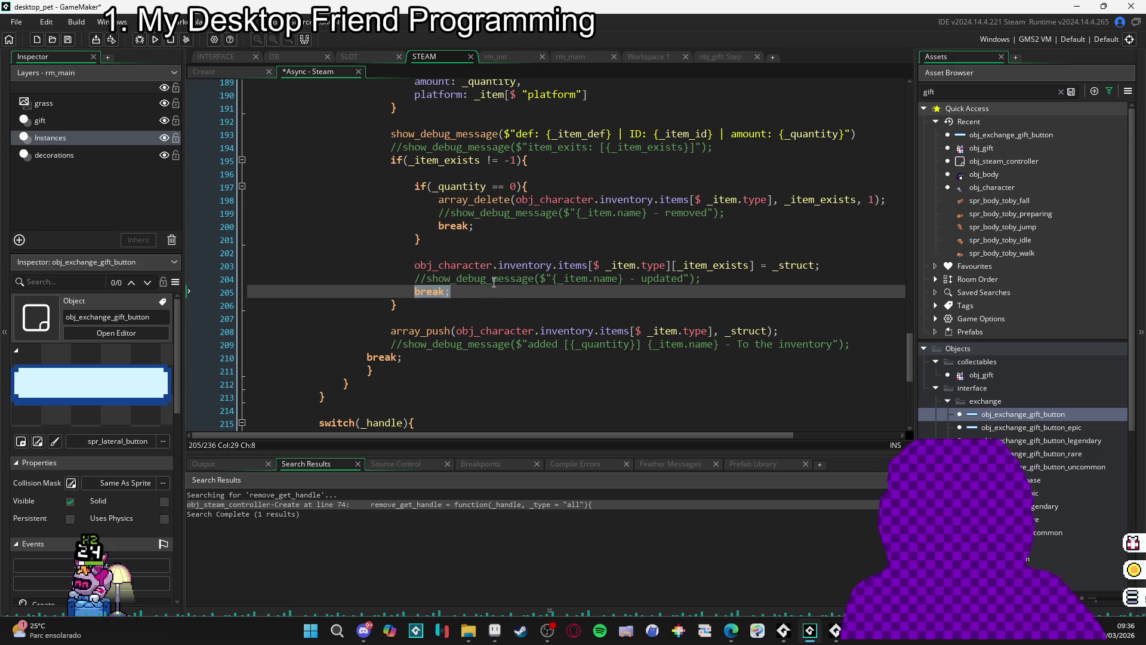
click(454, 265)
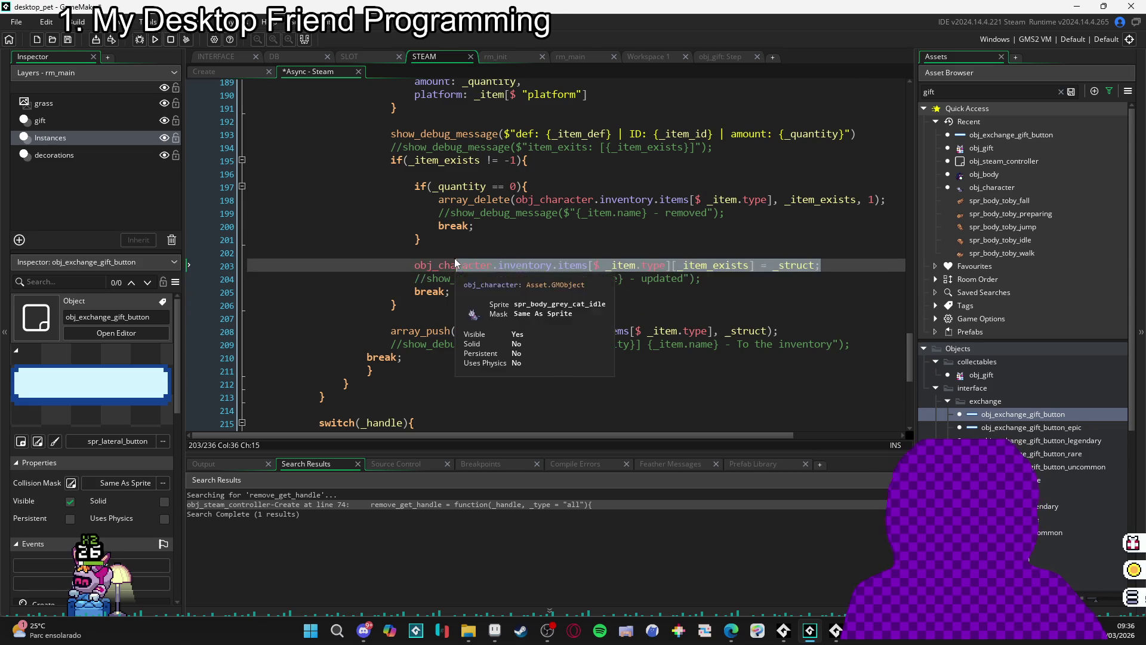
double_click(418, 292)
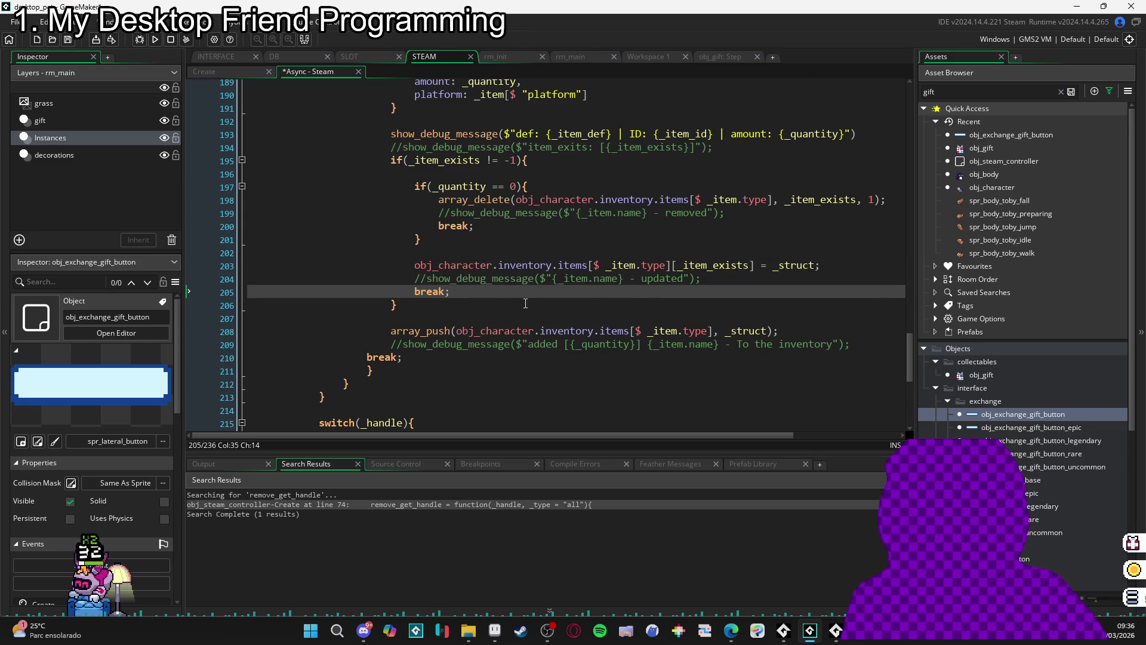
drag(786, 330, 435, 330)
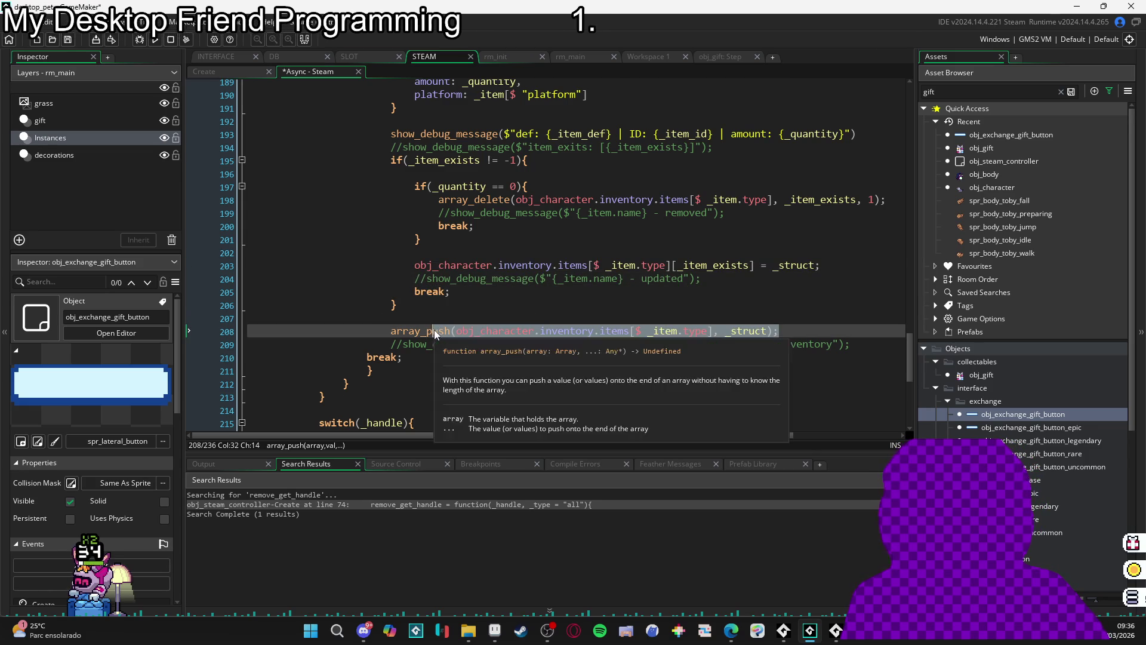
scroll(434, 329, down, 2)
scroll(417, 318, down, 2)
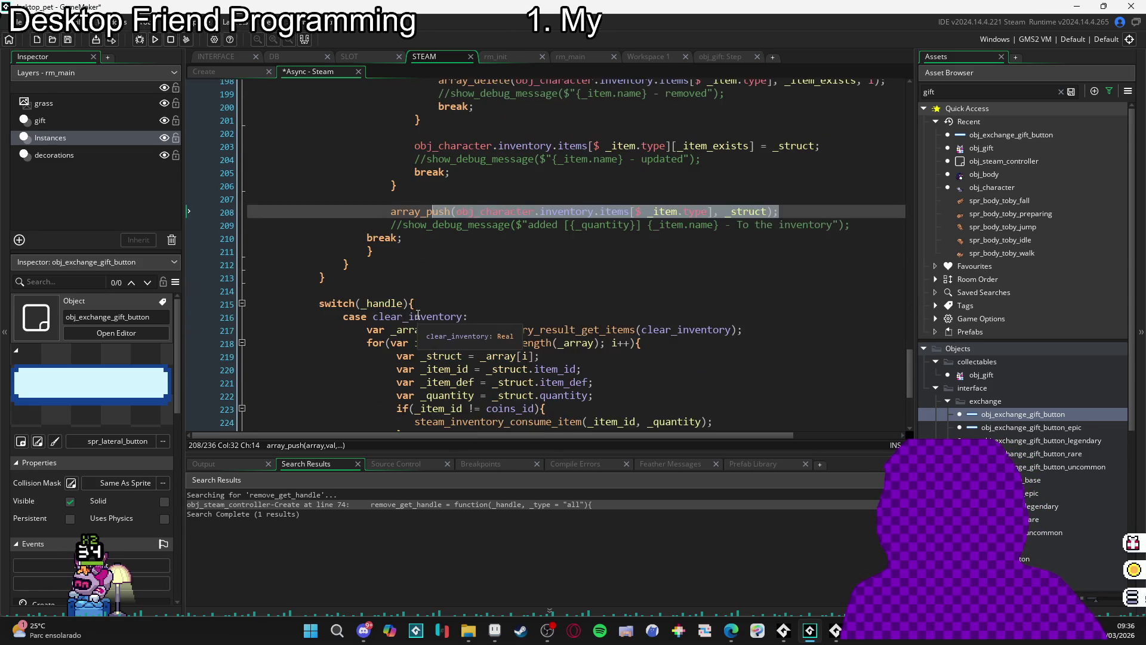
scroll(424, 276, down, 3)
scroll(424, 277, up, 2)
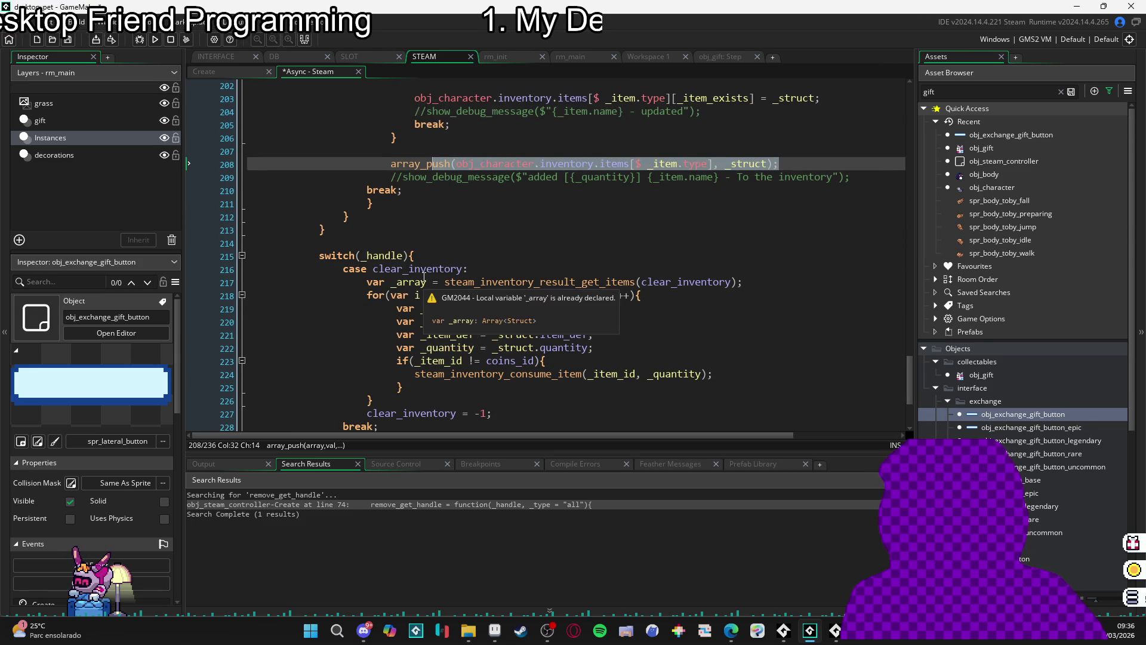
scroll(419, 280, up, 2)
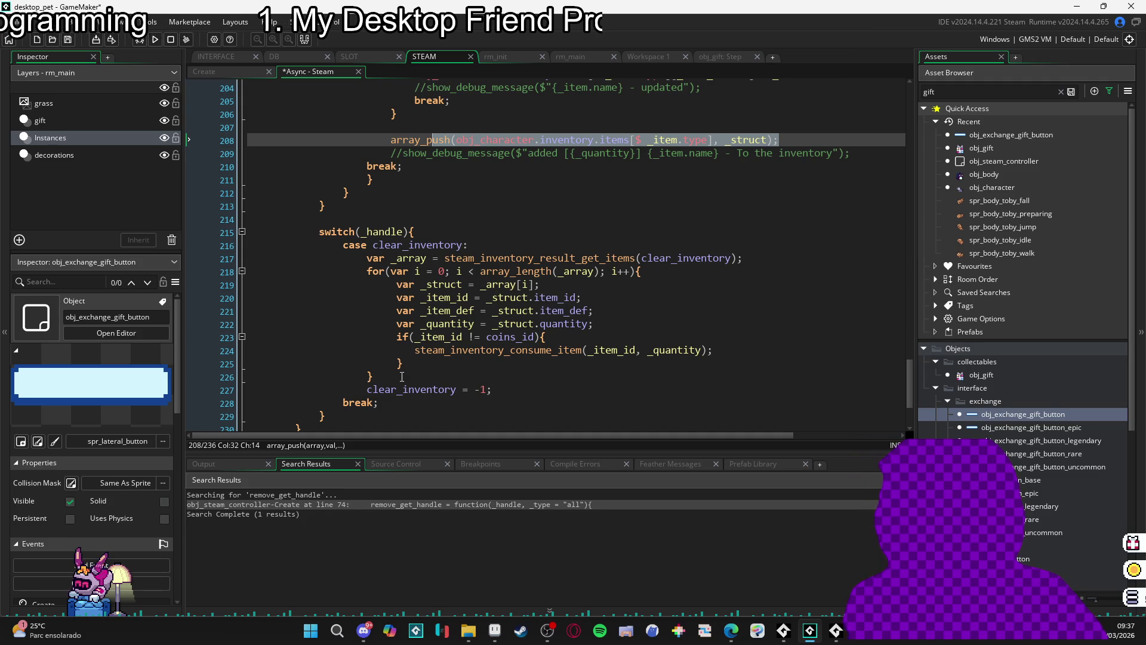
scroll(401, 397, down, 2)
scroll(397, 358, up, 5)
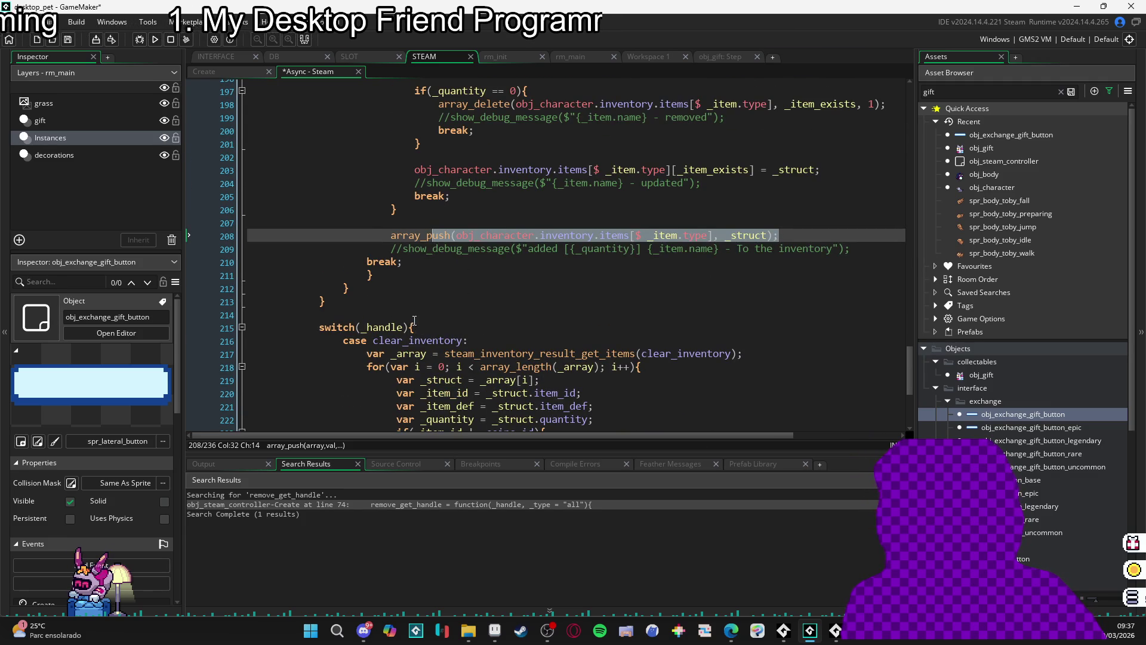
scroll(417, 311, up, 9)
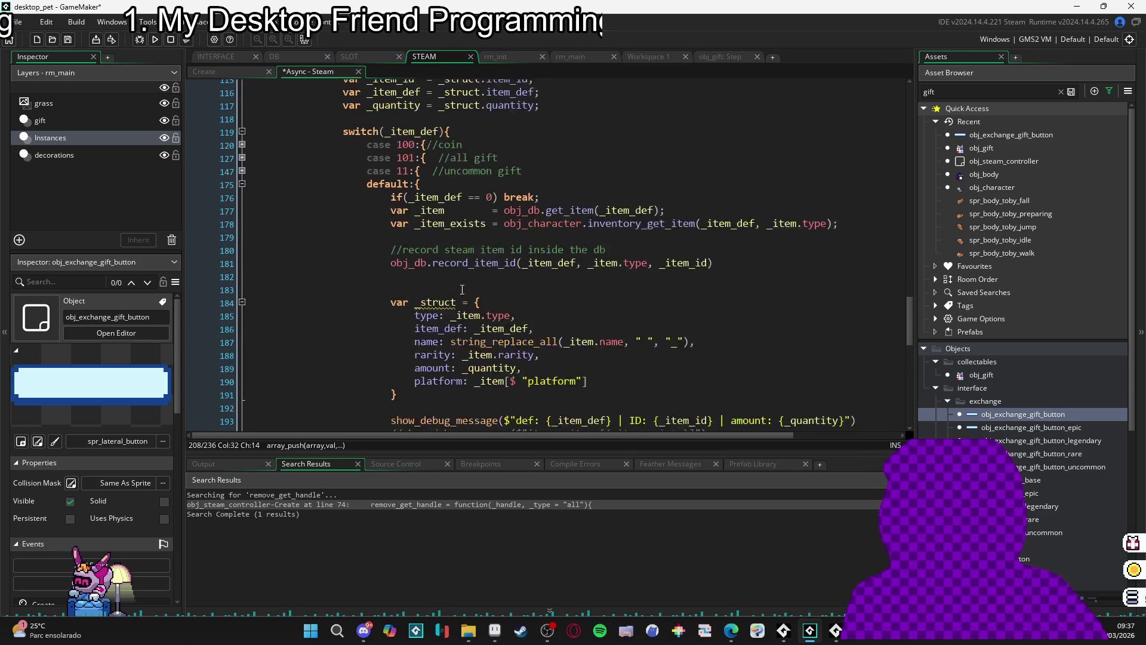
scroll(461, 291, up, 2)
scroll(500, 216, down, 3)
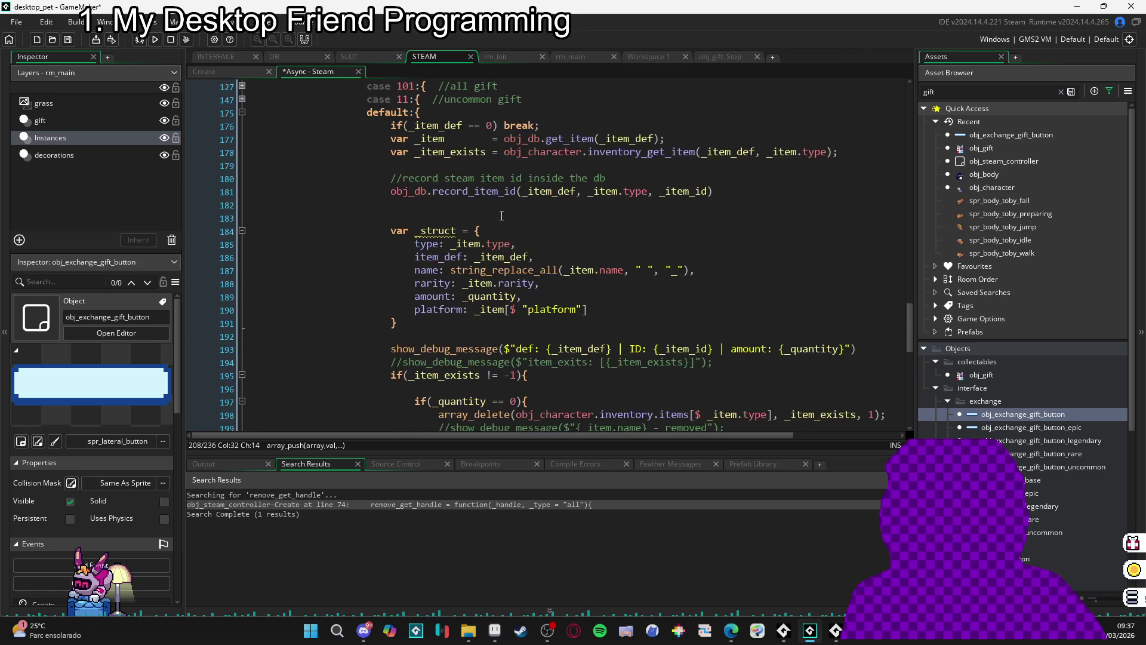
scroll(503, 216, down, 4)
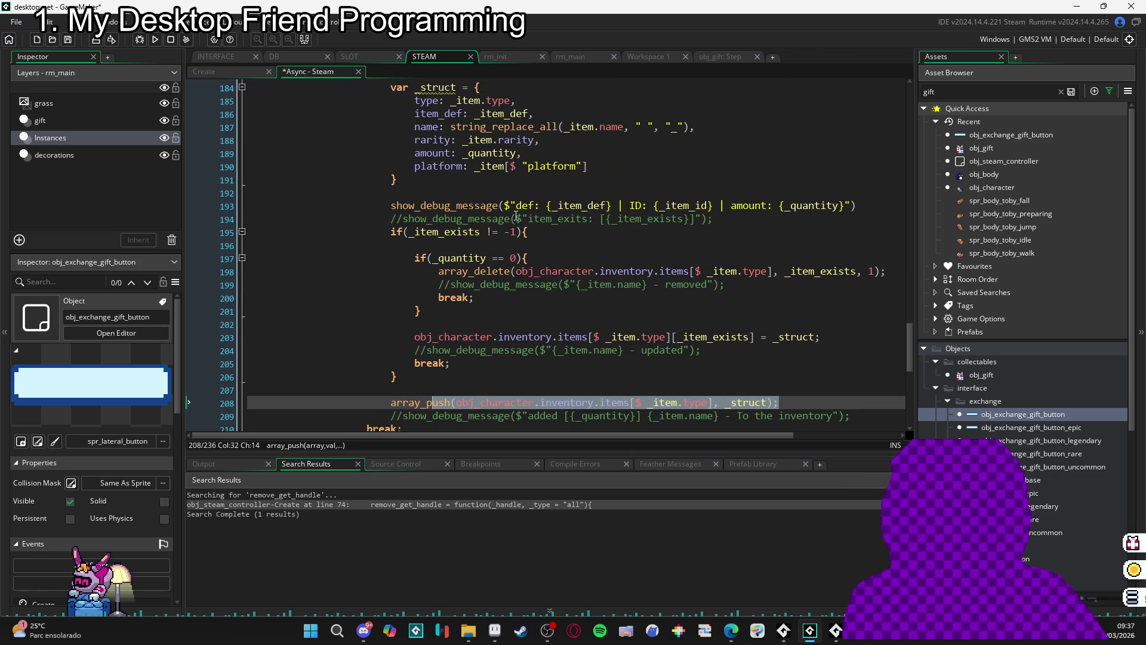
scroll(516, 216, down, 4)
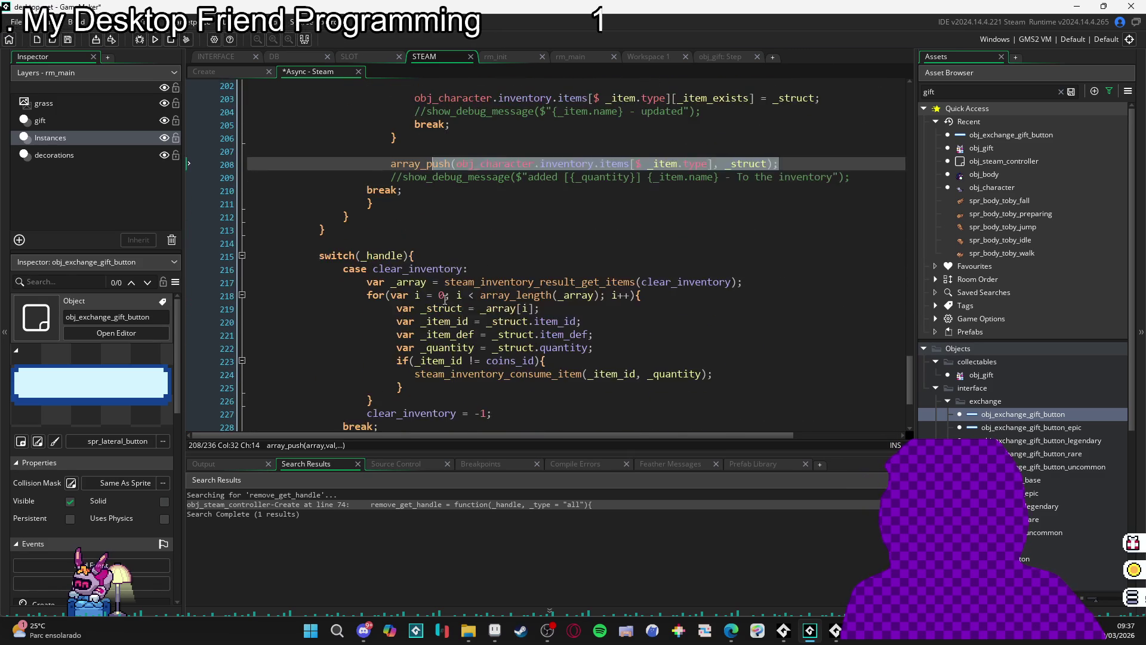
scroll(448, 297, up, 10)
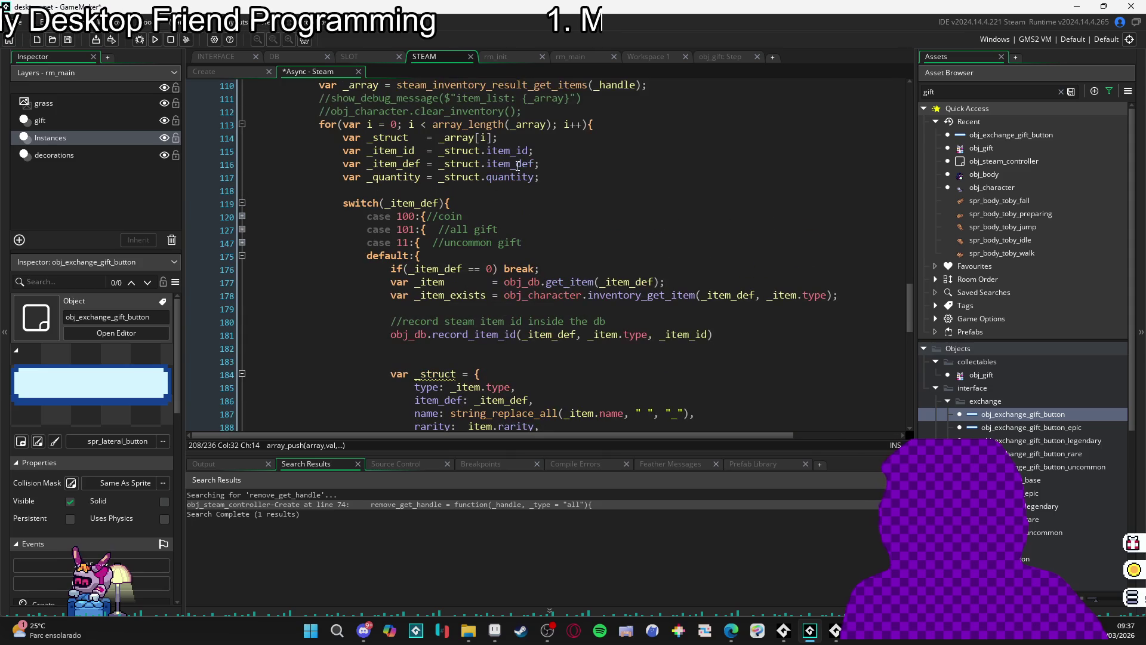
scroll(473, 152, down, 2)
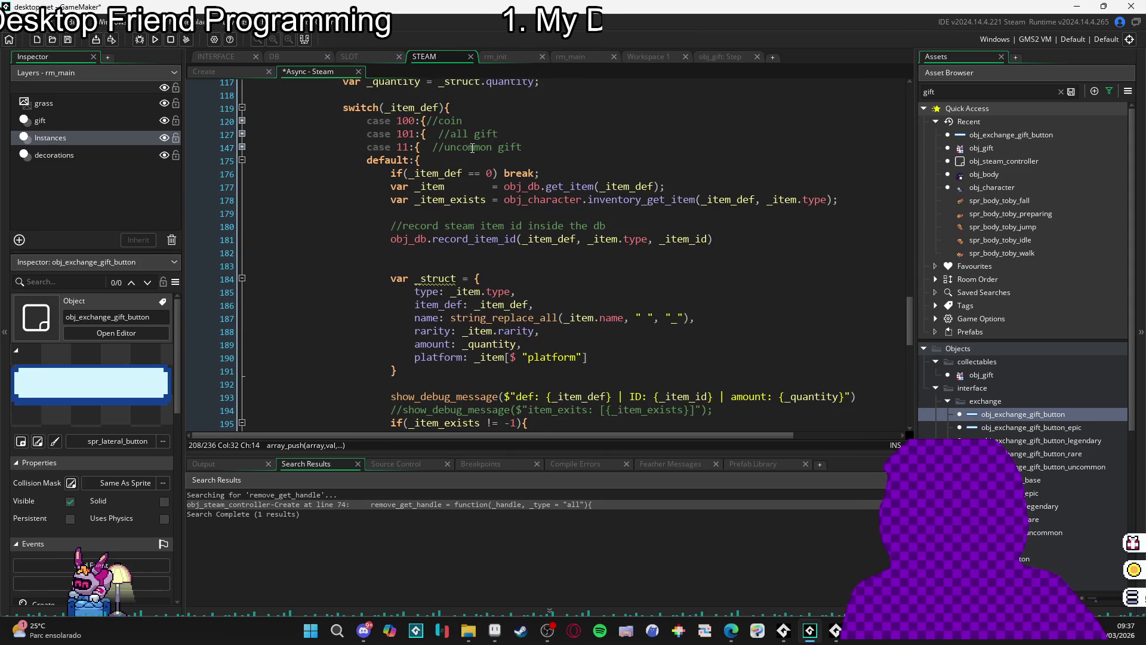
click(484, 162)
- Add an //INVENTORY UPDATE comment line at the top of the default branch
key(Return)
text(//)
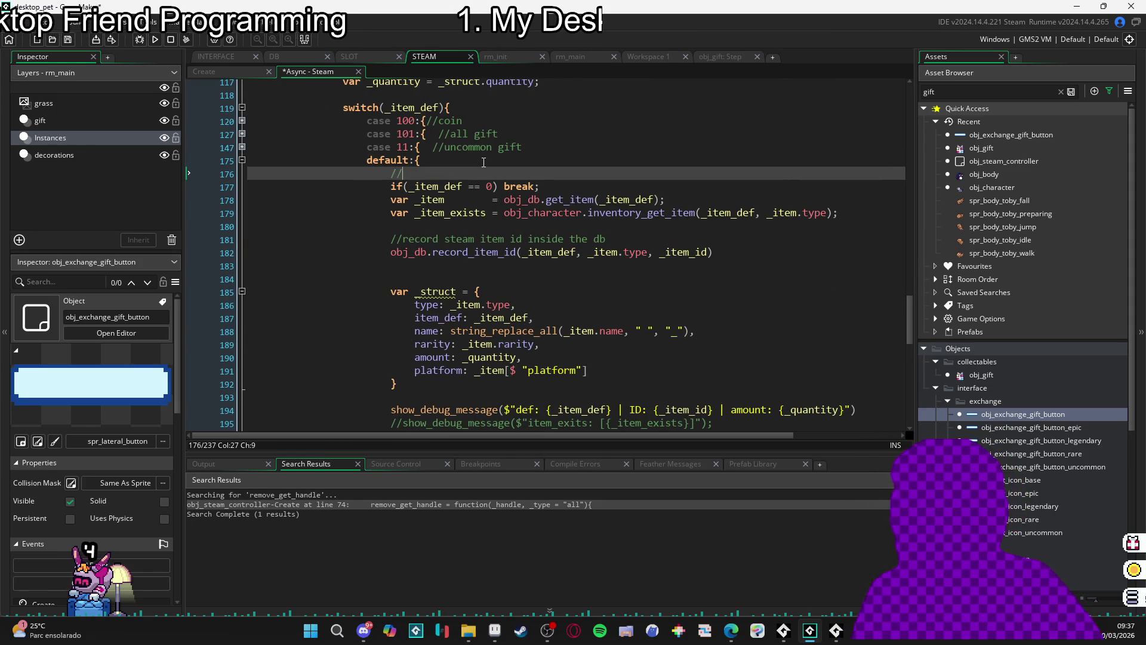
text(INVTE)
scroll(573, 290, down, 10)
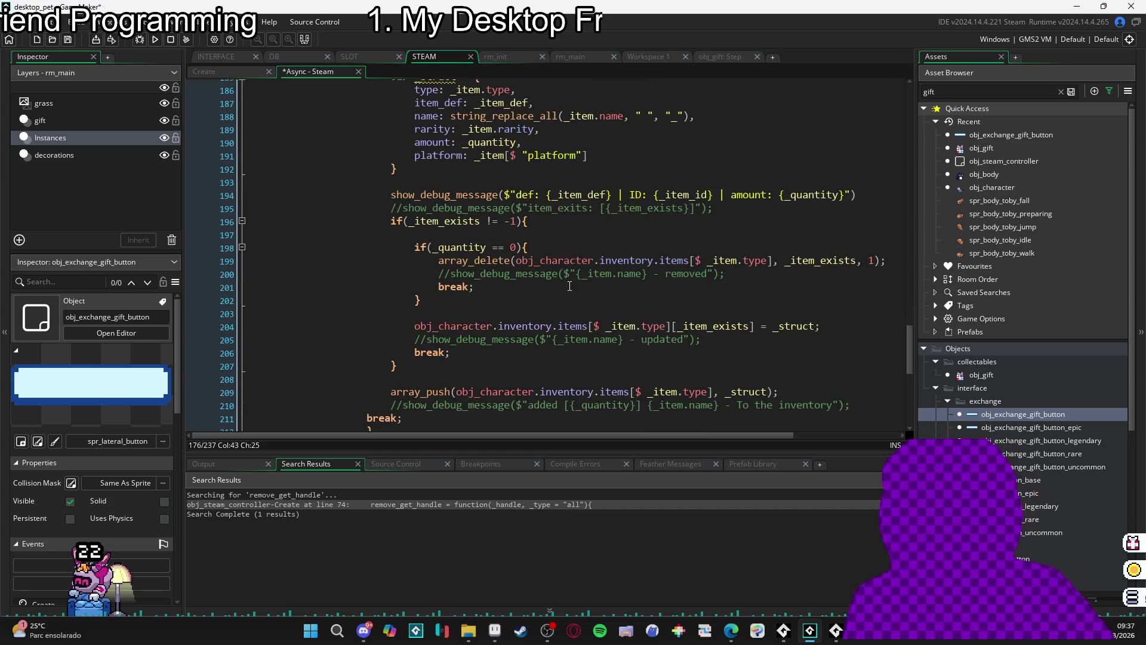
scroll(485, 312, up, 5)
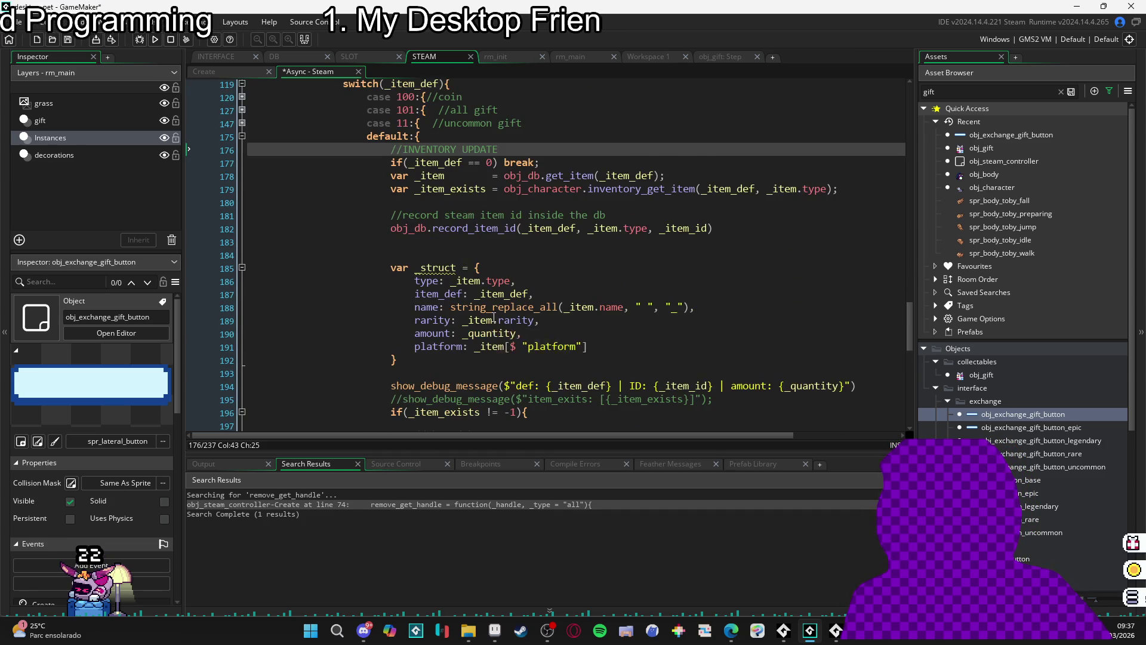
scroll(498, 318, down, 5)
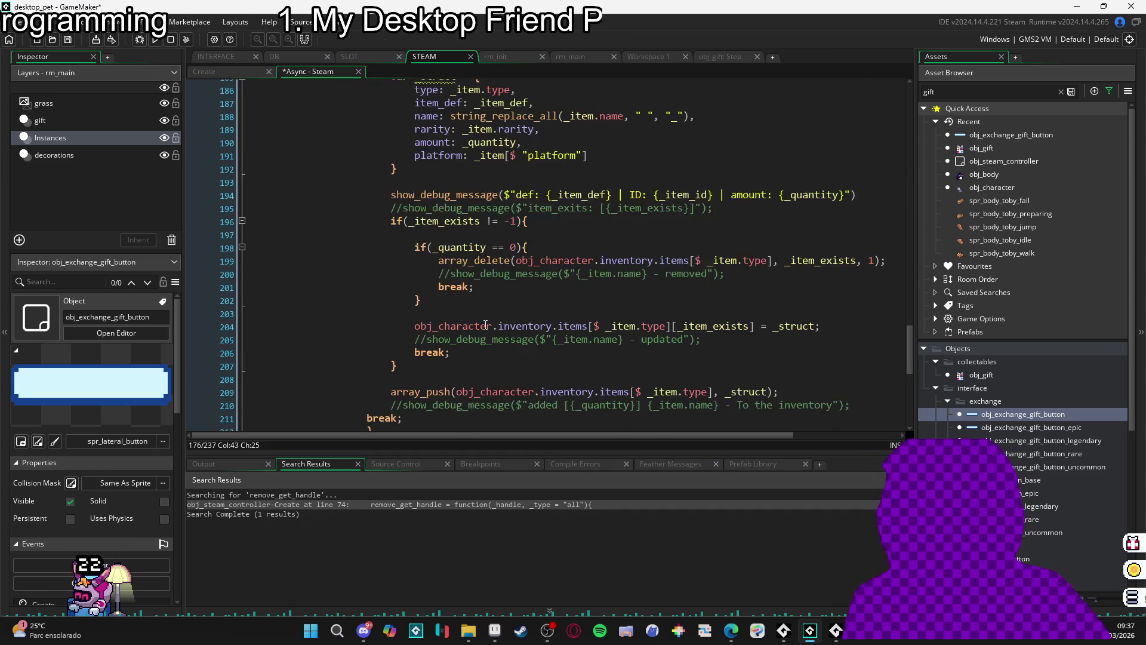
click(400, 331)
click(357, 380)
scroll(361, 383, up, 5)
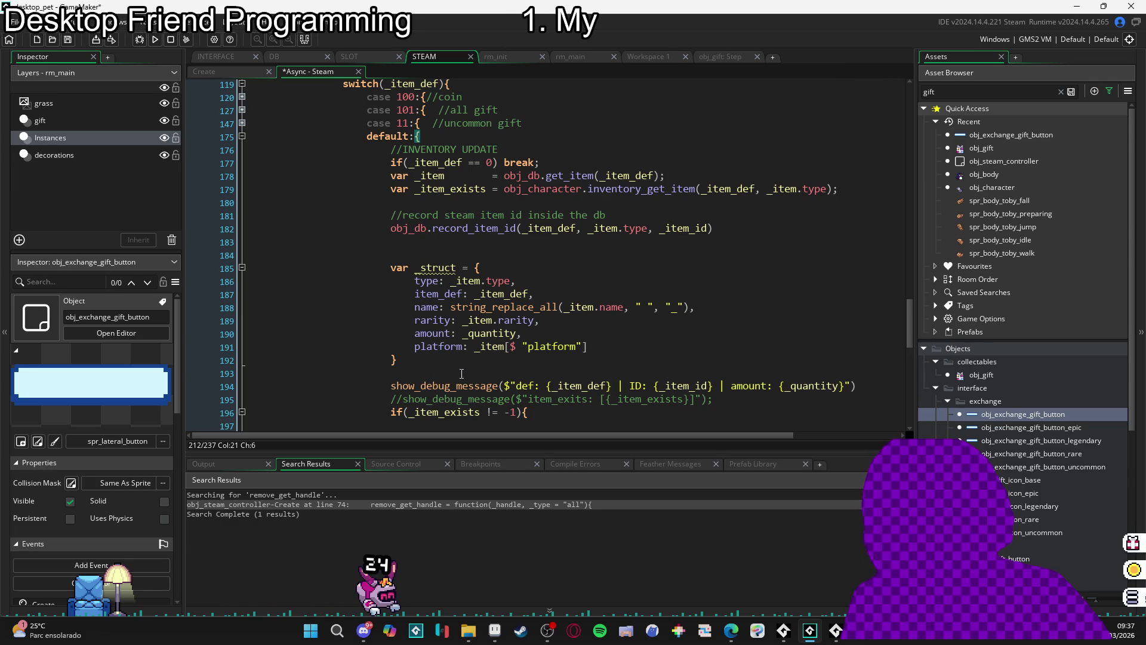
mouse_move(468, 388)
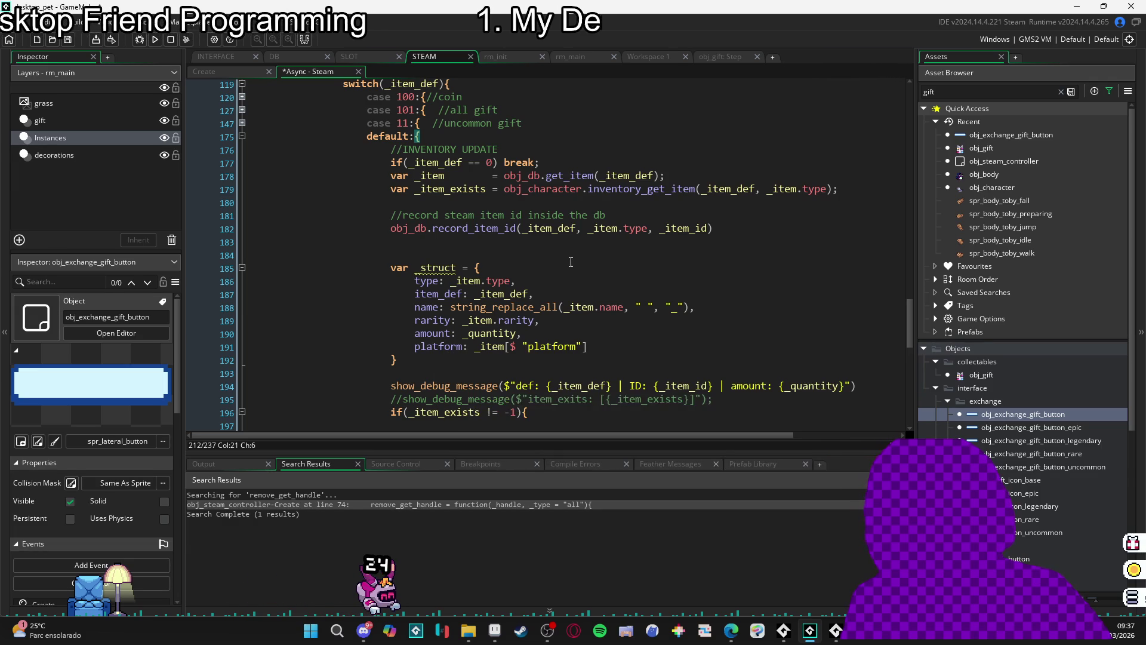
click(562, 162)
scroll(496, 291, down, 1)
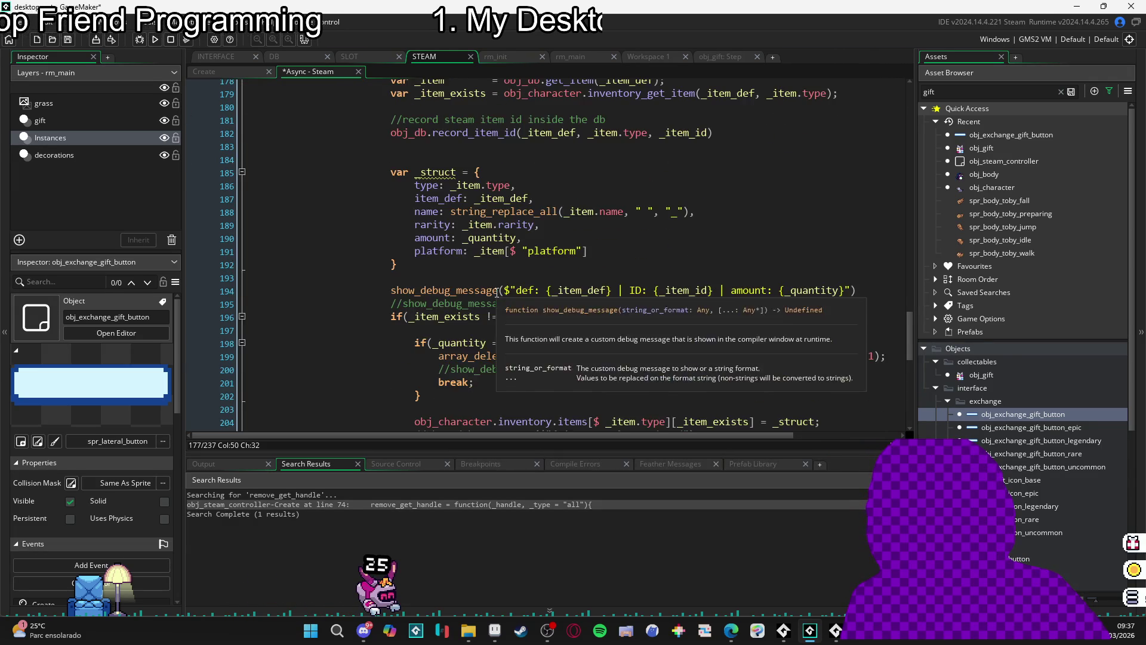
scroll(499, 293, up, 2)
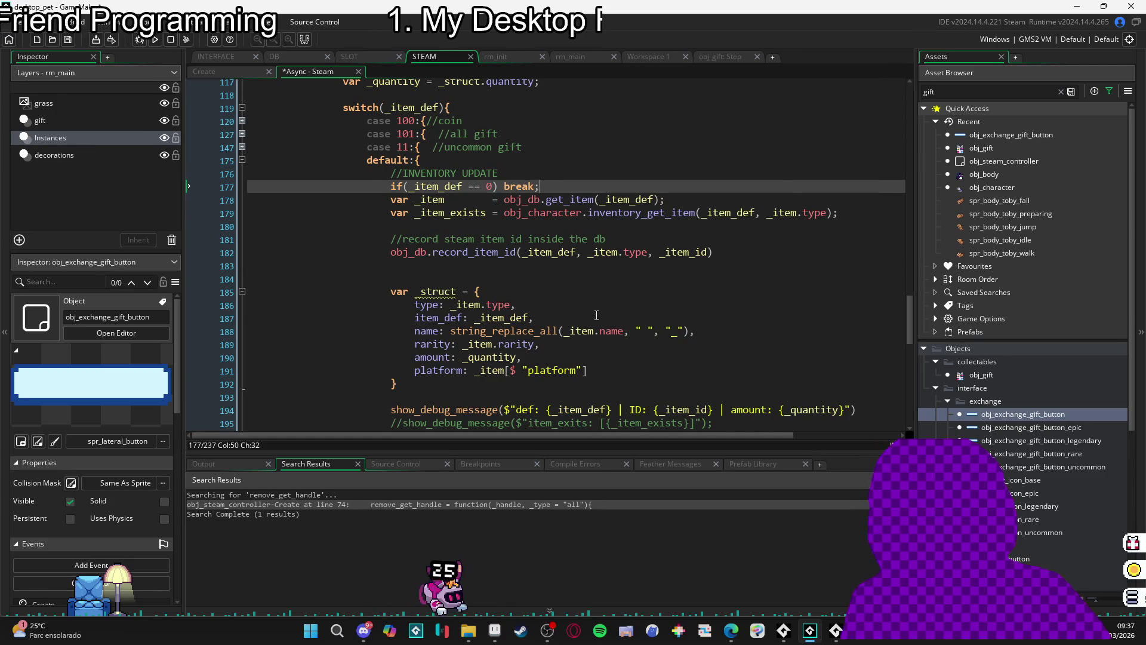
scroll(573, 307, up, 1)
scroll(609, 303, down, 3)
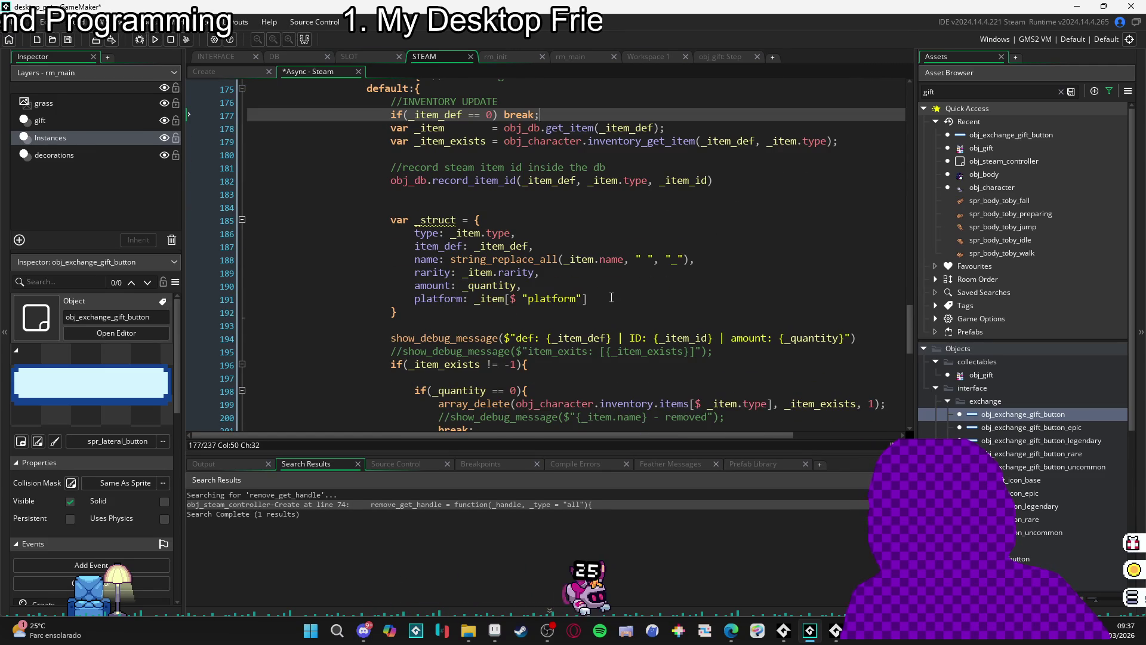
scroll(612, 303, down, 3)
scroll(469, 310, up, 1)
scroll(472, 310, down, 1)
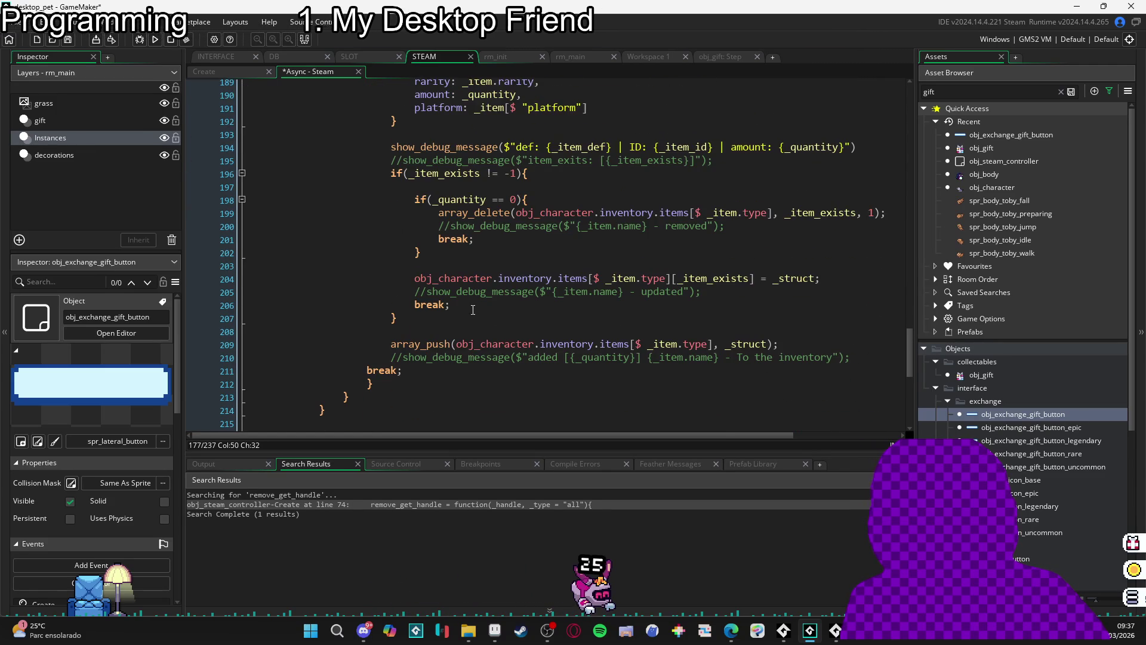
scroll(480, 311, up, 1)
scroll(483, 314, up, 3)
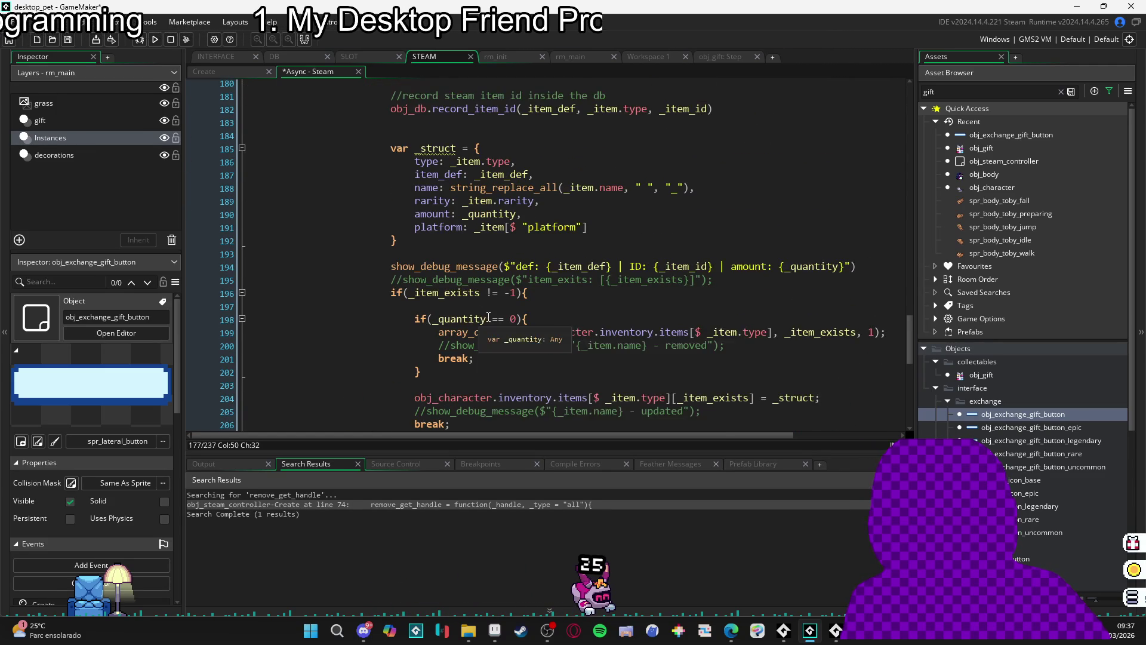
scroll(504, 334, down, 2)
scroll(504, 335, down, 3)
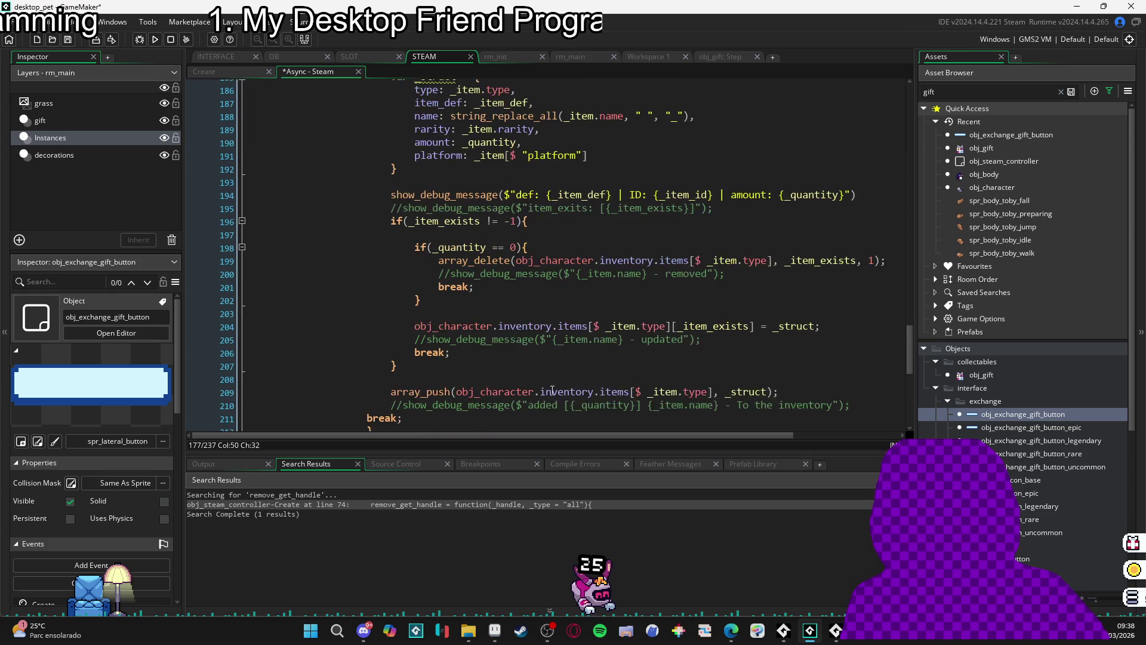
click(368, 408)
scroll(367, 409, up, 5)
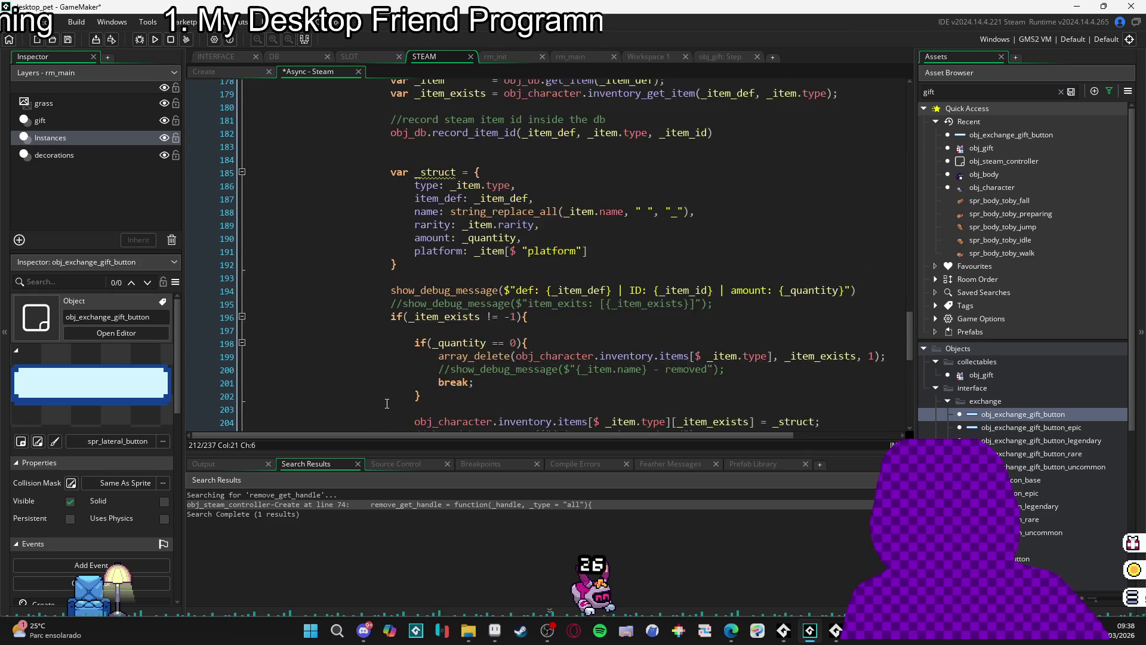
scroll(404, 402, down, 4)
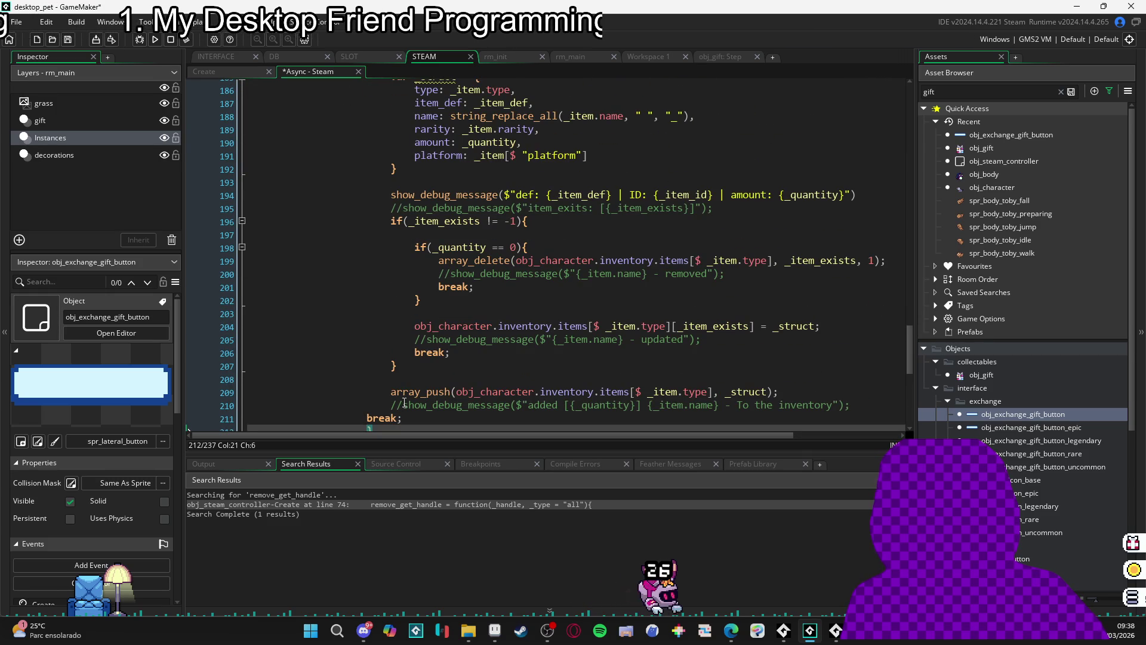
scroll(495, 405, down, 1)
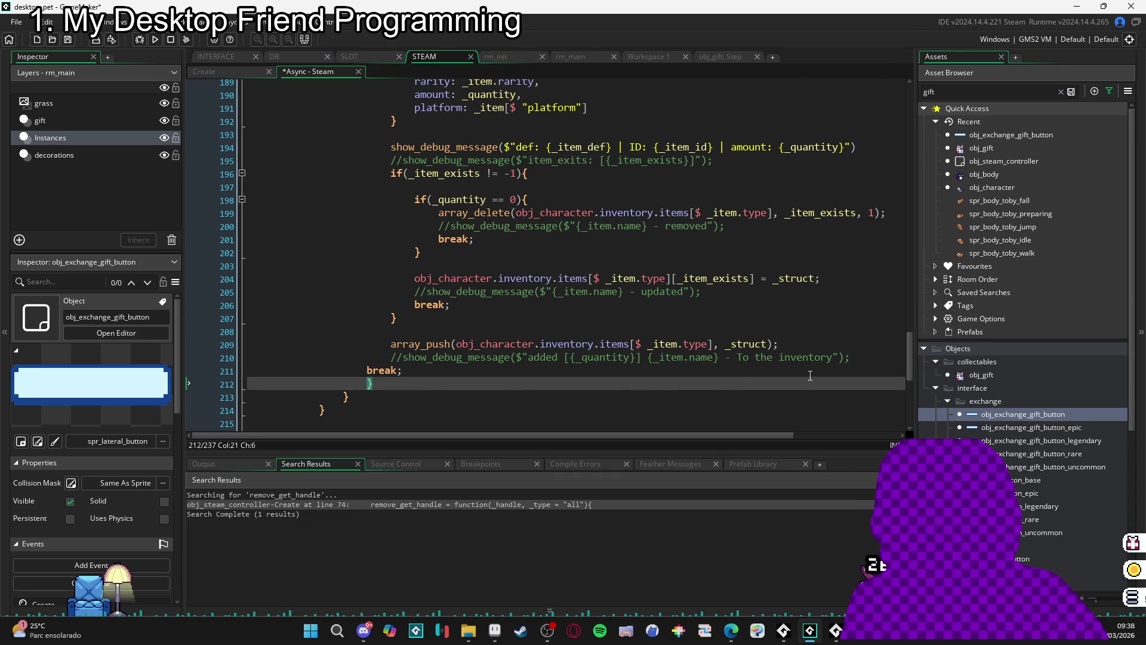
drag(858, 362, 397, 370)
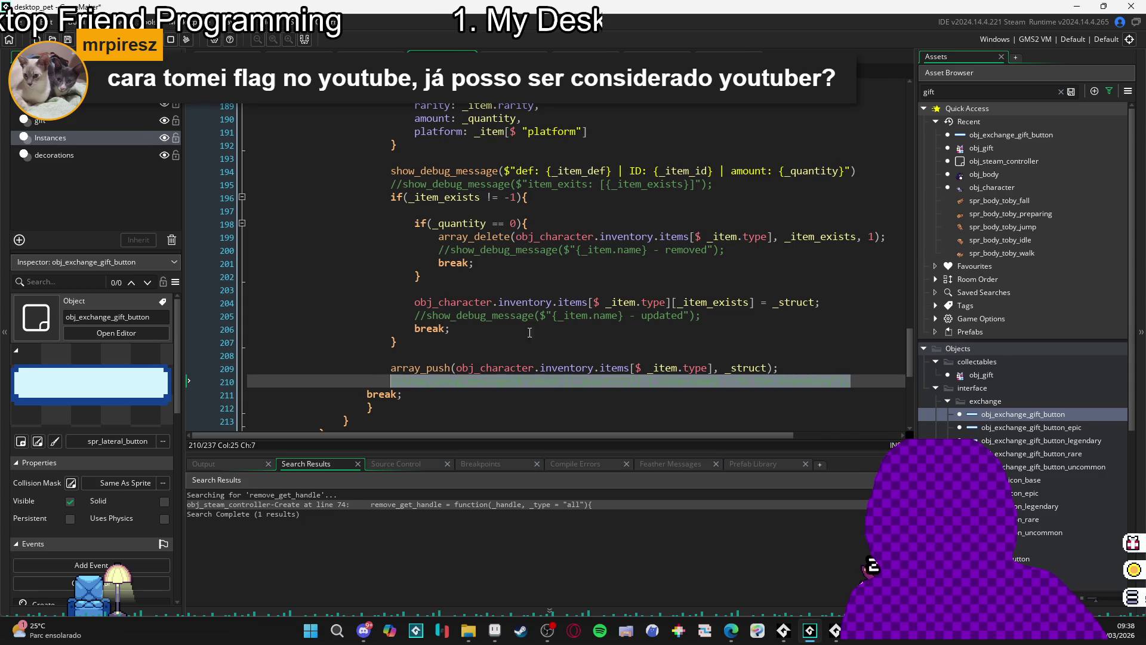
scroll(492, 342, up, 4)
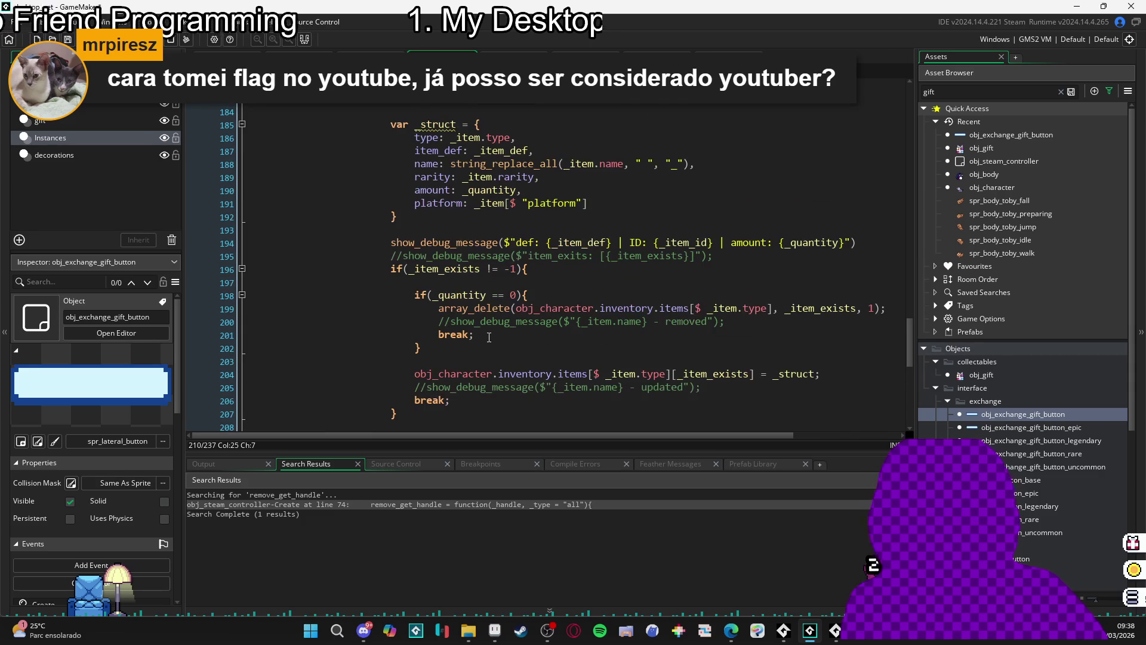
scroll(431, 316, up, 2)
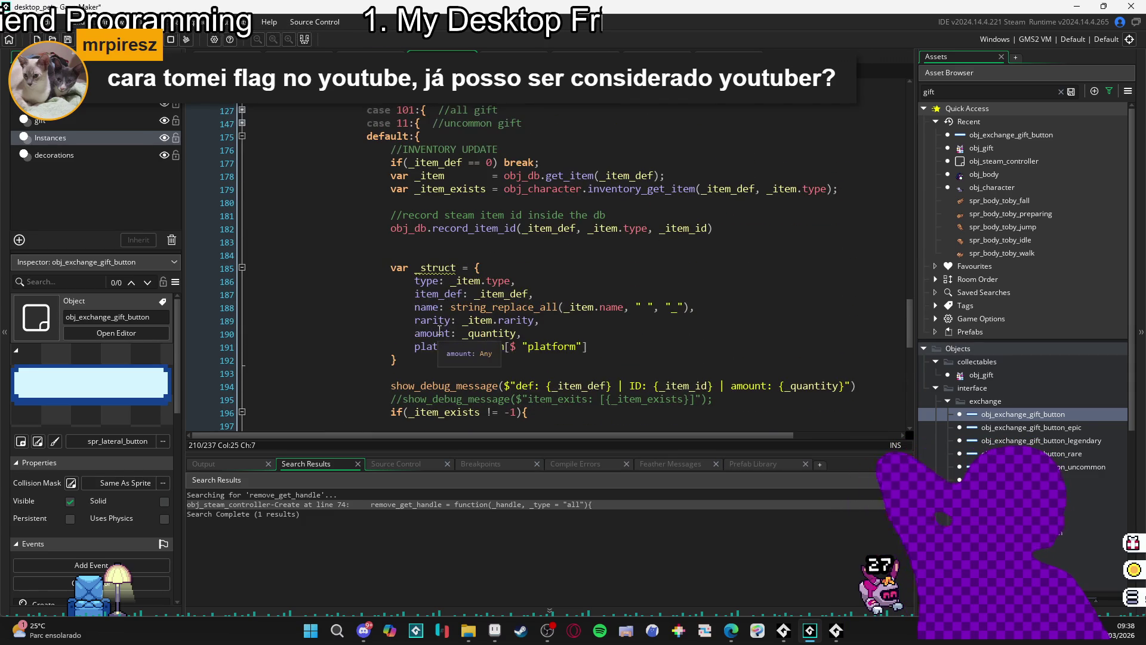
click(454, 373)
scroll(862, 347, down, 2)
click(862, 348)
key(Return)
key(Return)
key(Return)
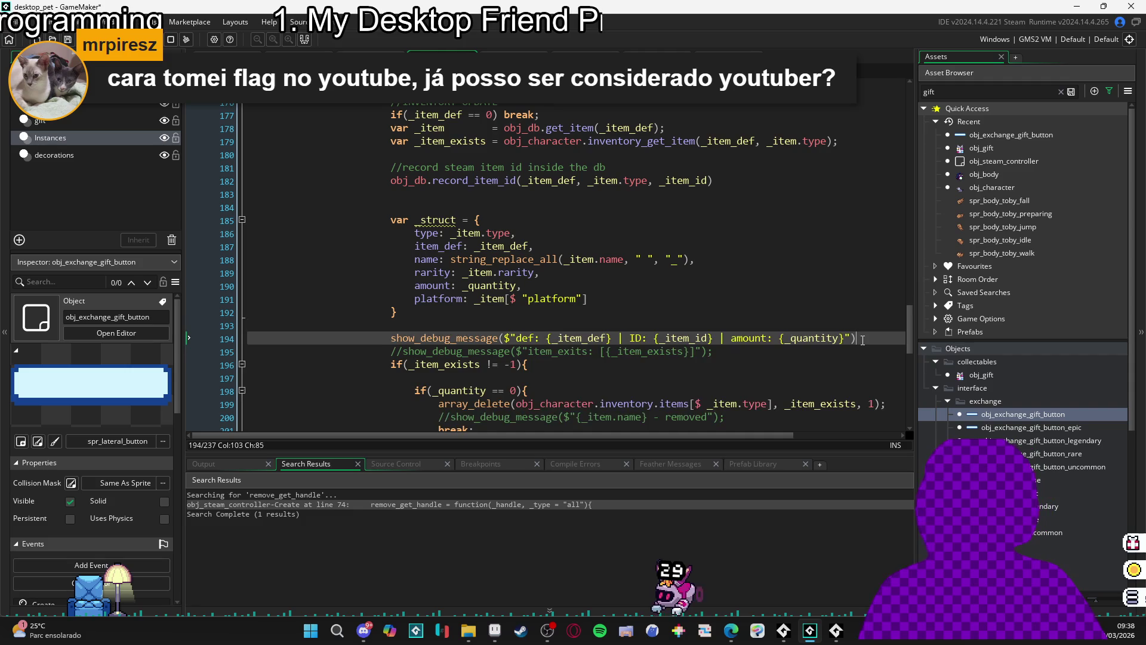
- Add a //gift opening handling comment below the debug message and start a variable line under it
key(Up)
key(Up)
key(Up)
key(Up)
text(//gi)
text(gf)
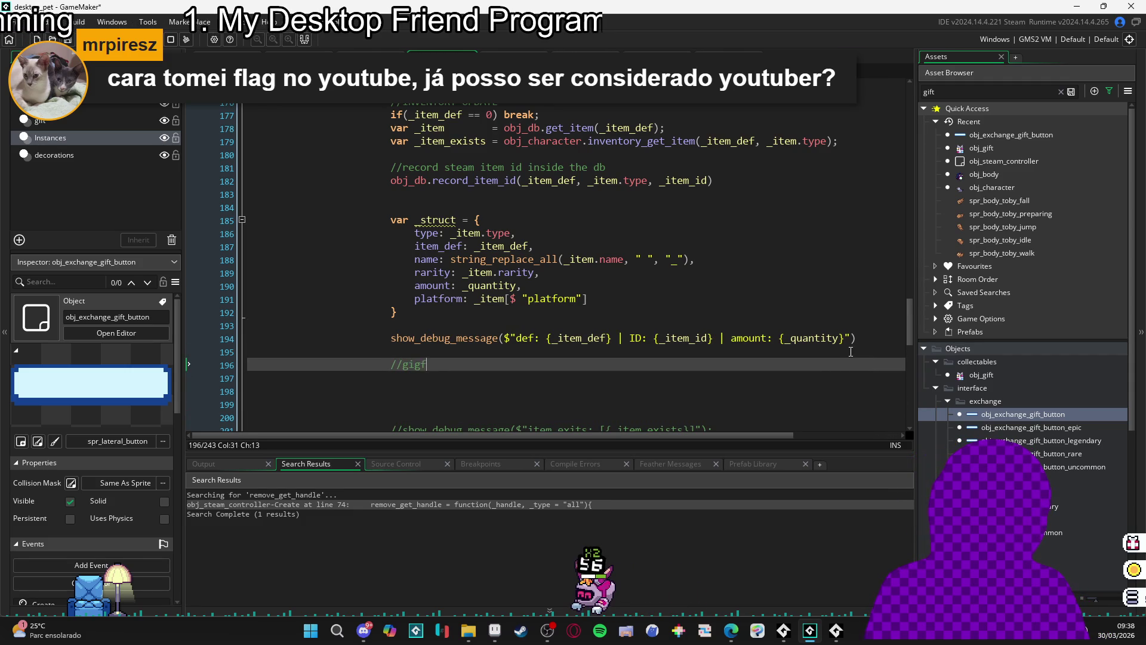
text(t opening handling)
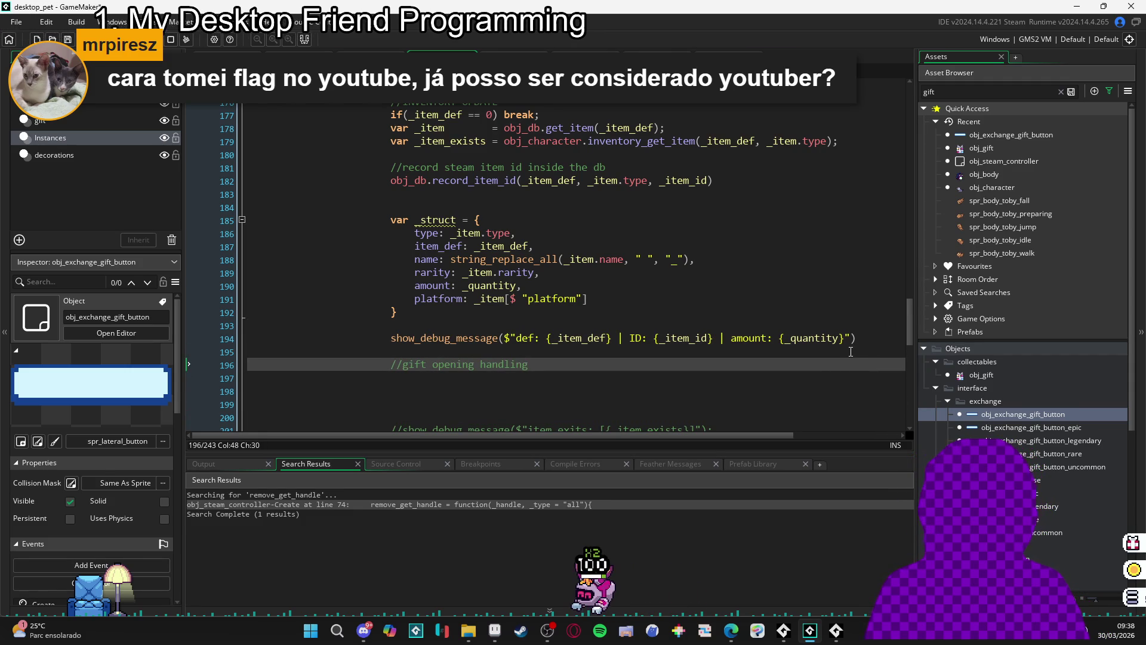
key(Return)
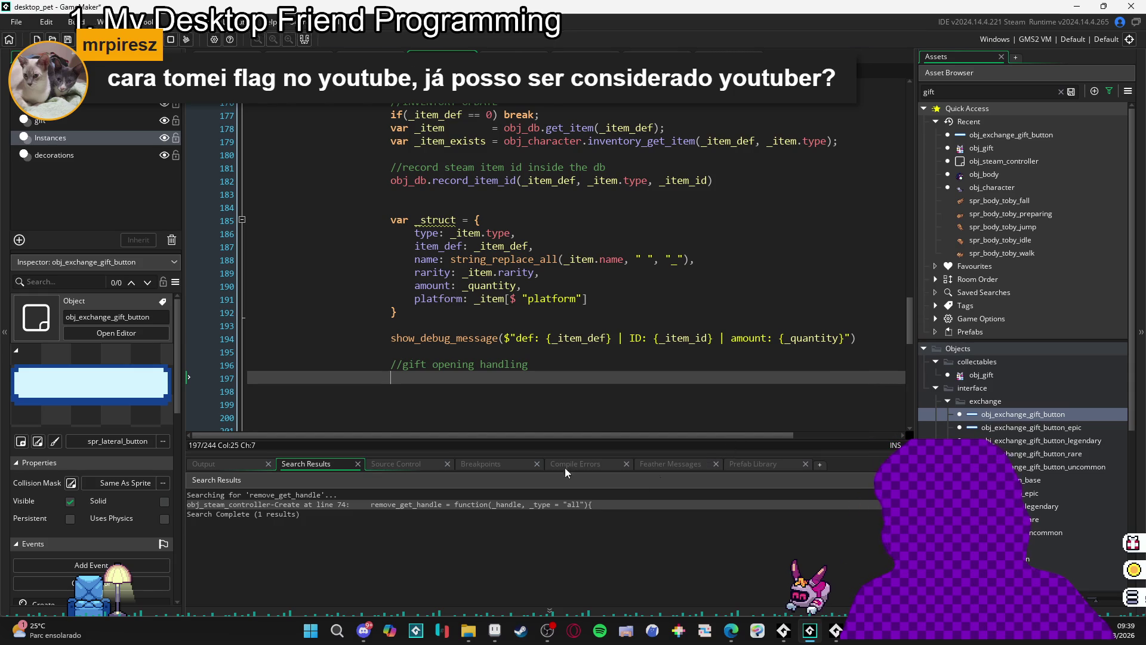
scroll(433, 392, down, 2)
text(var _)
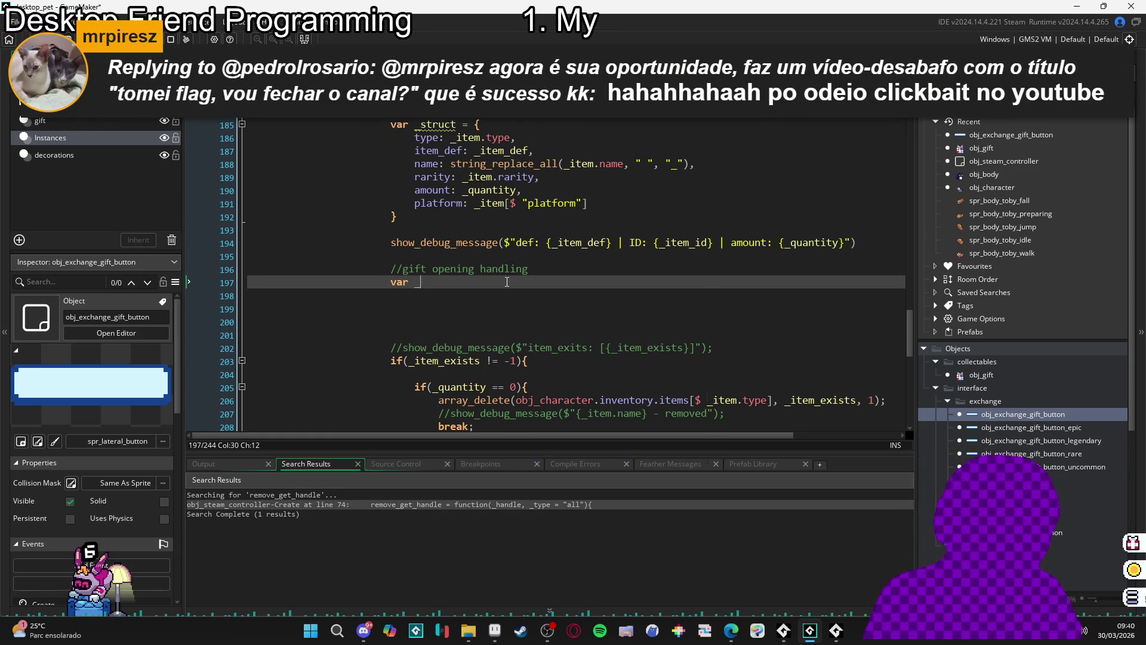
key(ctrl+space)
- Finish the variable as _is_gift_reward = has_open_handle(_handle)
text(is_op)
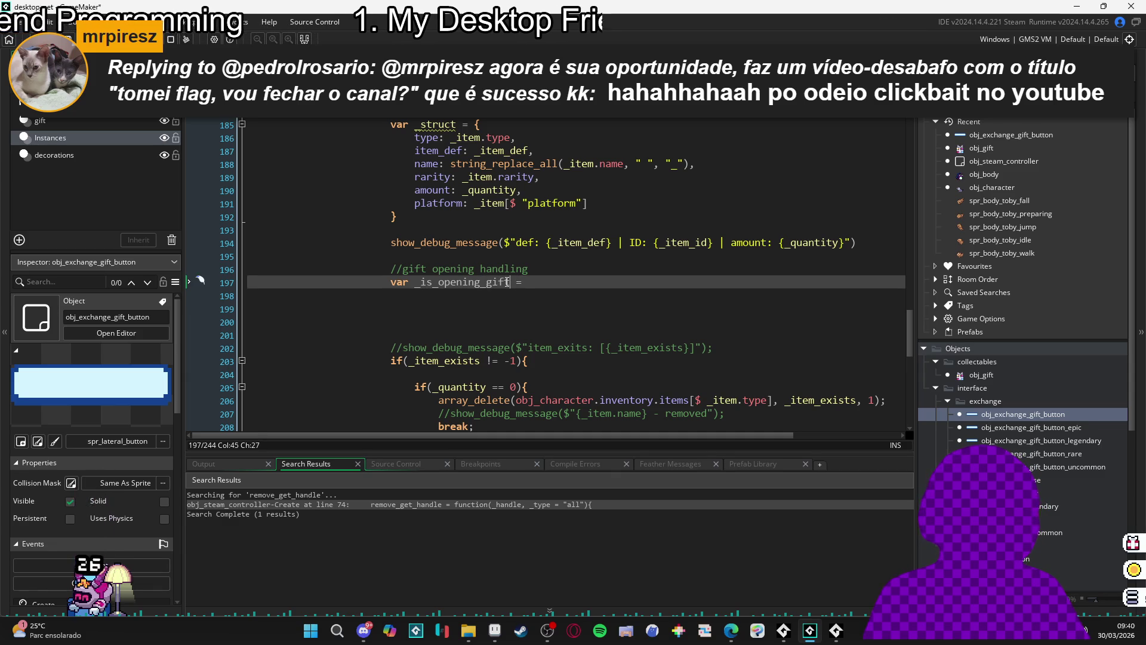
key(Left)
key(Left)
key(BackSpace)
key(BackSpace)
key(BackSpace)
key(BackSpace)
key(BackSpace)
key(BackSpace)
text(gif)
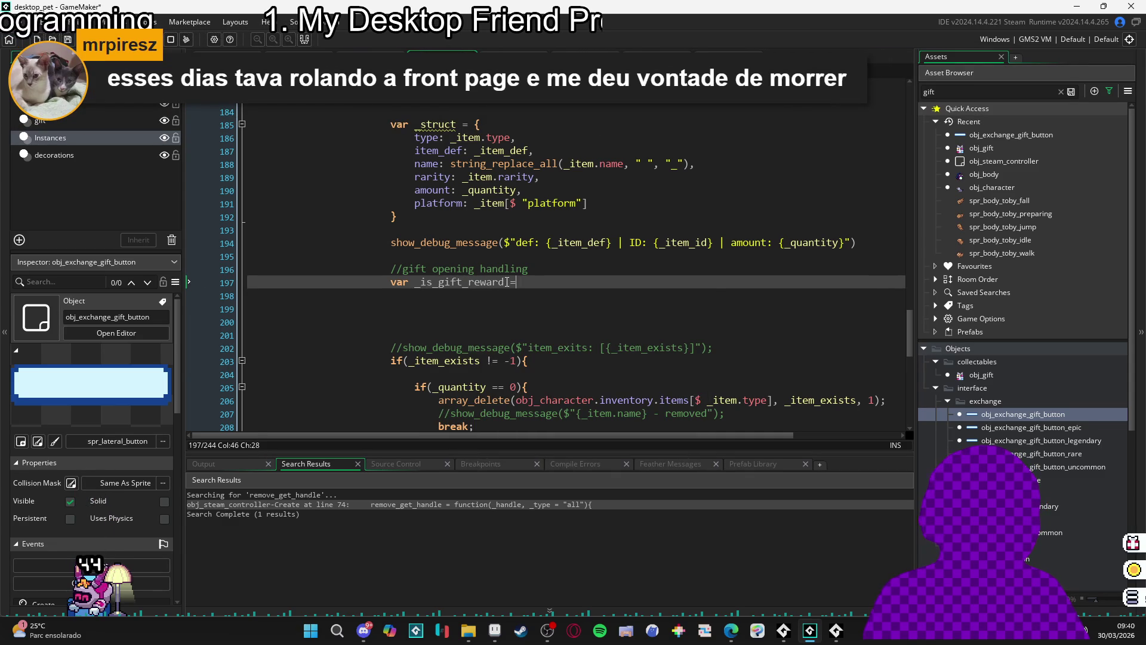
text(has_)
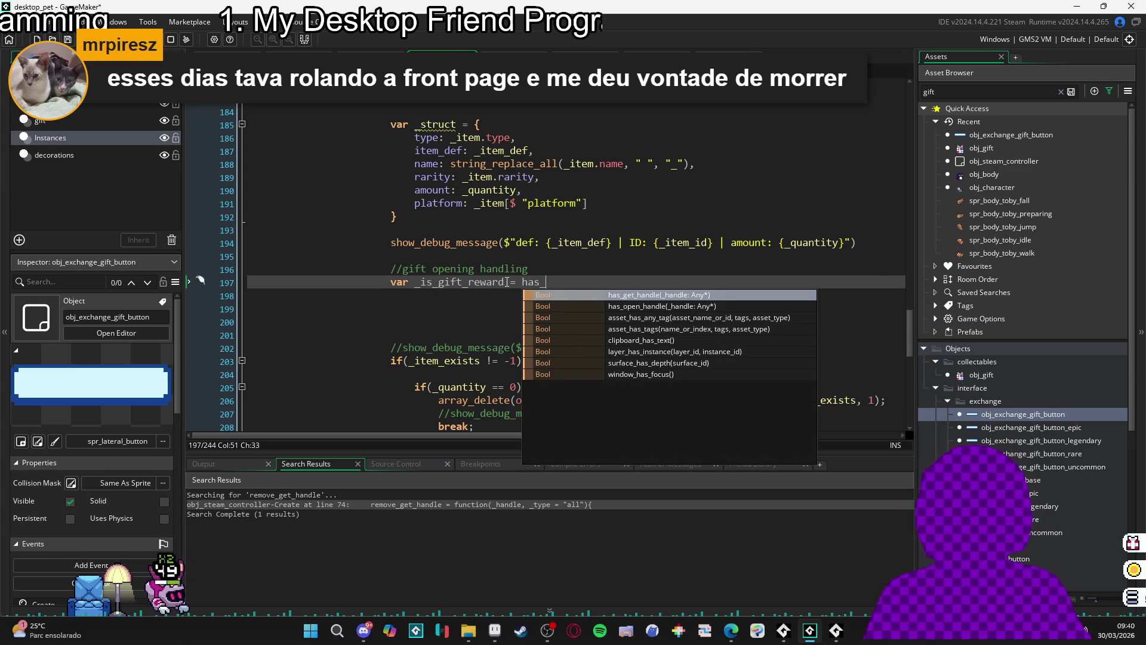
text(op)
key(Return)
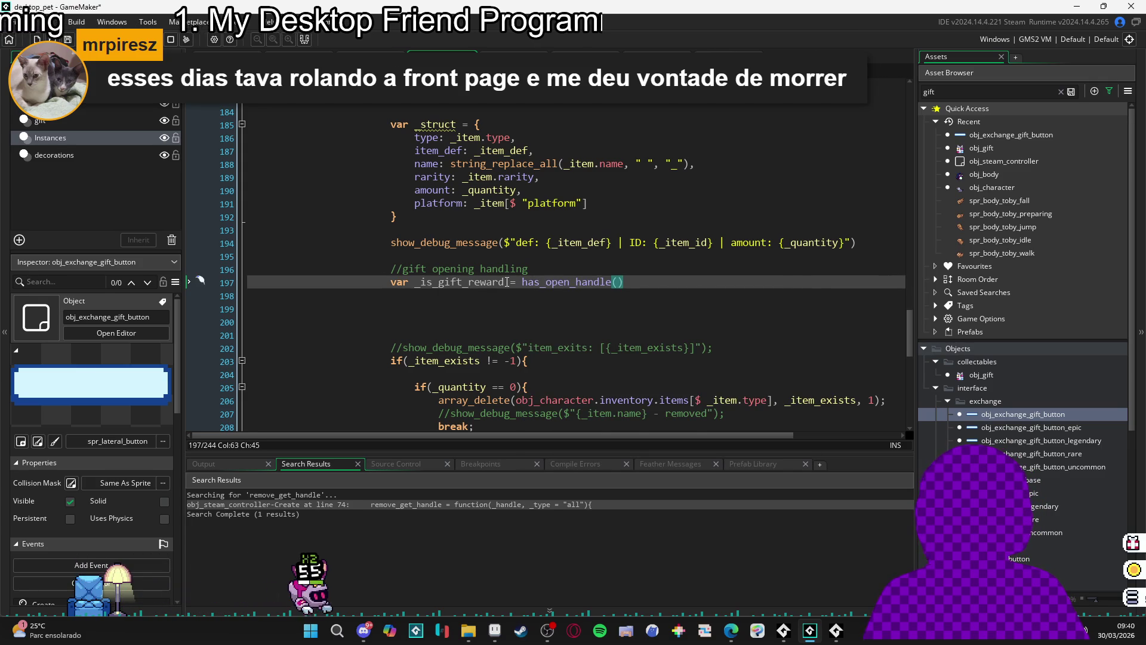
text(_handle)
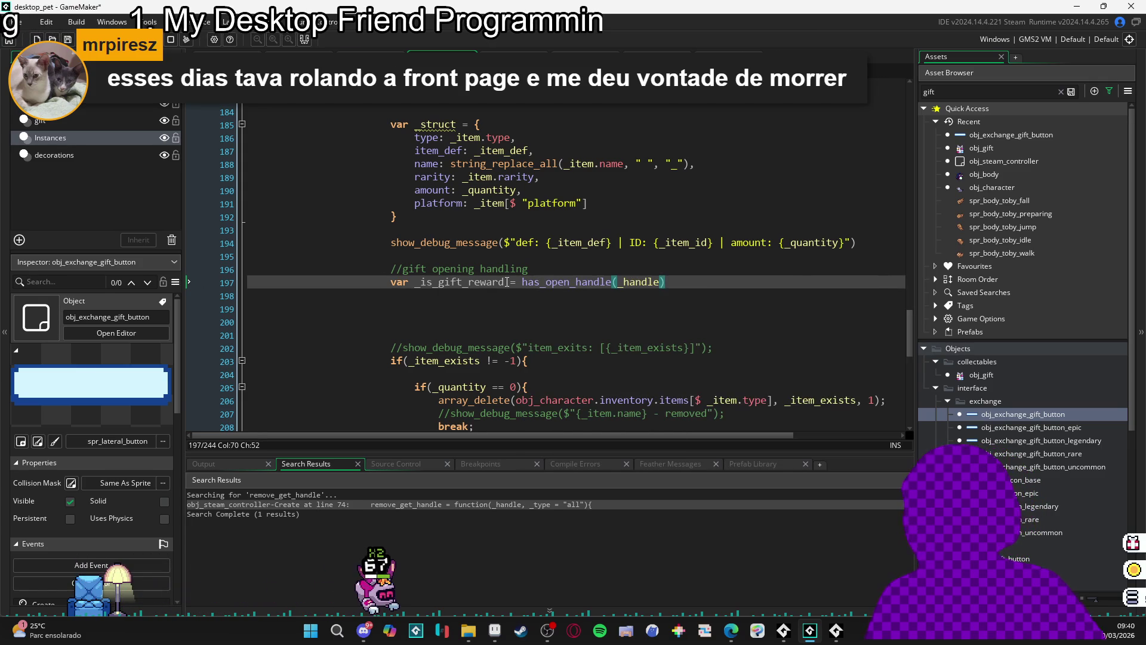
scroll(507, 282, up, 4)
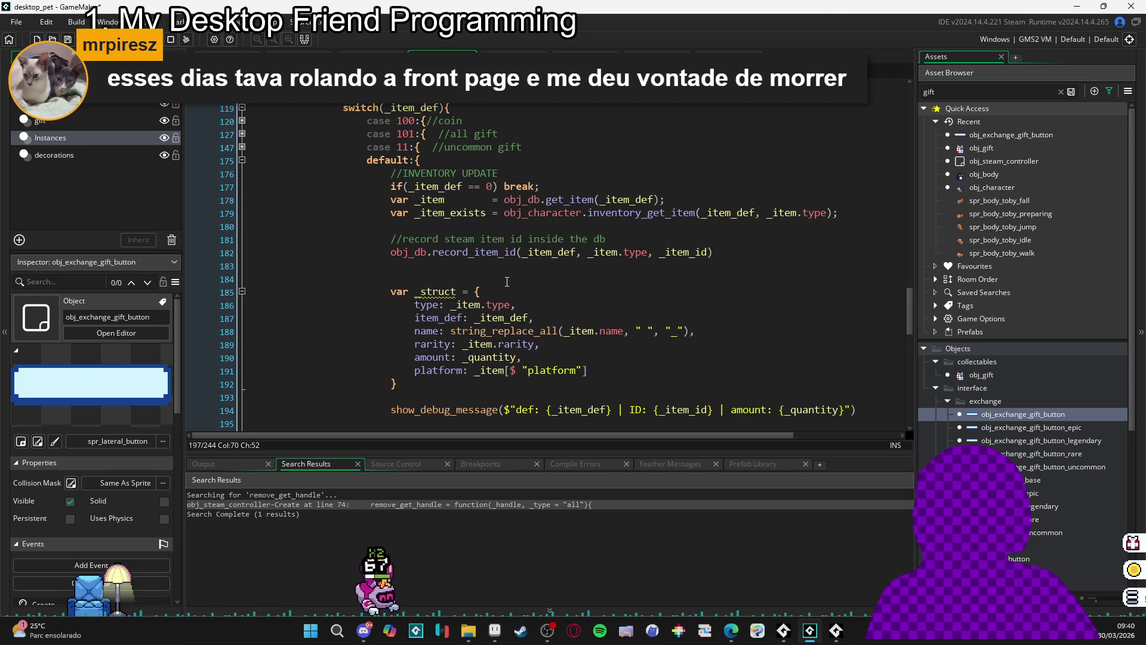
scroll(507, 281, down, 2)
scroll(507, 281, down, 2)
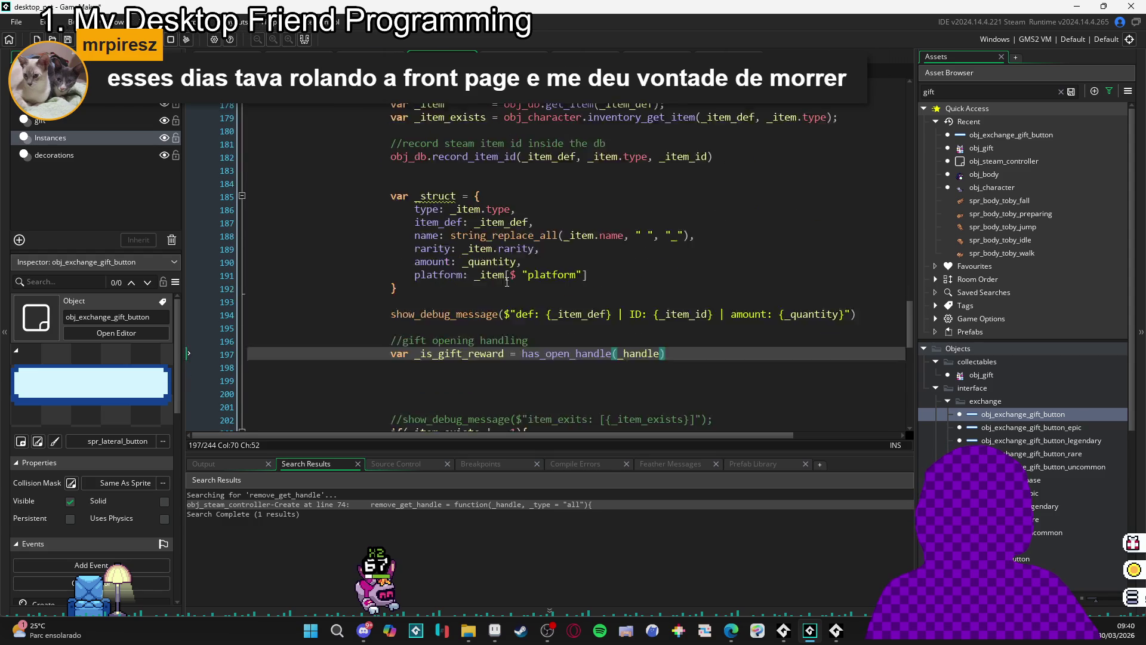
- Add an if(_is_gift_reward) block beginning var _handle_struct = get_open_handle
click(658, 320)
key(Return)
text(if()
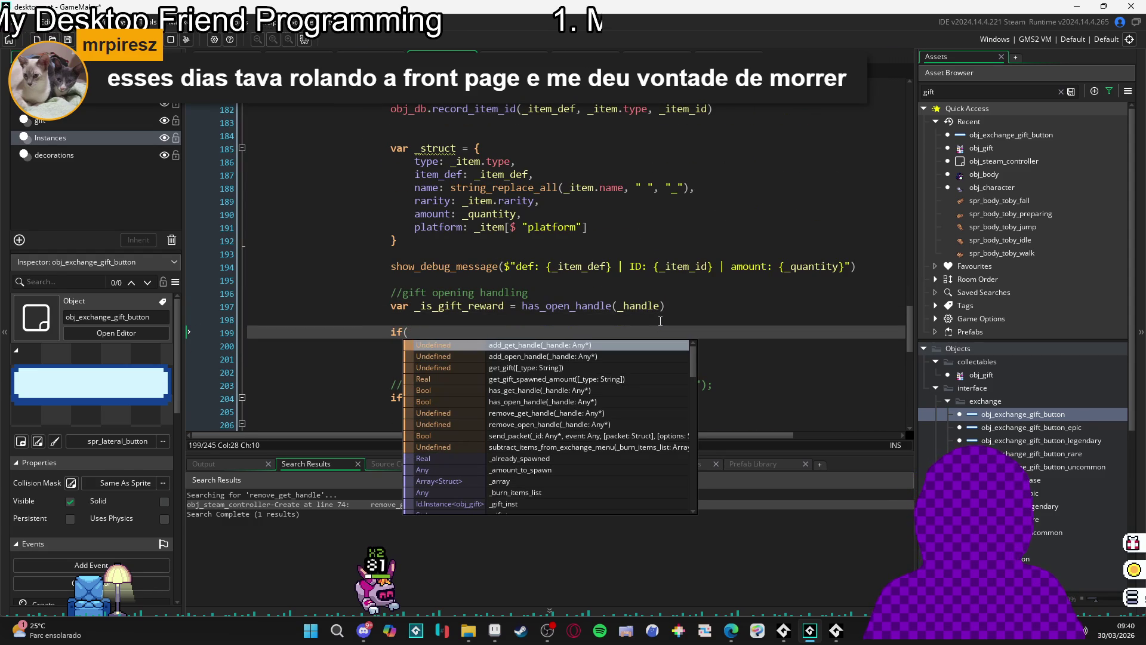
text(_)
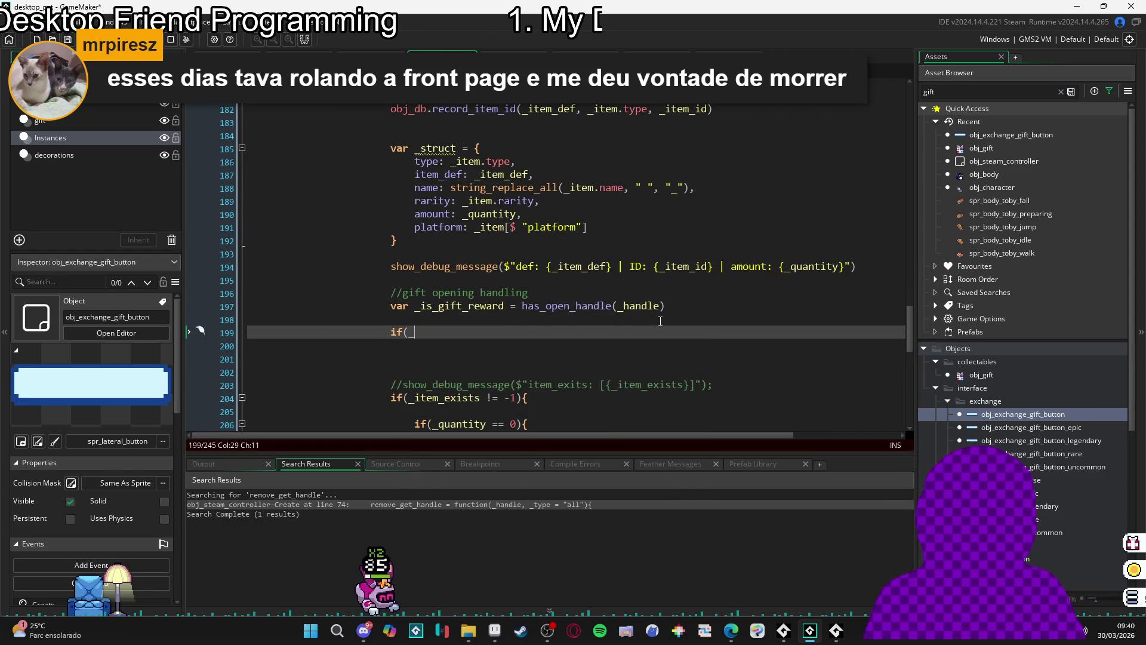
text(is_gift_reward){)
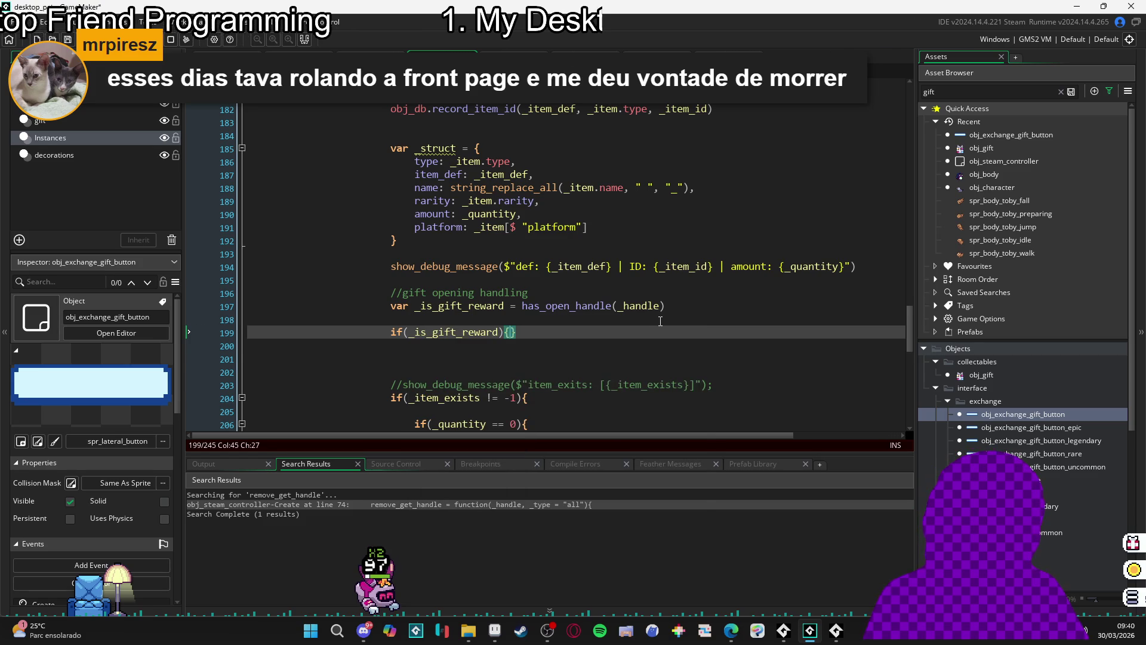
key(Return)
text(var _)
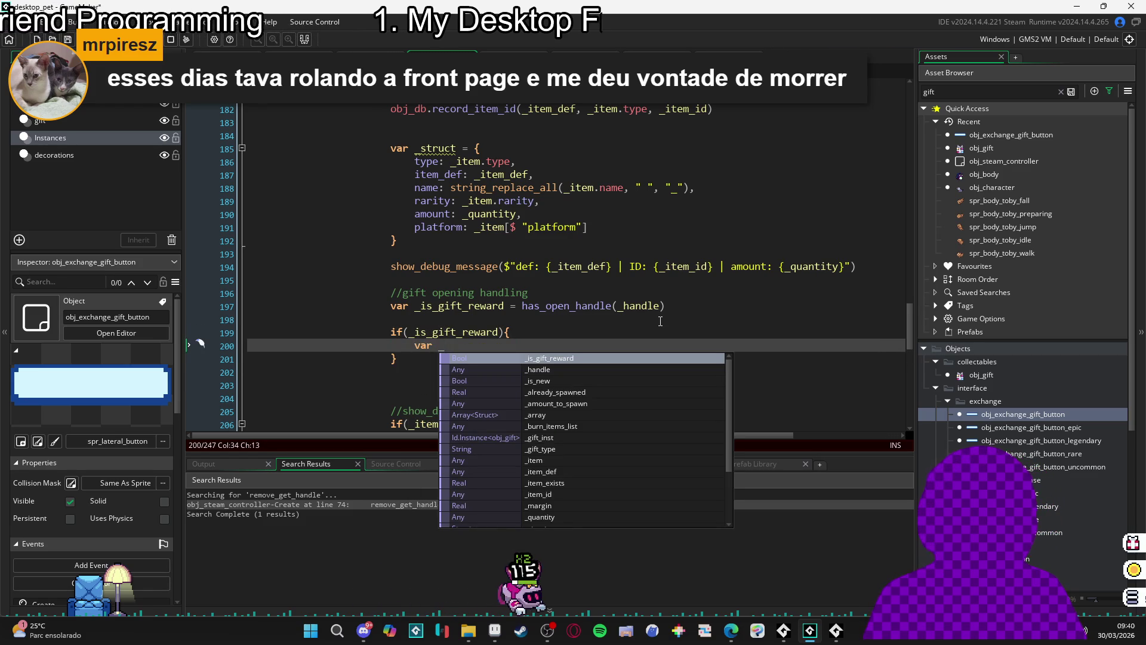
text(handle_struct = )
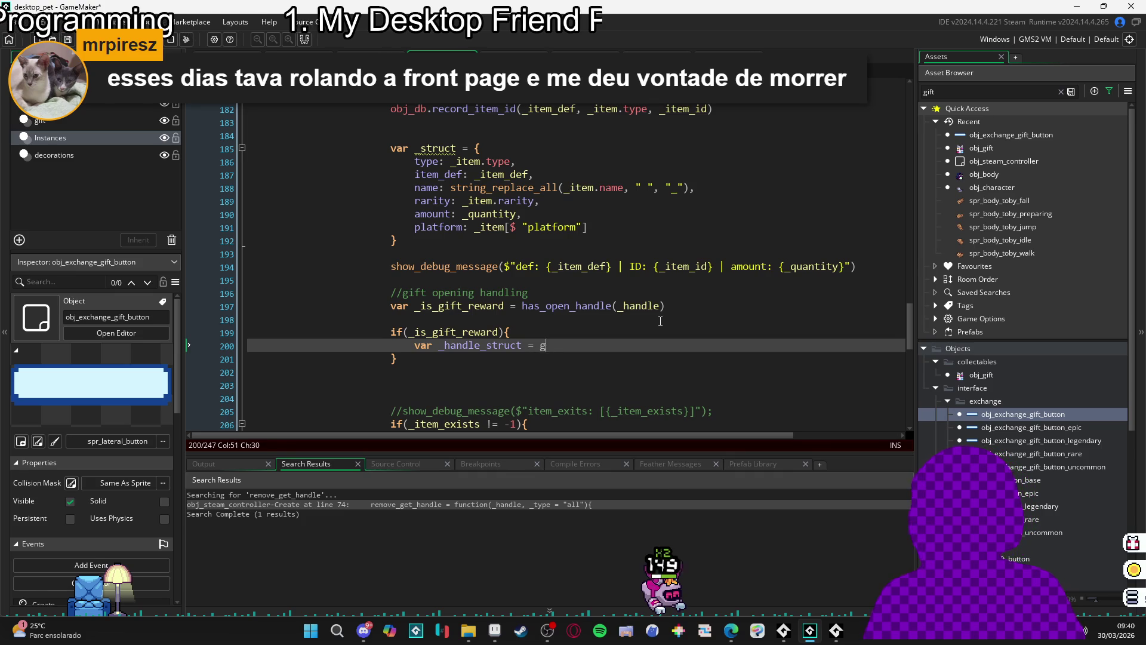
text(get_open_)
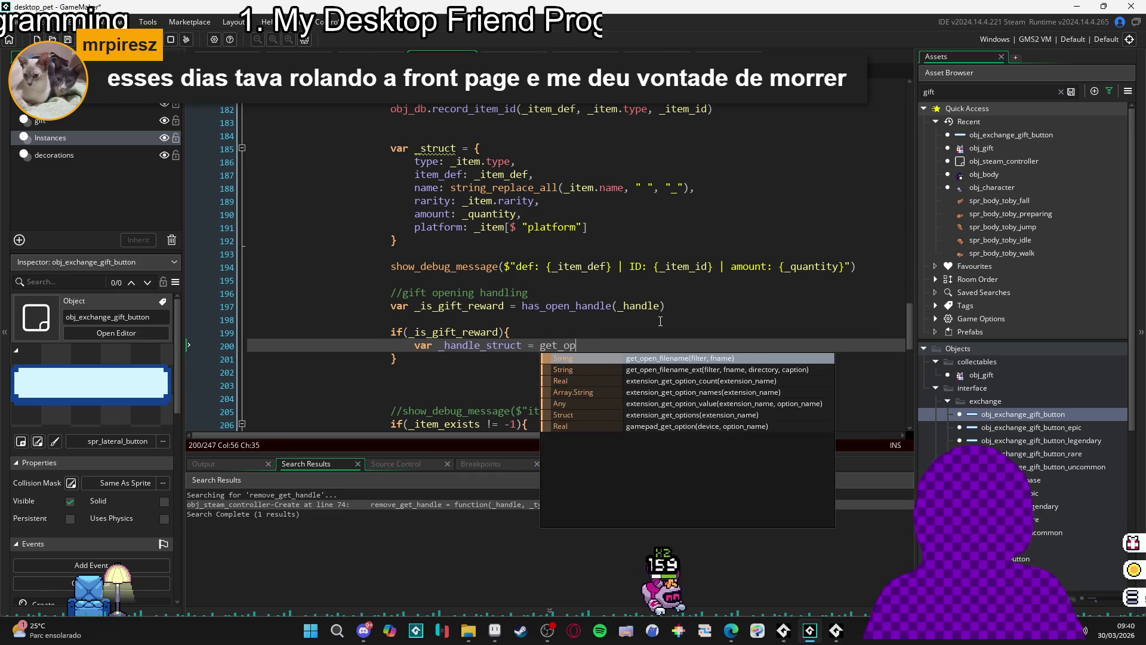
text(handle)
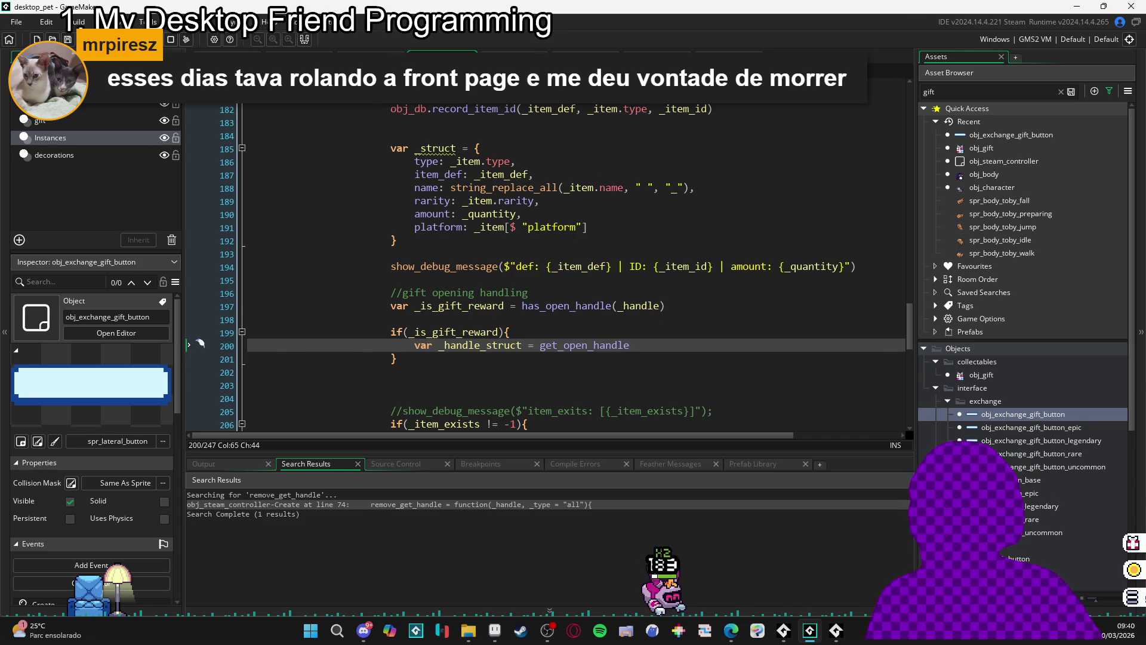
- Add an empty get_open_handle function below remove_open_handle in the Create event
middle_click(568, 306)
scroll(387, 317, up, 4)
scroll(387, 317, up, 5)
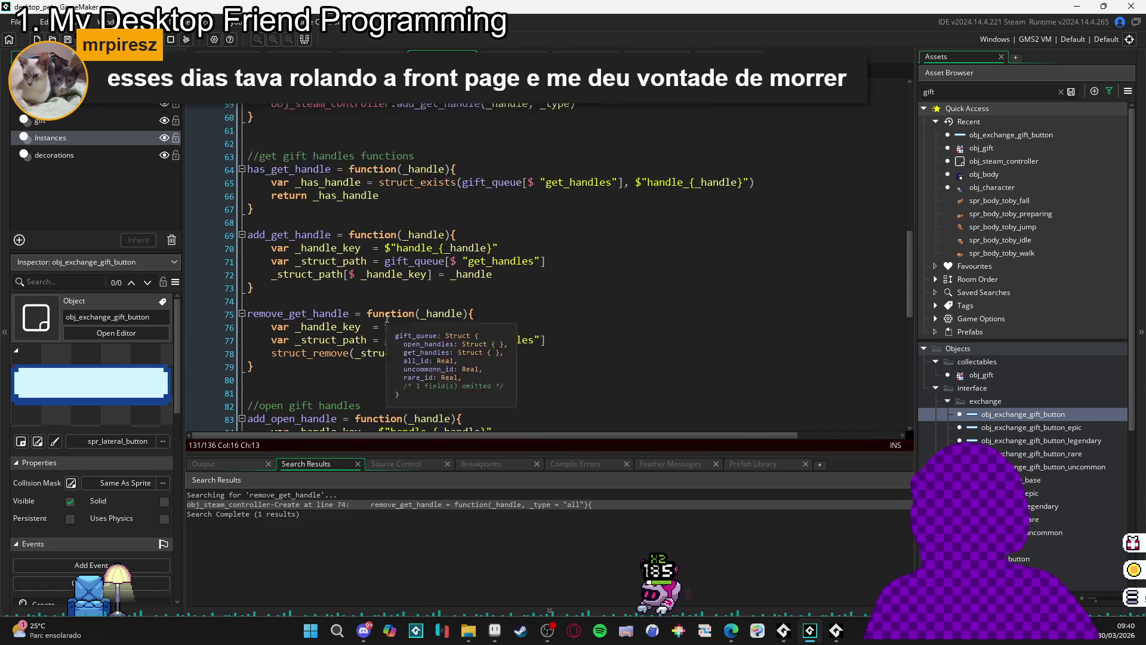
scroll(397, 310, down, 2)
scroll(399, 310, up, 5)
scroll(402, 309, down, 2)
scroll(402, 309, up, 6)
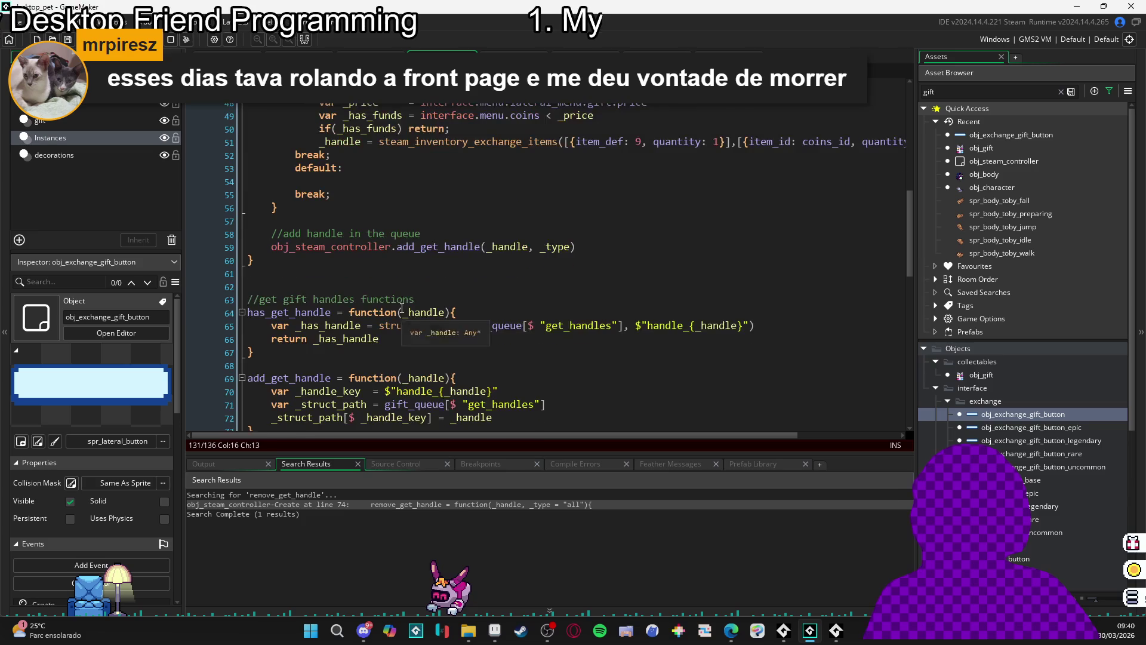
scroll(407, 306, down, 5)
scroll(412, 303, down, 12)
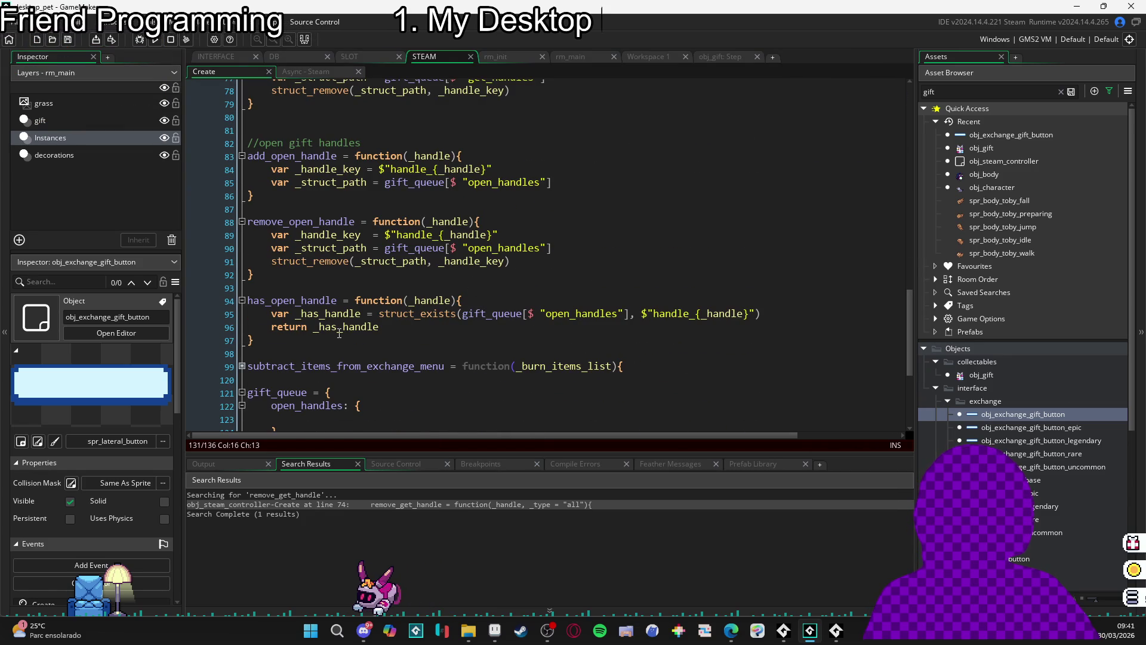
scroll(352, 215, up, 1)
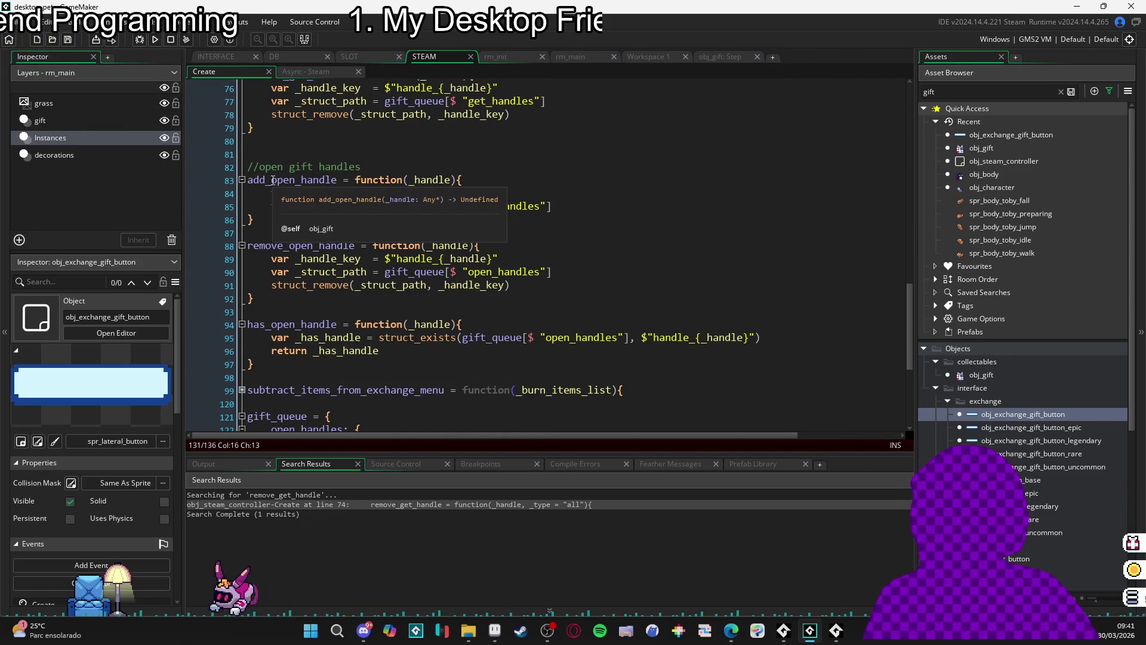
click(347, 311)
key(Return)
key(Return)
key(Up)
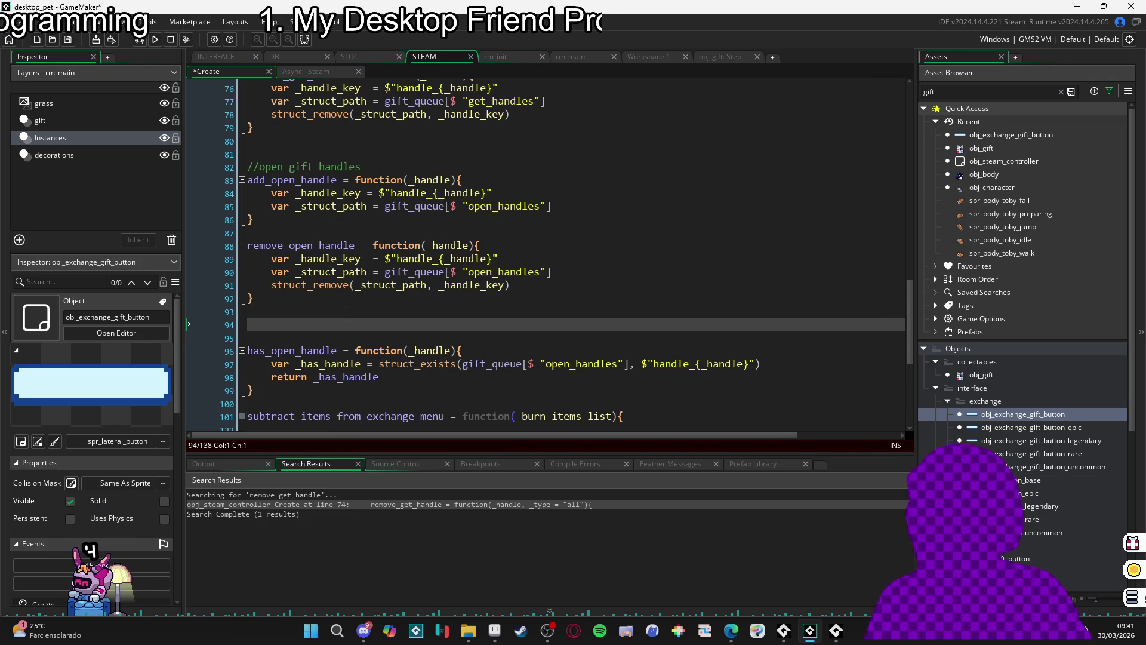
text(get_open)
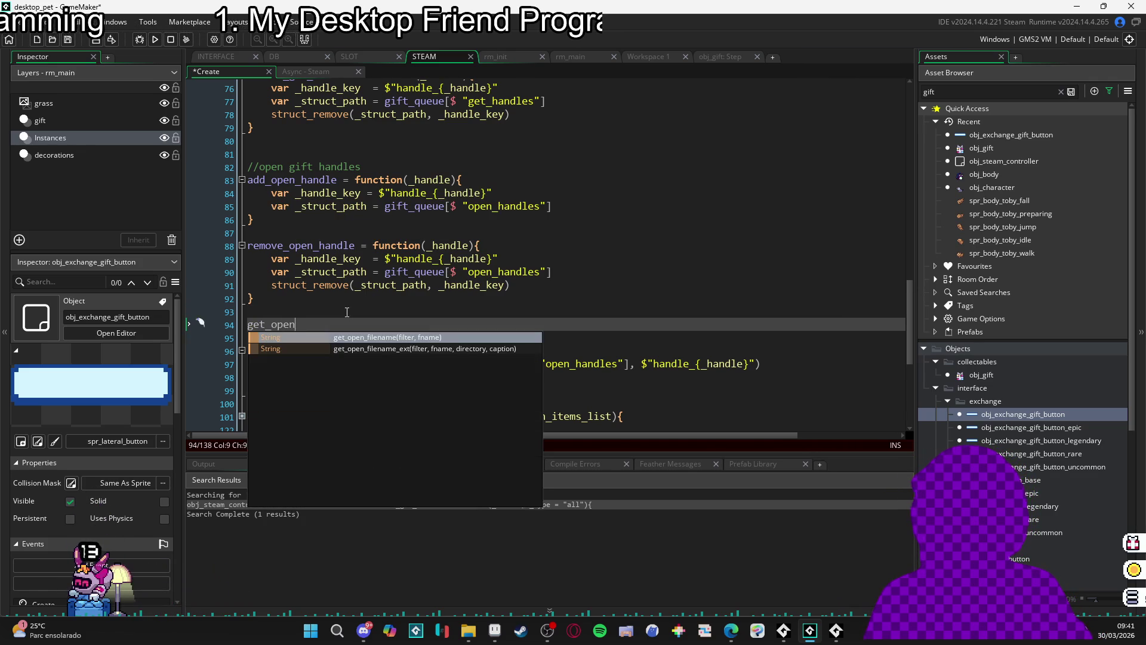
text(_handle = function(){)
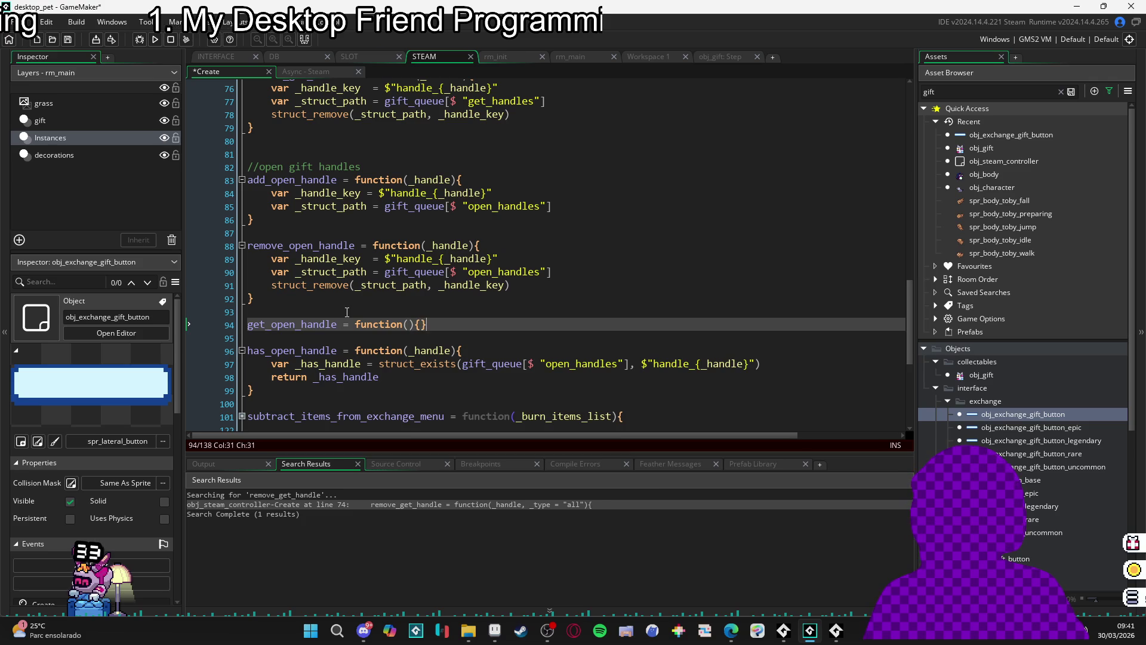
key(Left)
key(Return)
click(347, 312)
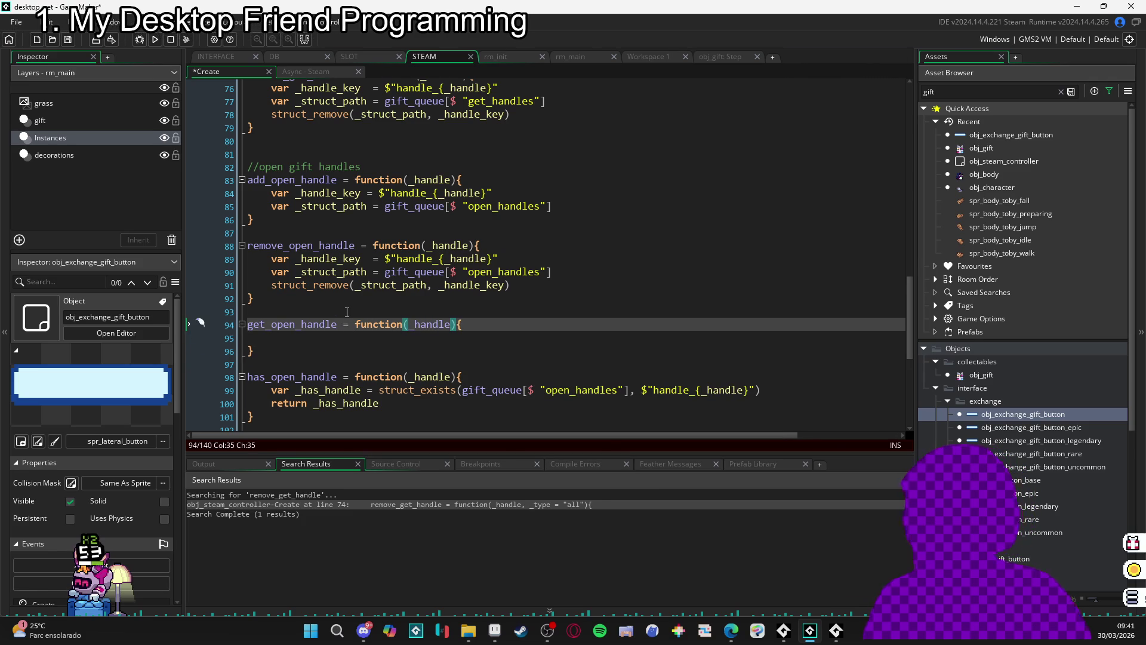
click(369, 337)
text(var _handle_key =)
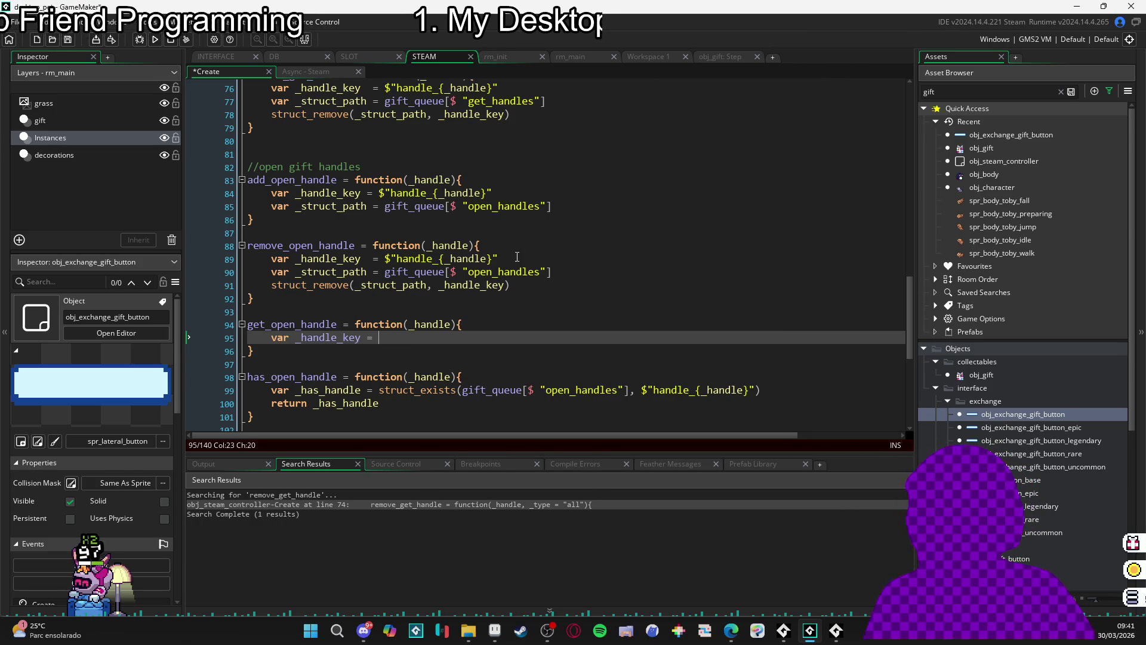
- Copy the handle key and struct path lines into get_open_handle and start a return line
drag(567, 272, 235, 257)
key(ctrl+c)
drag(377, 339, 195, 336)
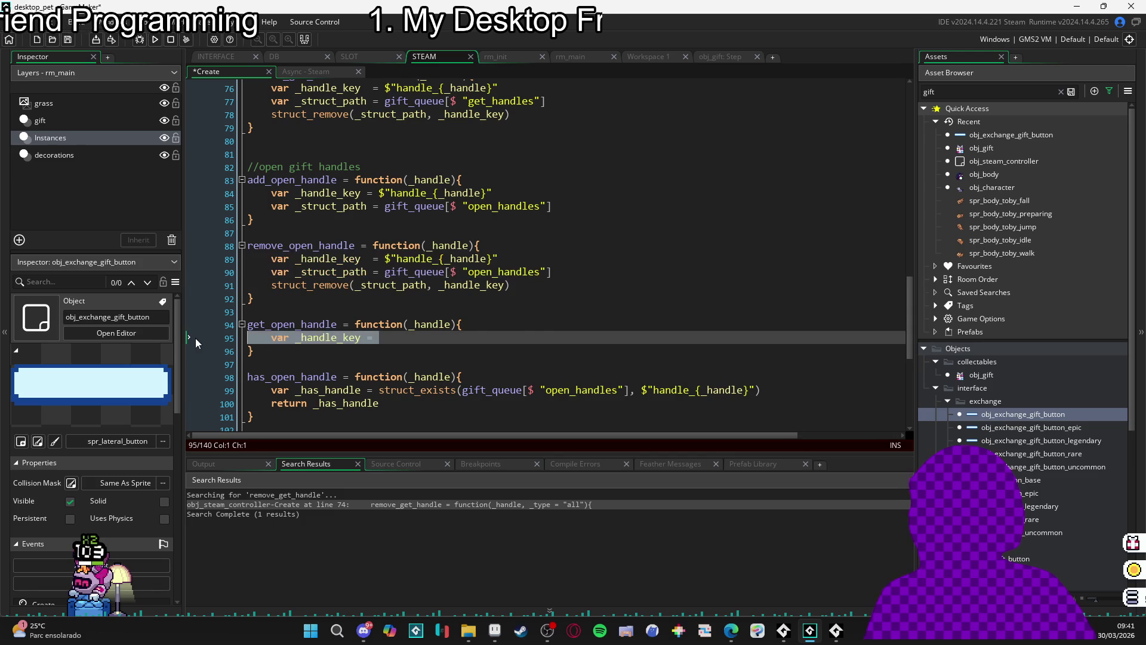
key(ctrl+v)
key(Return)
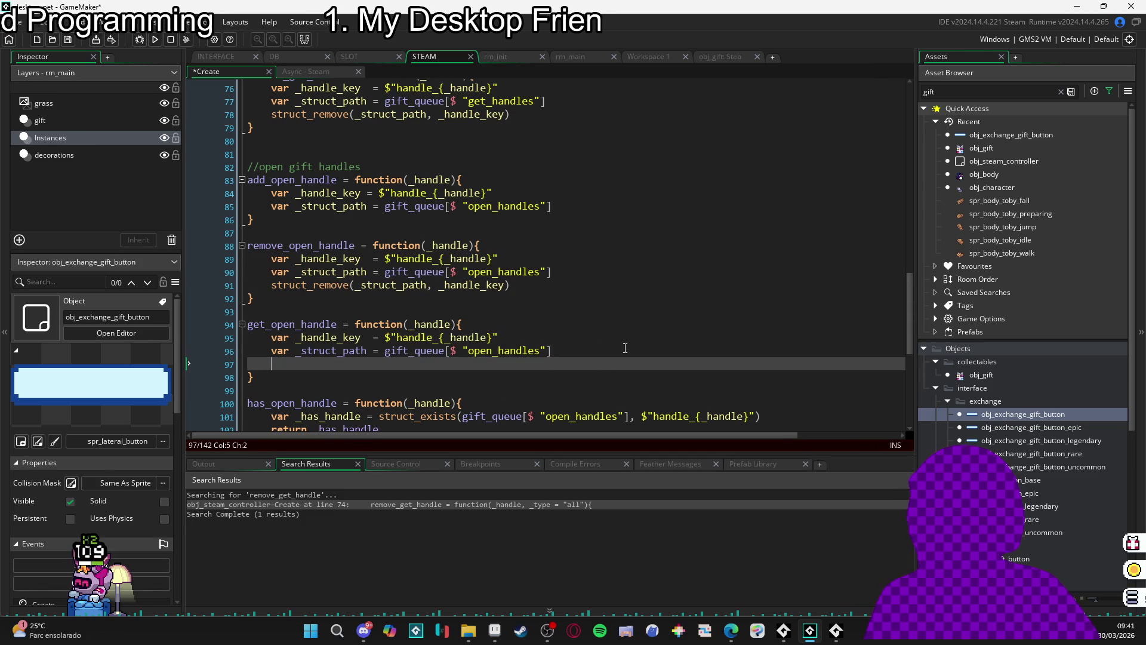
scroll(549, 302, down, 1)
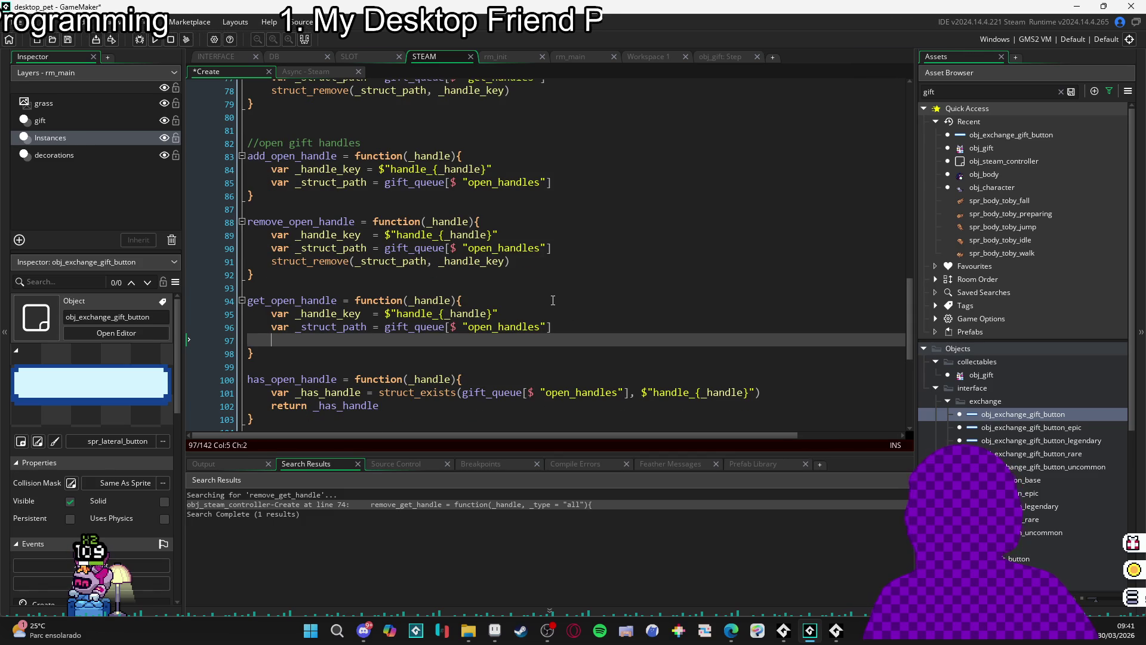
text(return)
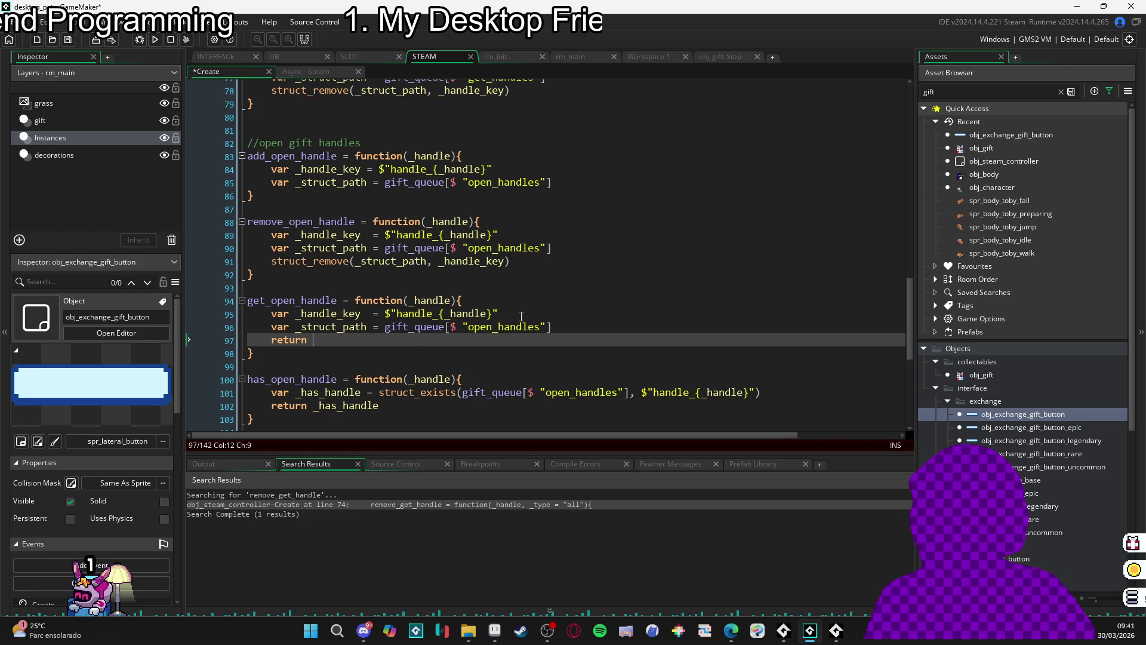
- Finish get_open_handle's body with return _struct_path[$ _handle_key]
double_click(341, 328)
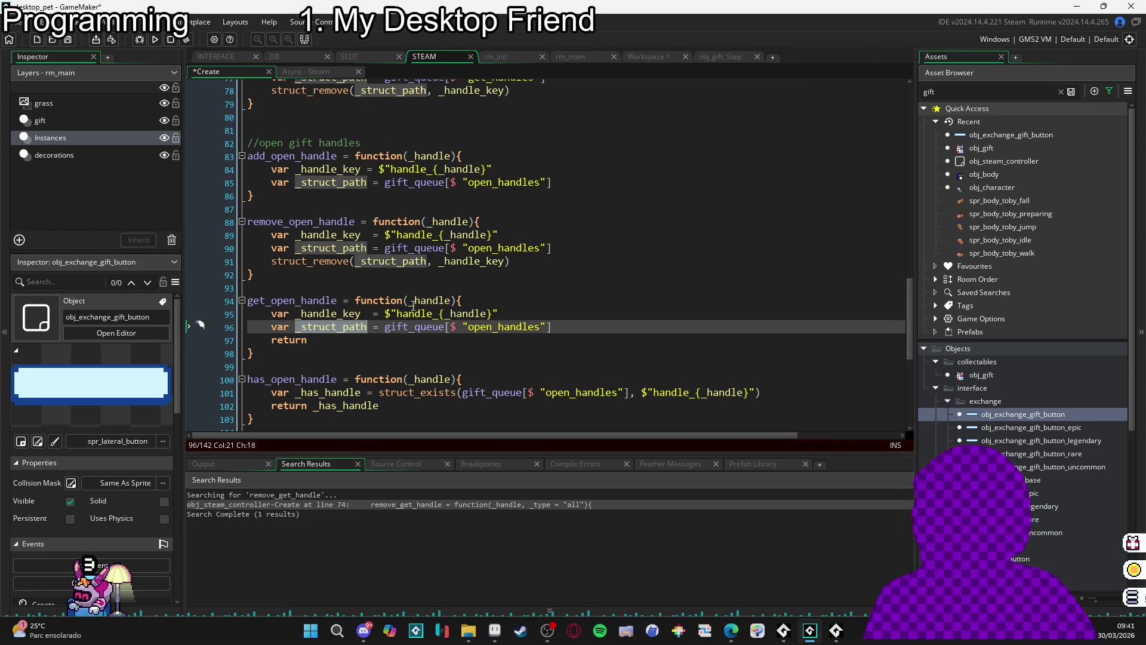
scroll(374, 358, up, 2)
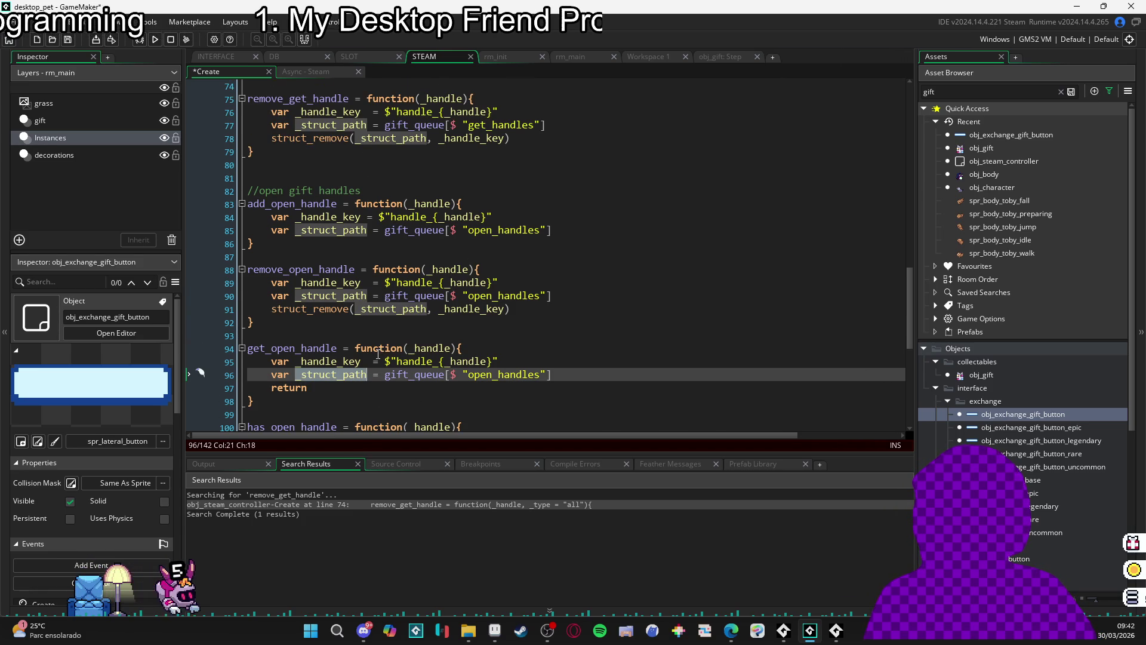
scroll(394, 351, up, 3)
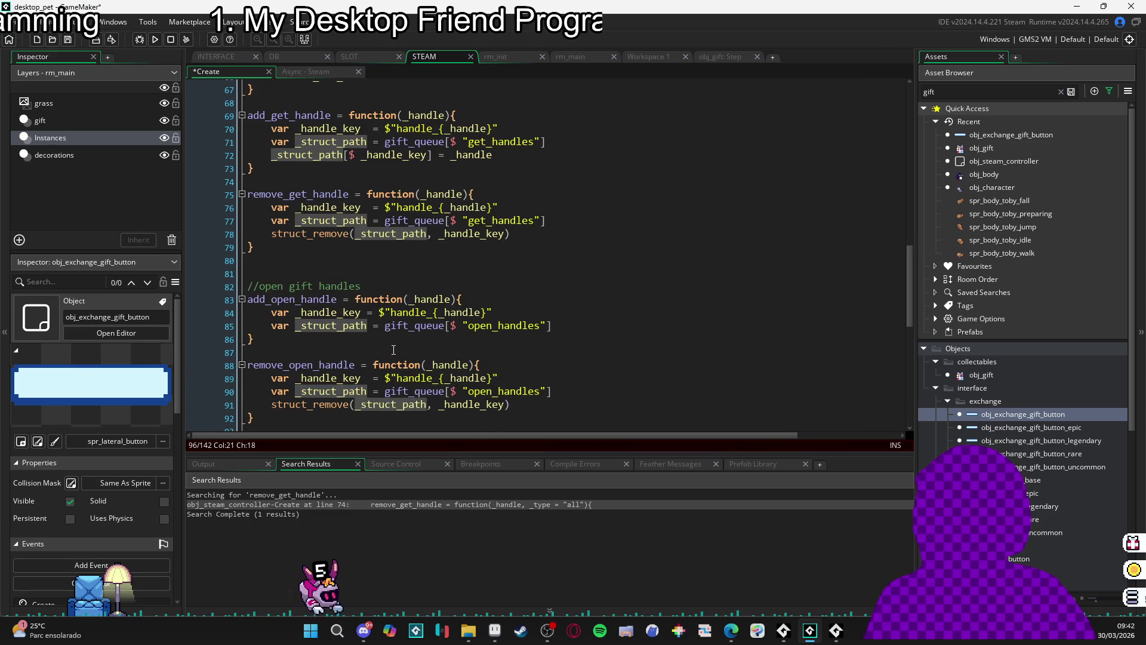
scroll(382, 364, down, 3)
click(350, 387)
text(_struct_path$[)
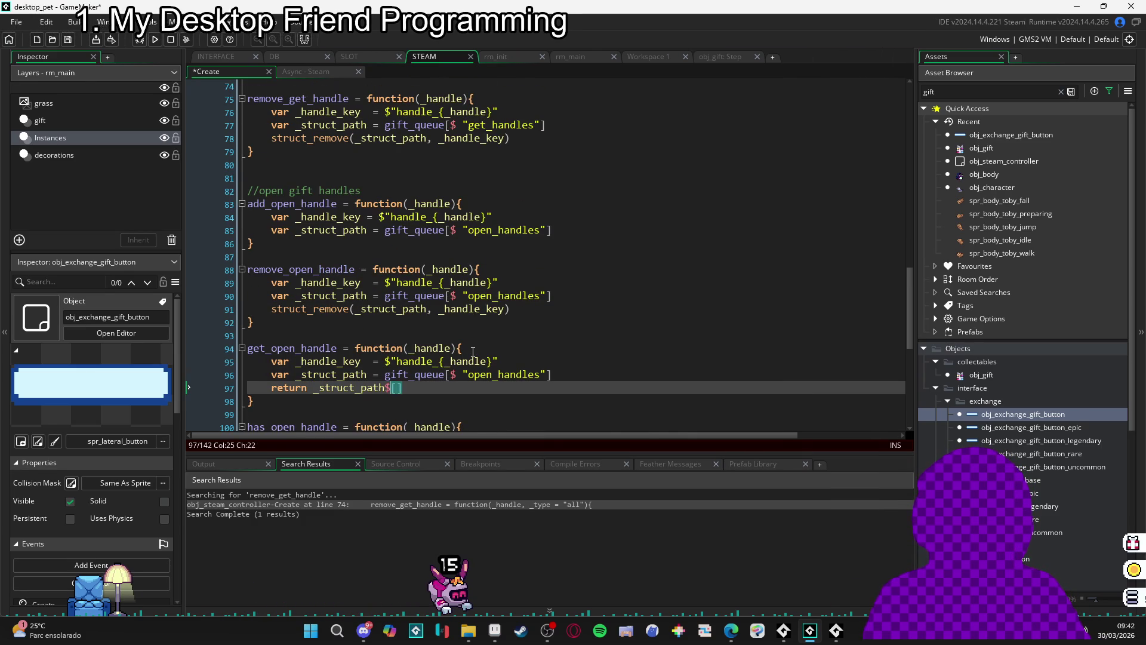
text(_handle_)
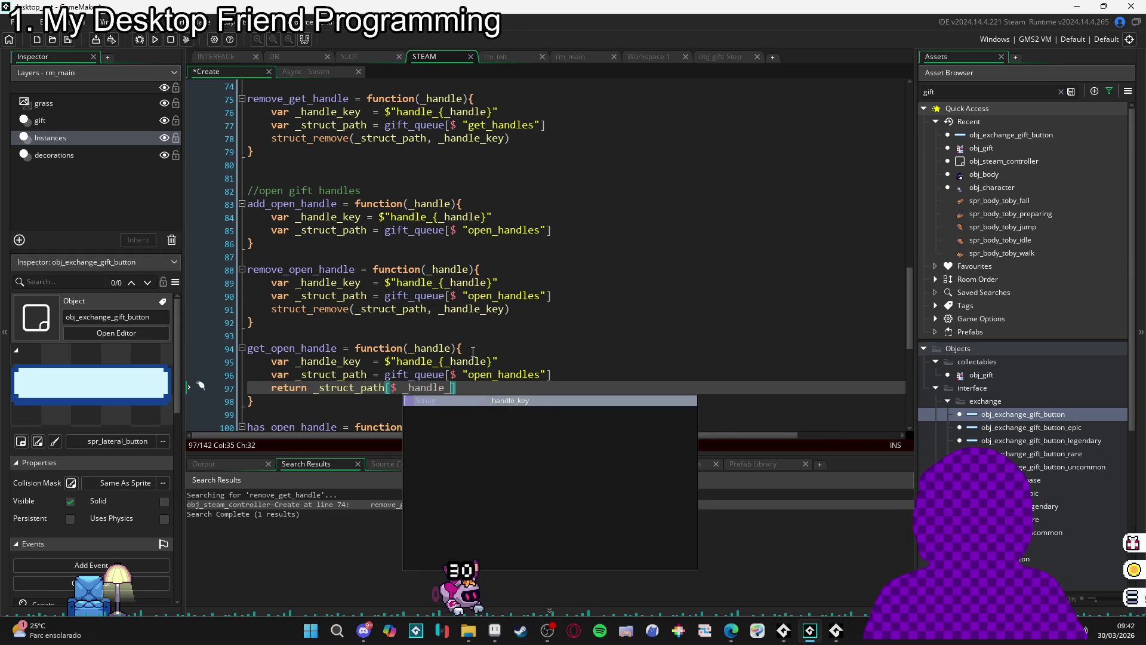
key(Return)
key(End)
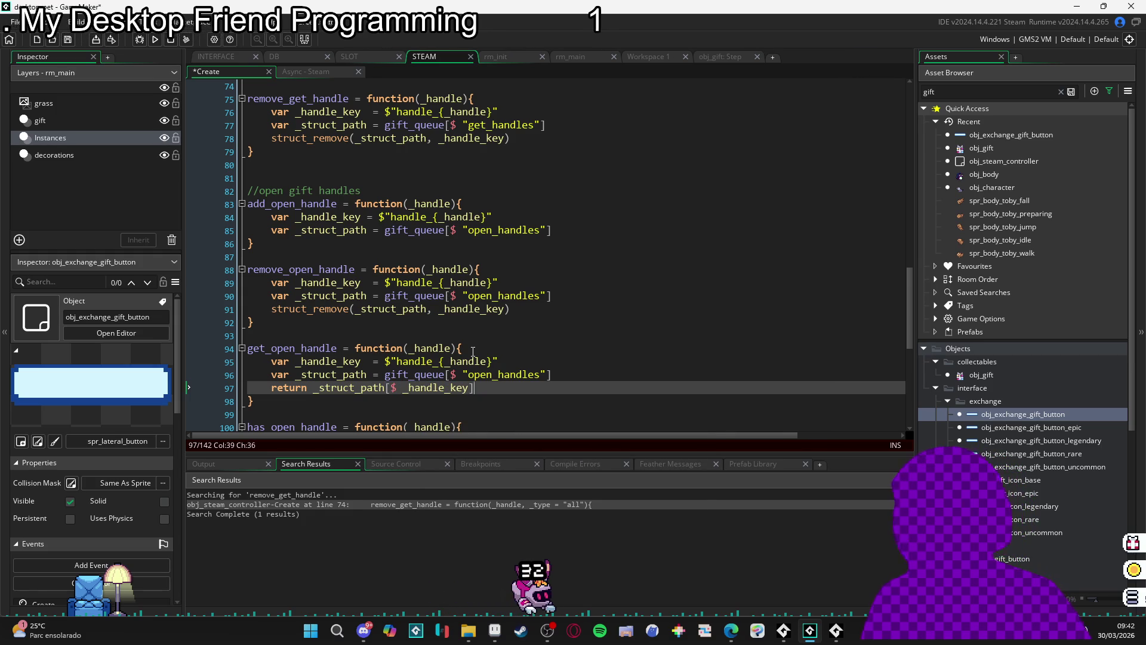
double_click(292, 388)
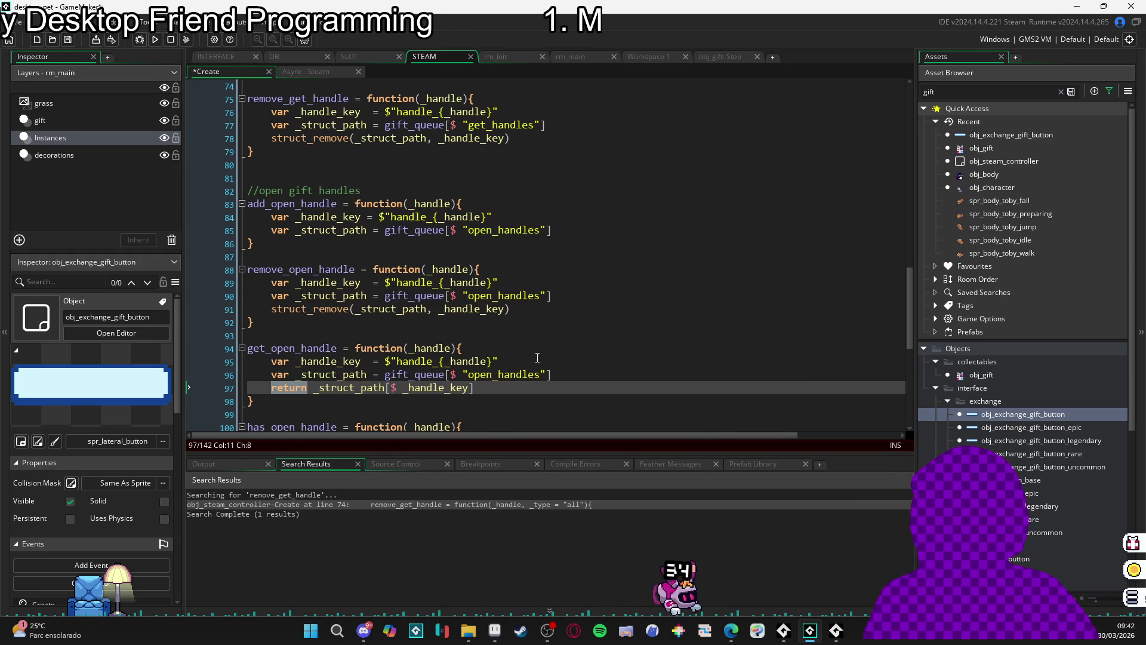
click(468, 346)
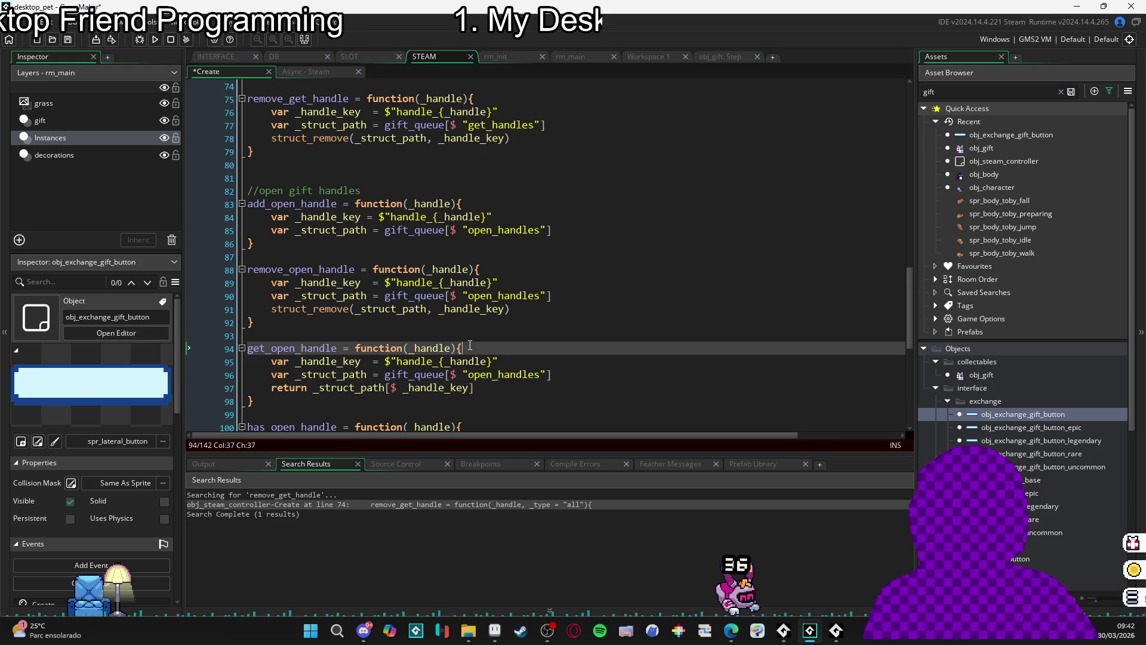
key(Return)
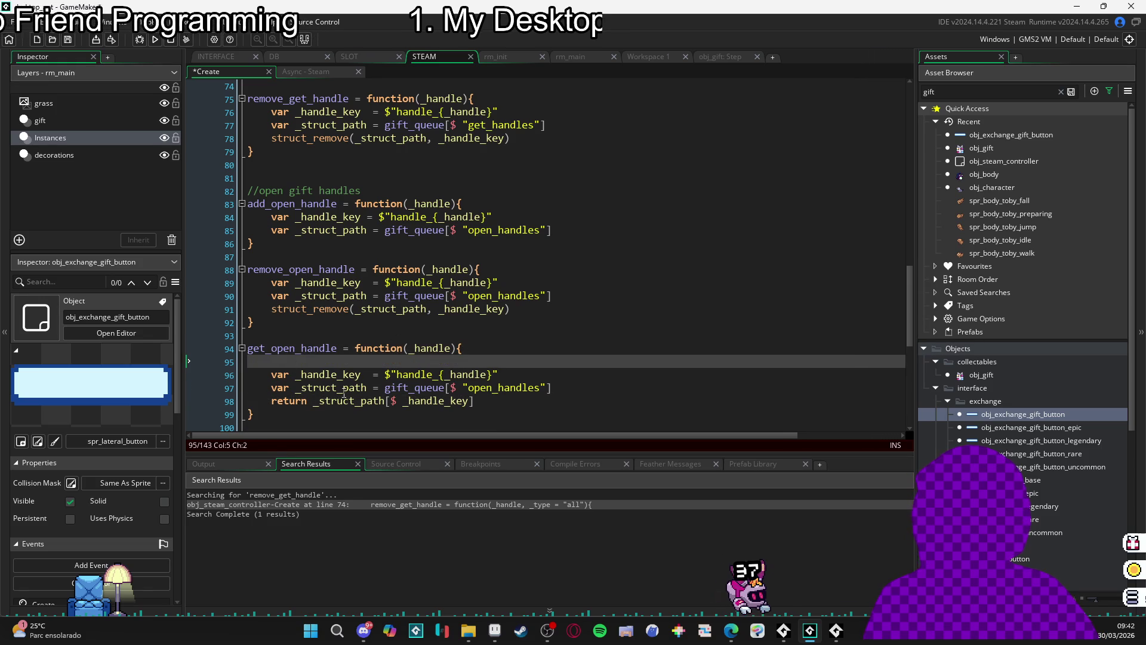
key(BackSpace)
key(BackSpace)
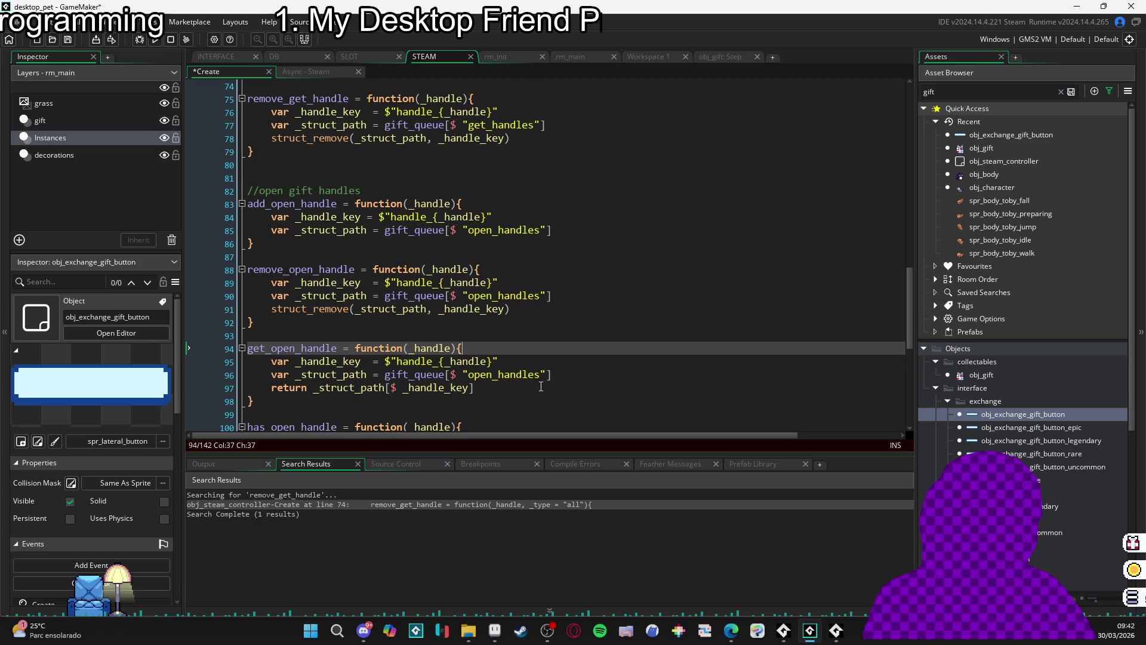
- Copy the get_open_handle name and paste it into the Async - Steam event code
click(316, 350)
double_click(315, 348)
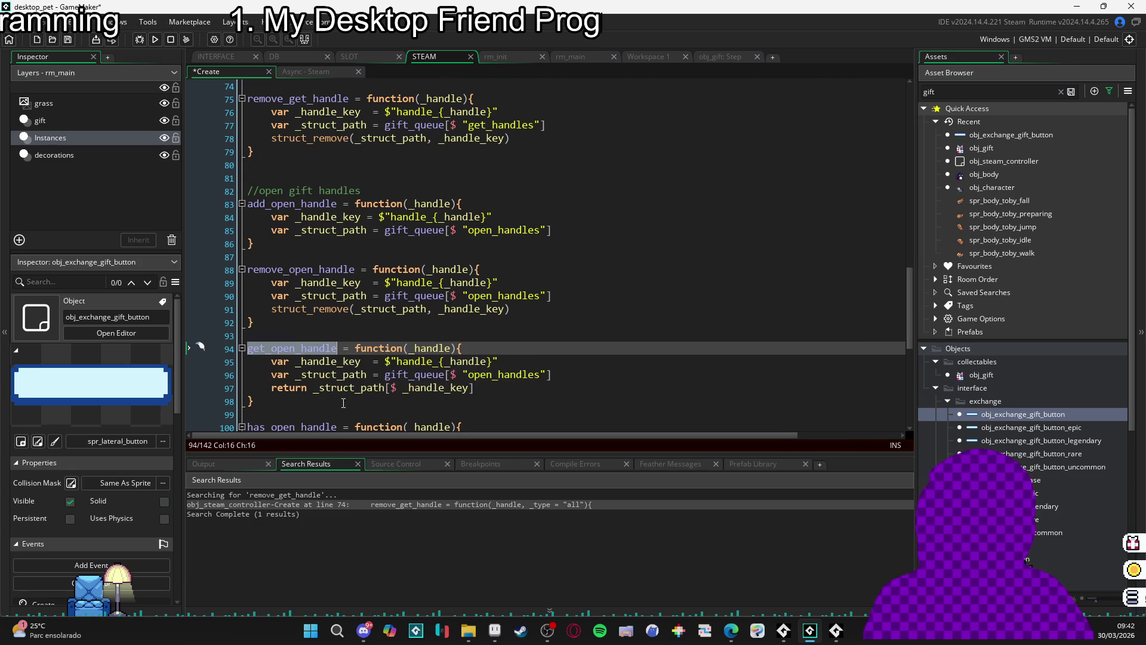
click(249, 406)
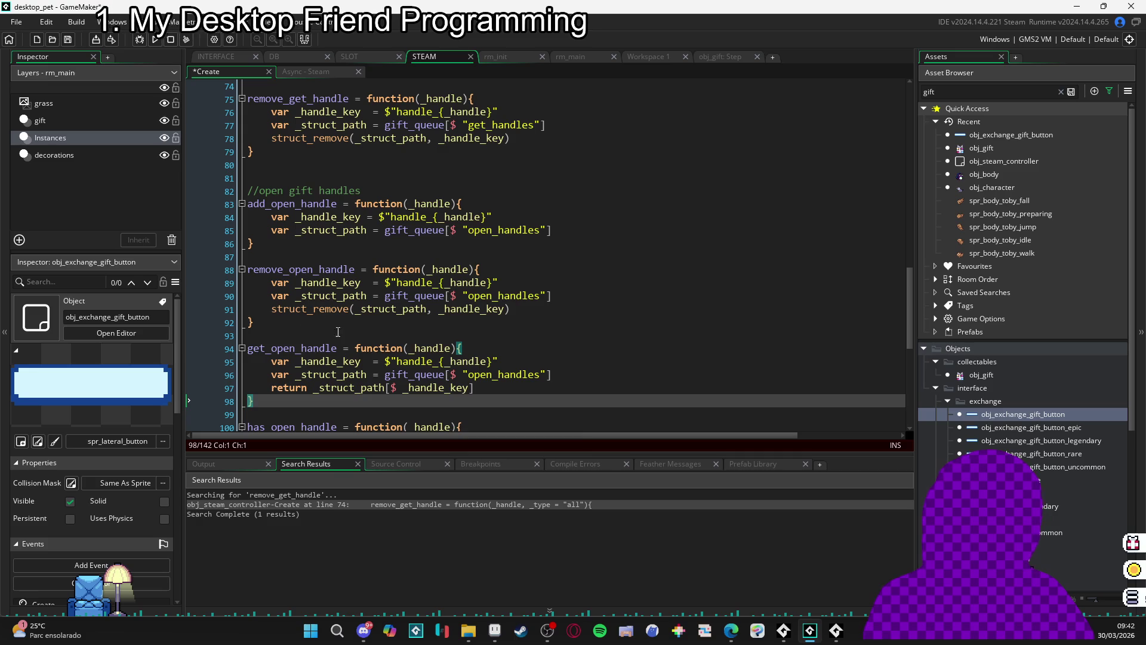
double_click(200, 347)
key(ctrl+c)
click(328, 72)
key(ctrl+v)
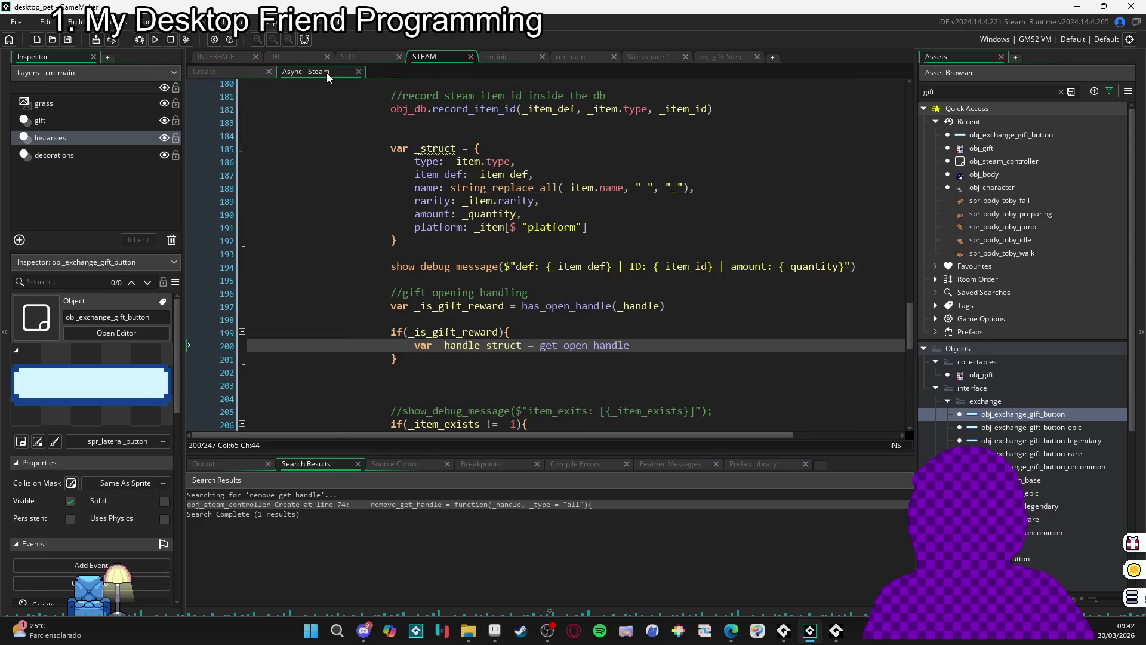
- Complete line 200 as _handle_struct = get_open_handle(_handle) in the gift-reward branch
double_click(623, 345)
text(get_open_handle()
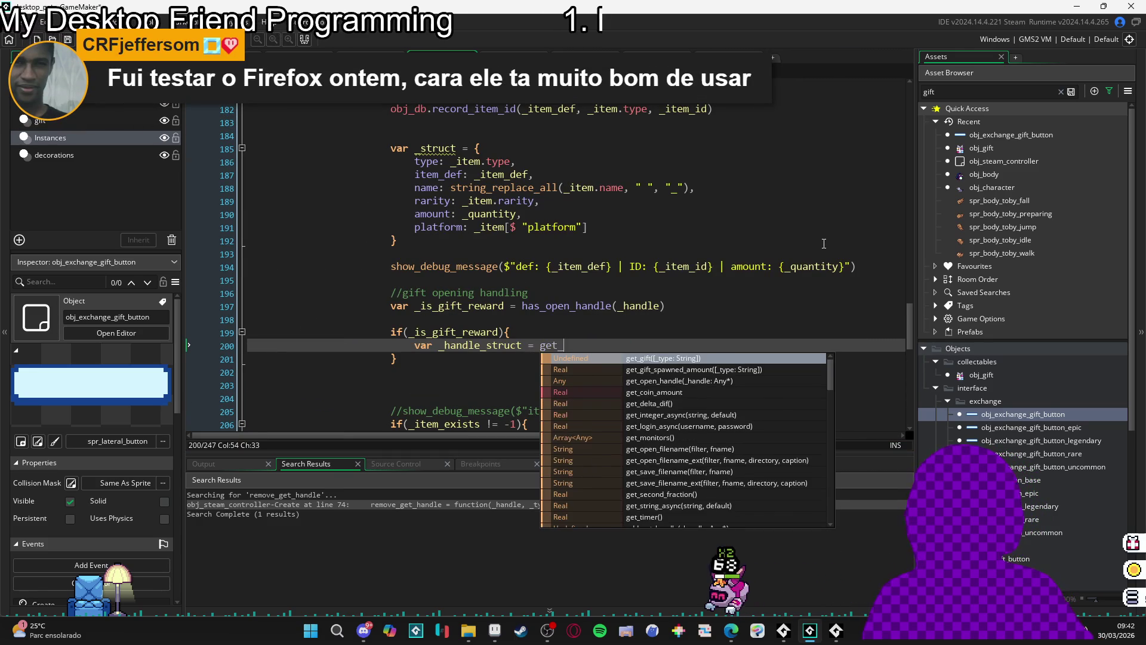
key(Return)
key(BackSpace)
key(BackSpace)
key(BackSpace)
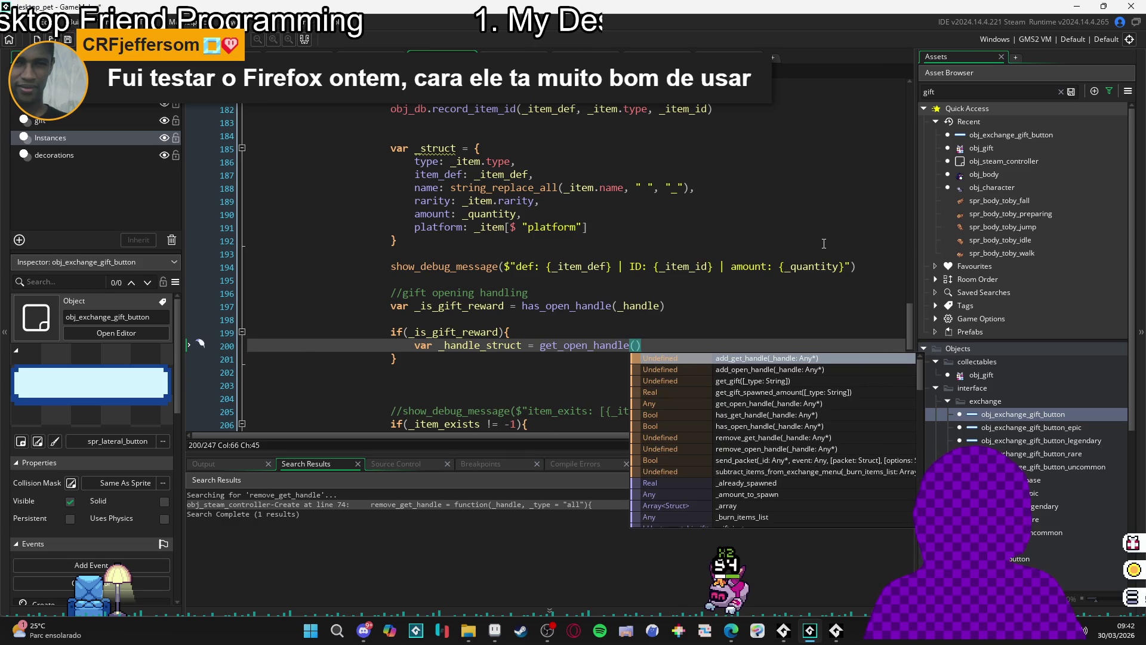
text(_handle)
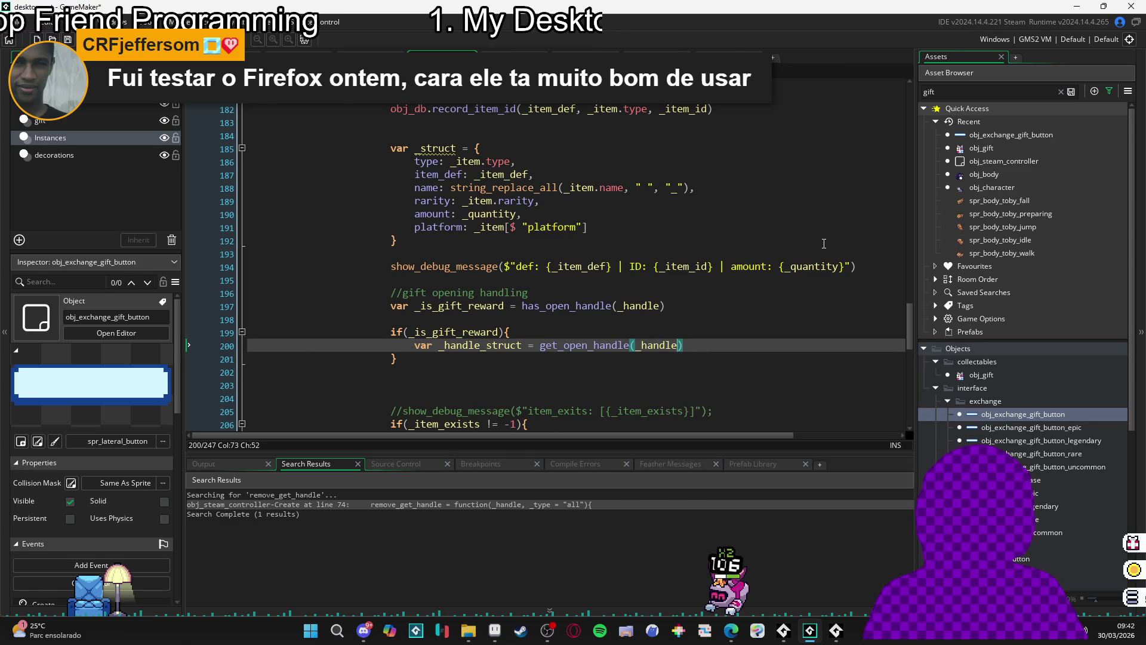
key(Return)
click(738, 342)
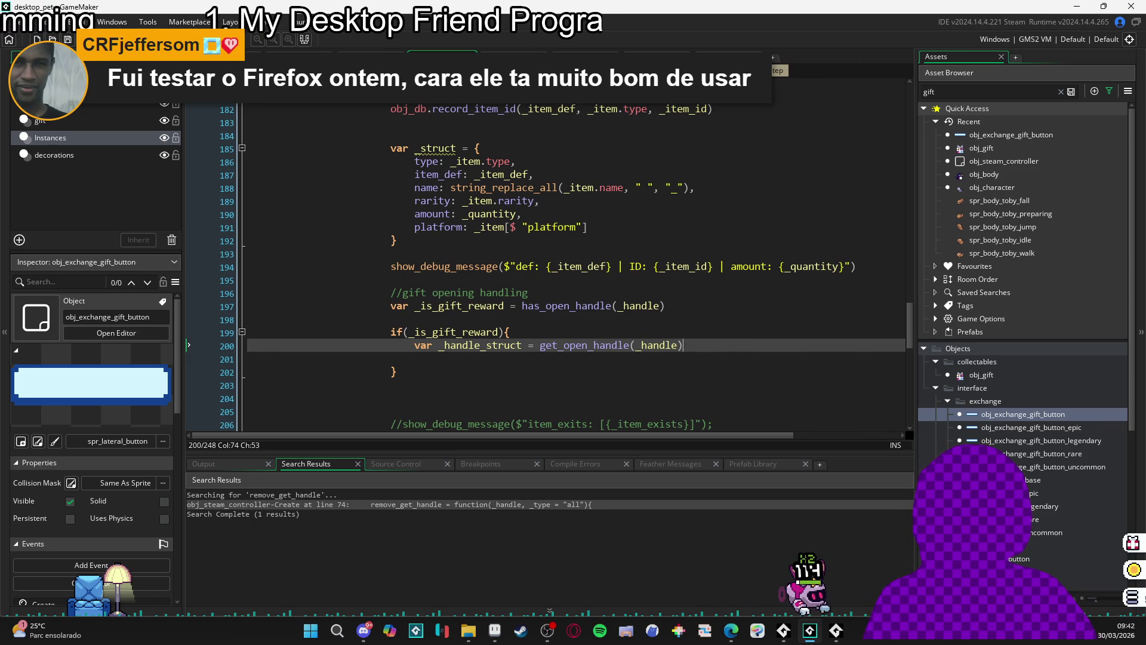
double_click(1000, 135)
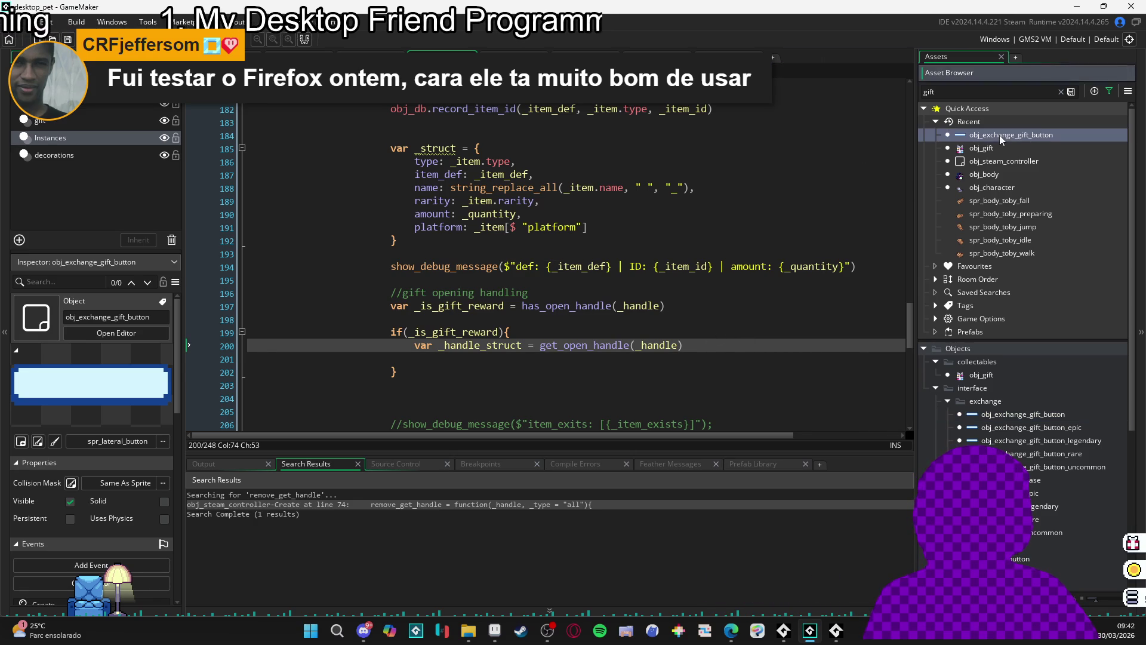
key(ctrl+f)
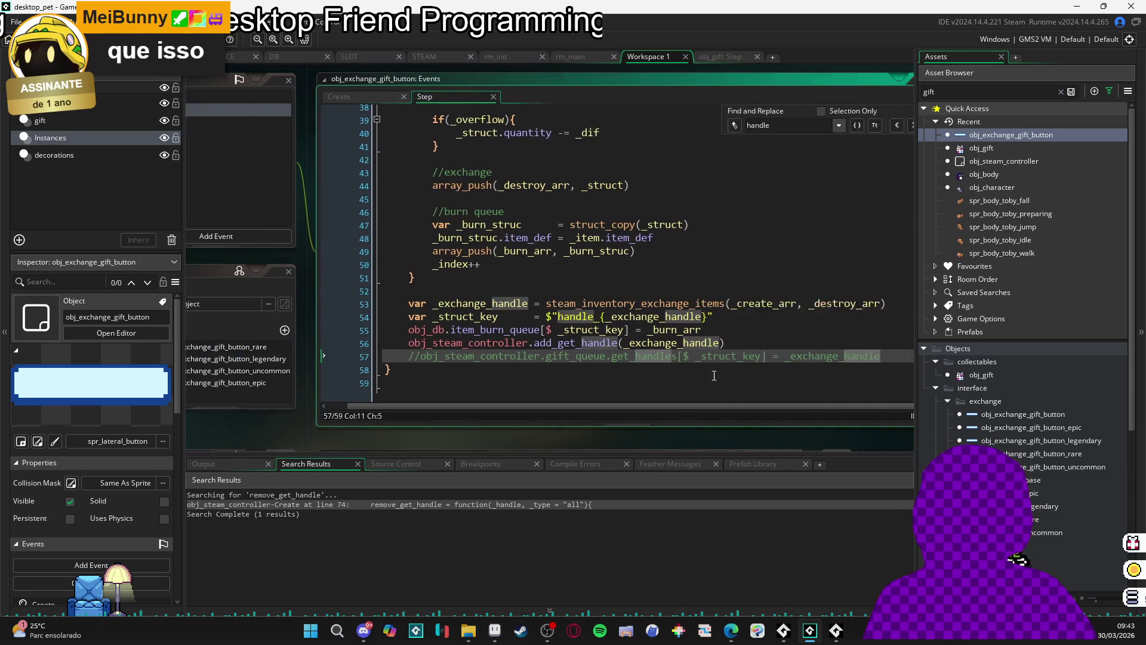
key(Down)
key(Down)
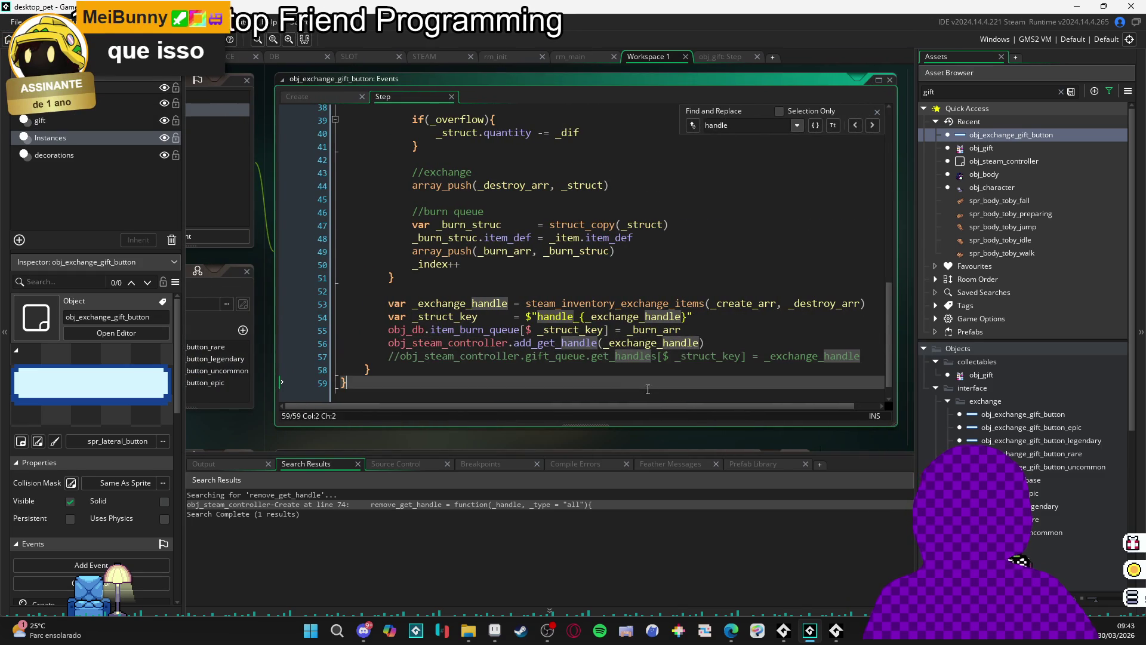
key(Up)
key(Up)
key(Up)
click(648, 307)
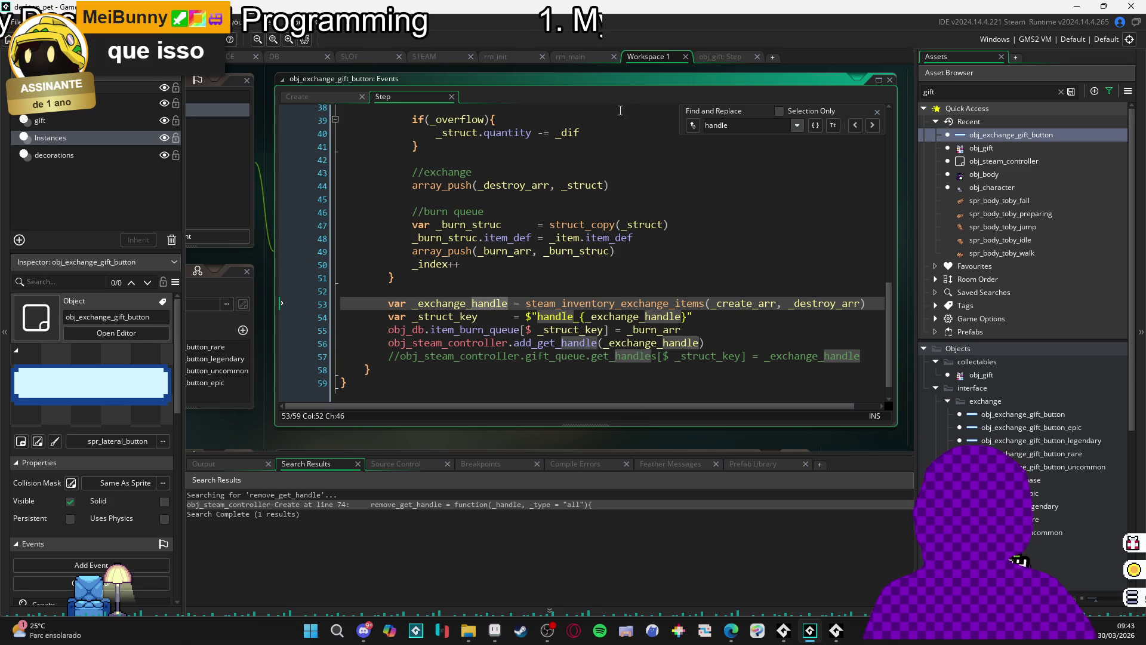
click(720, 57)
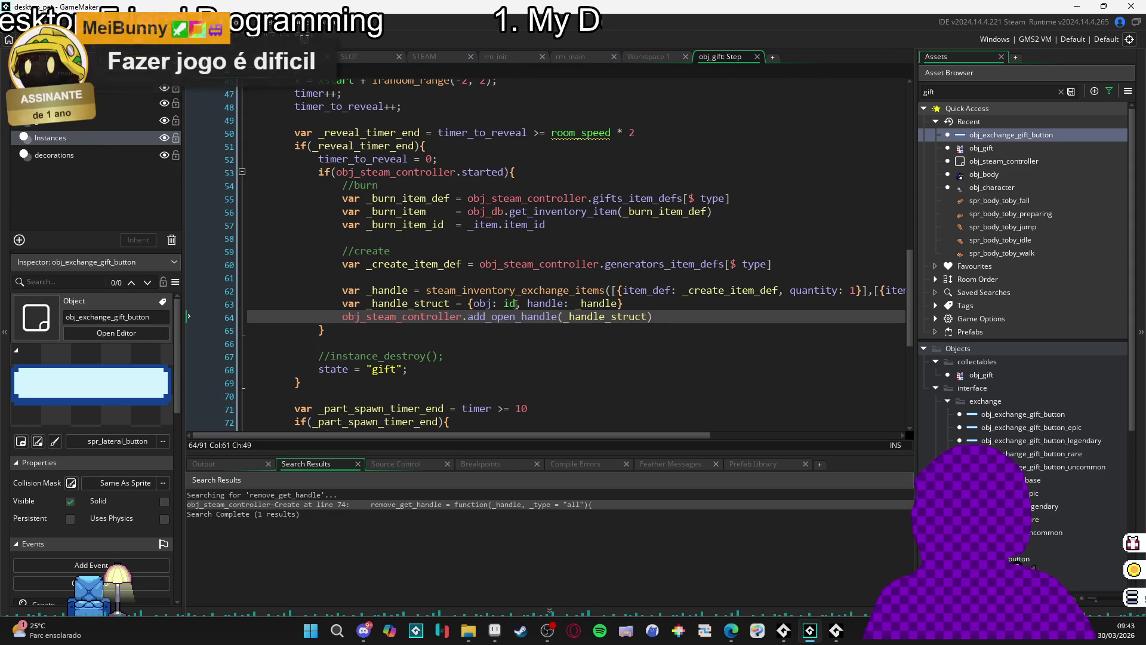
click(655, 53)
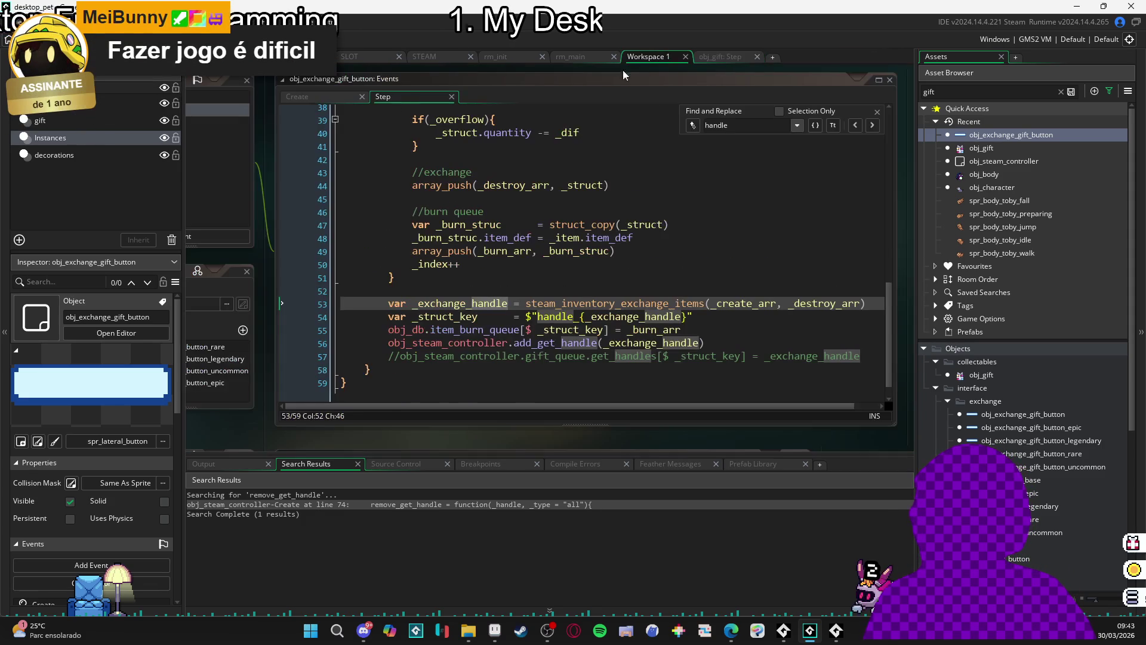
click(587, 60)
click(525, 55)
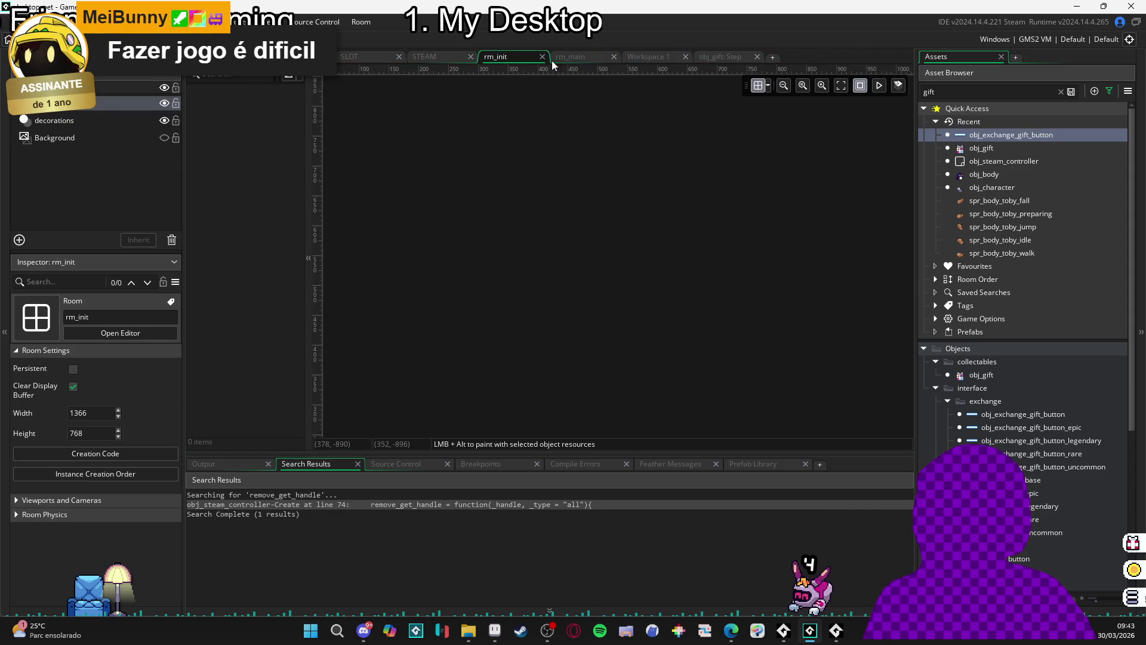
click(743, 57)
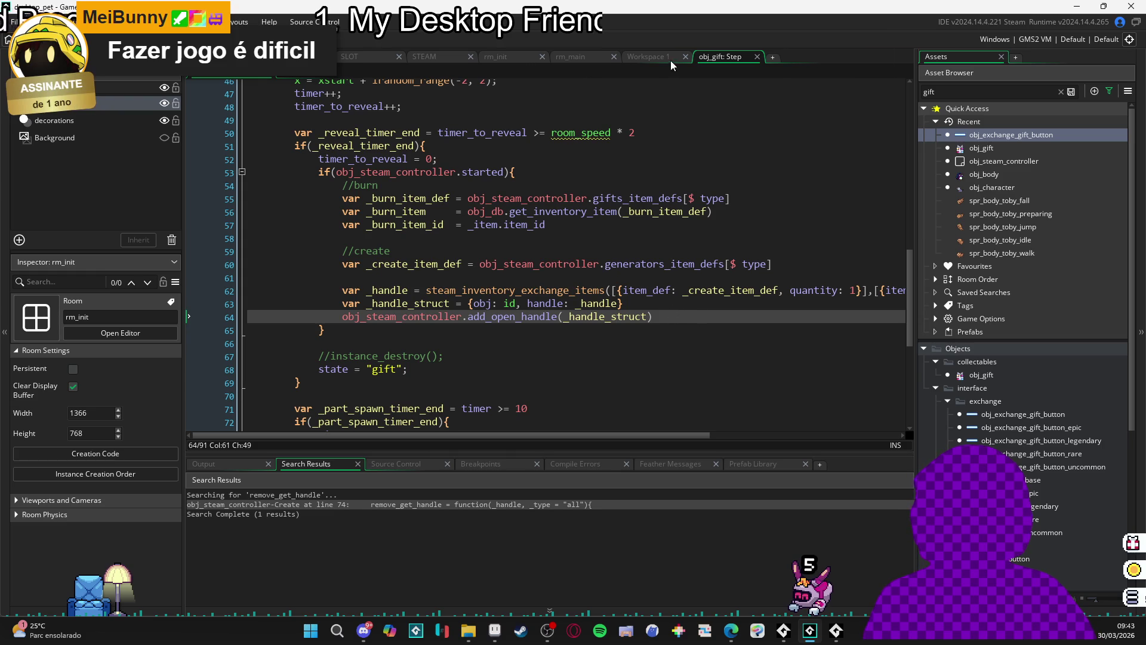
click(420, 59)
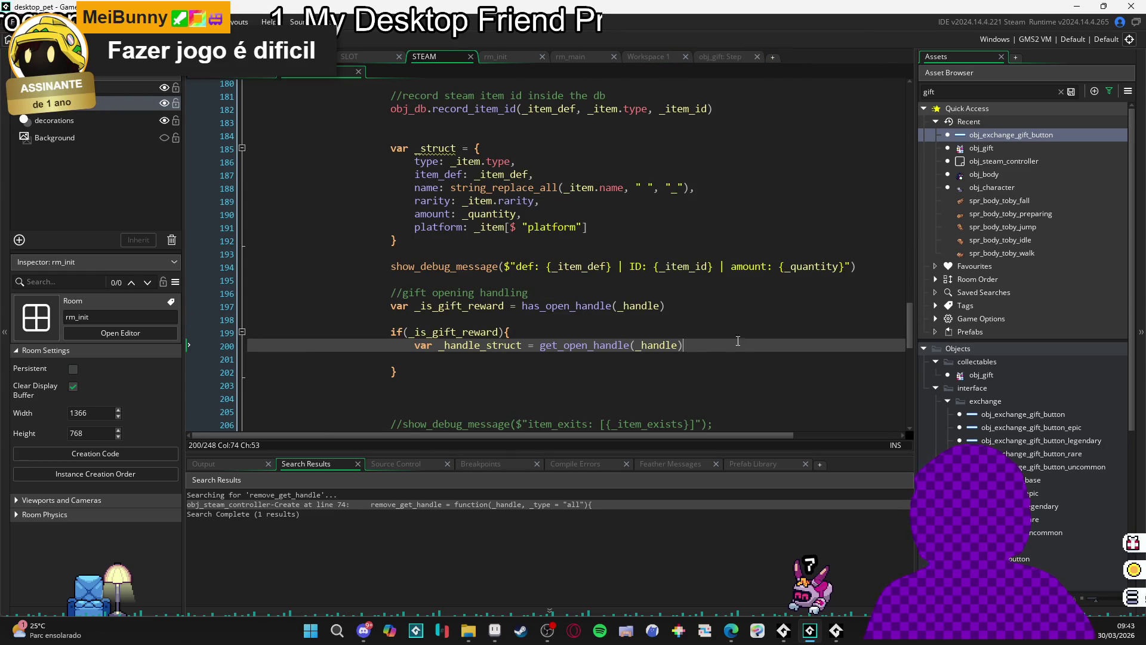
- Declare var _obj = _handle_struct.obj, discarding the unwanted object_exists autocompletion
key(Return)
text(var _obj = _han)
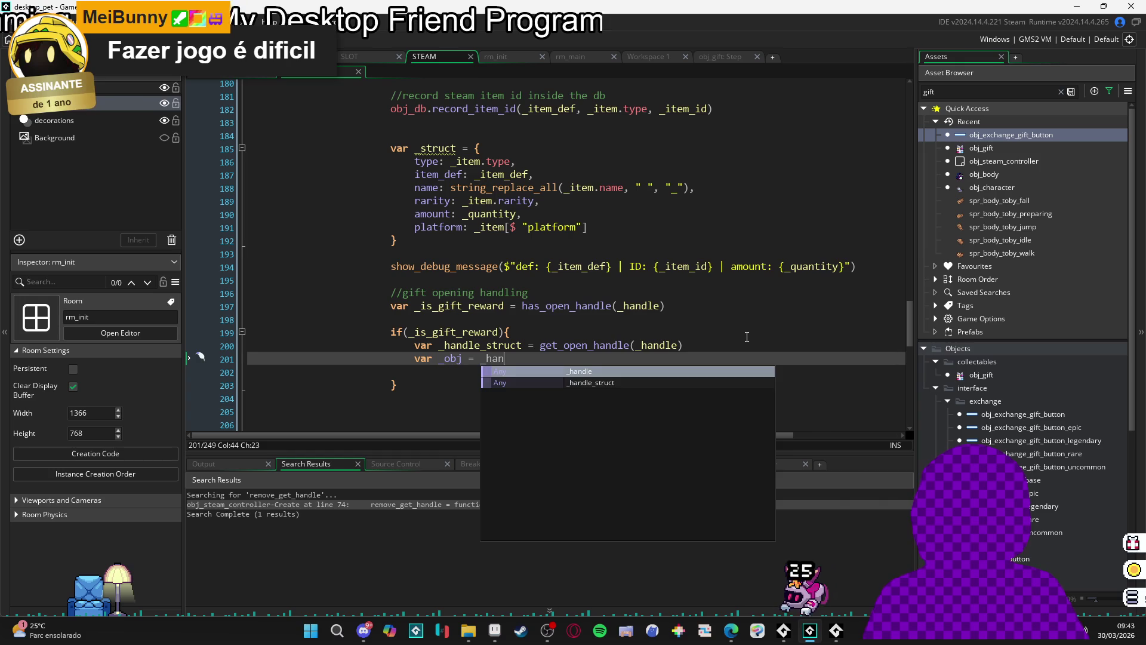
key(Down)
key(Return)
text(.obj)
key(Return)
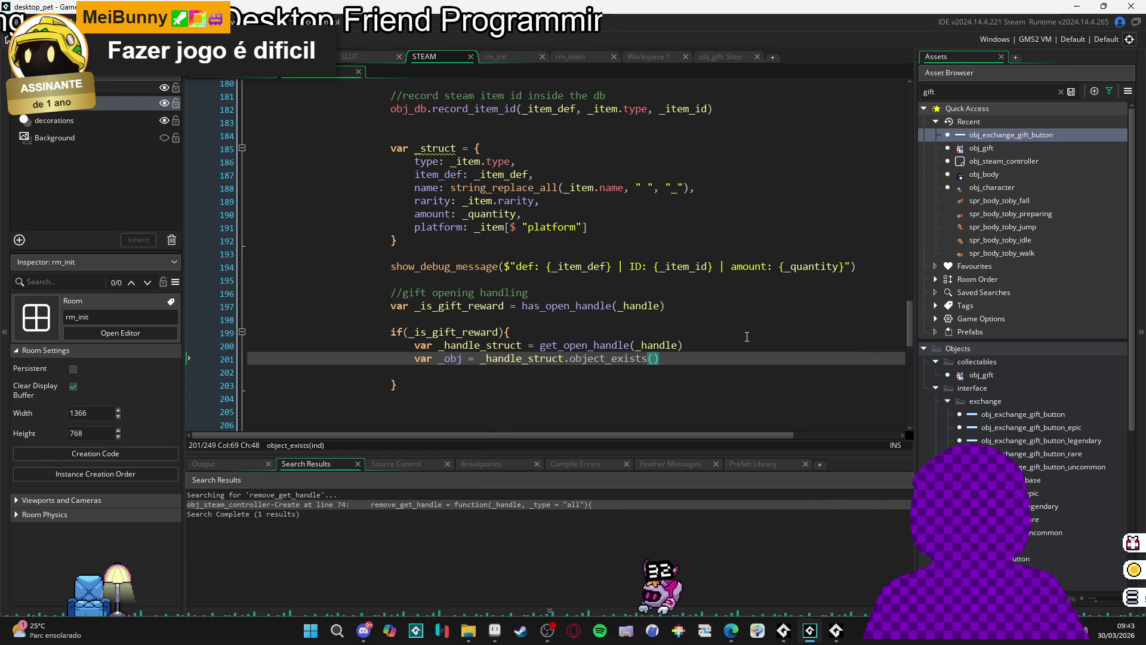
key(BackSpace)
text(.obj)
key(Return)
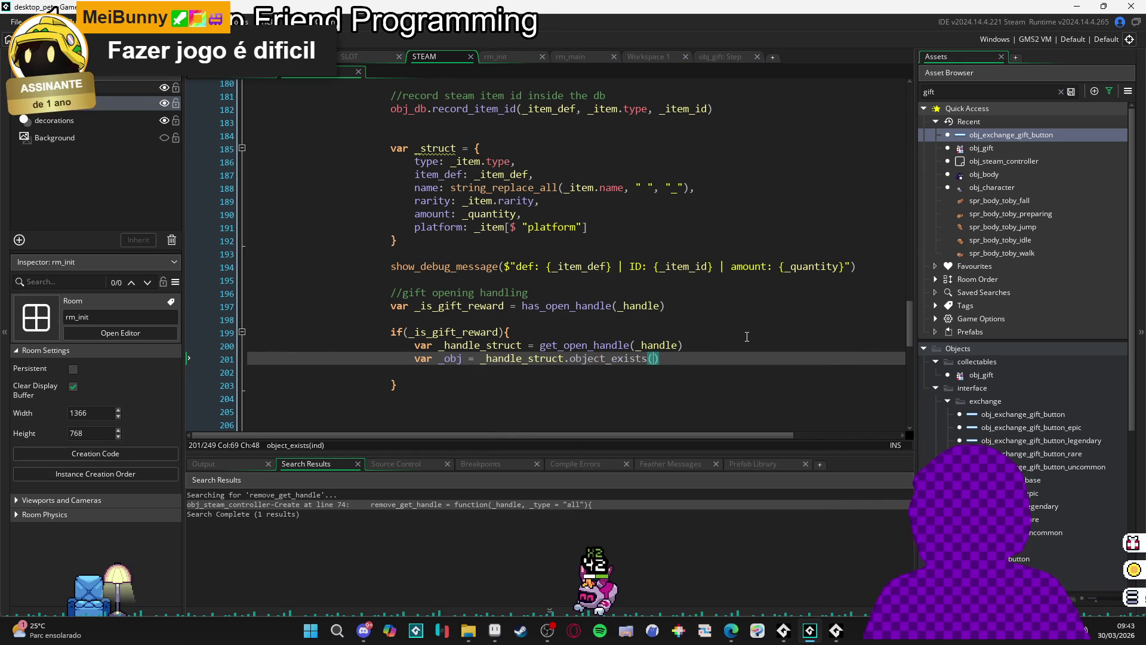
key(ctrl+shift+Left)
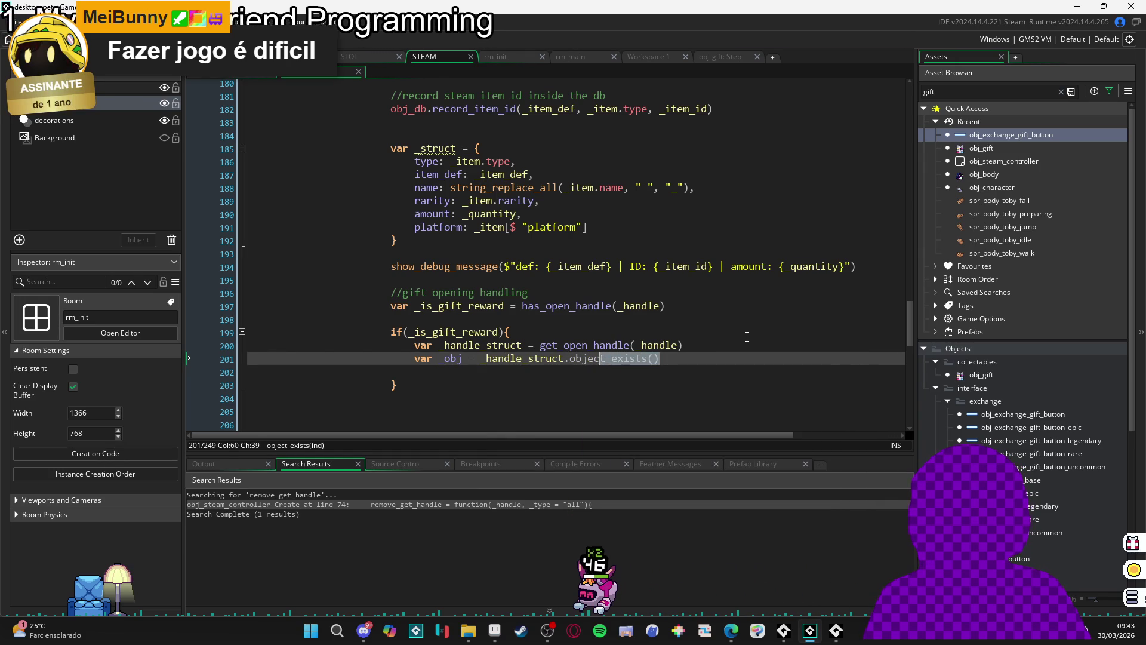
text(obj)
key(Return)
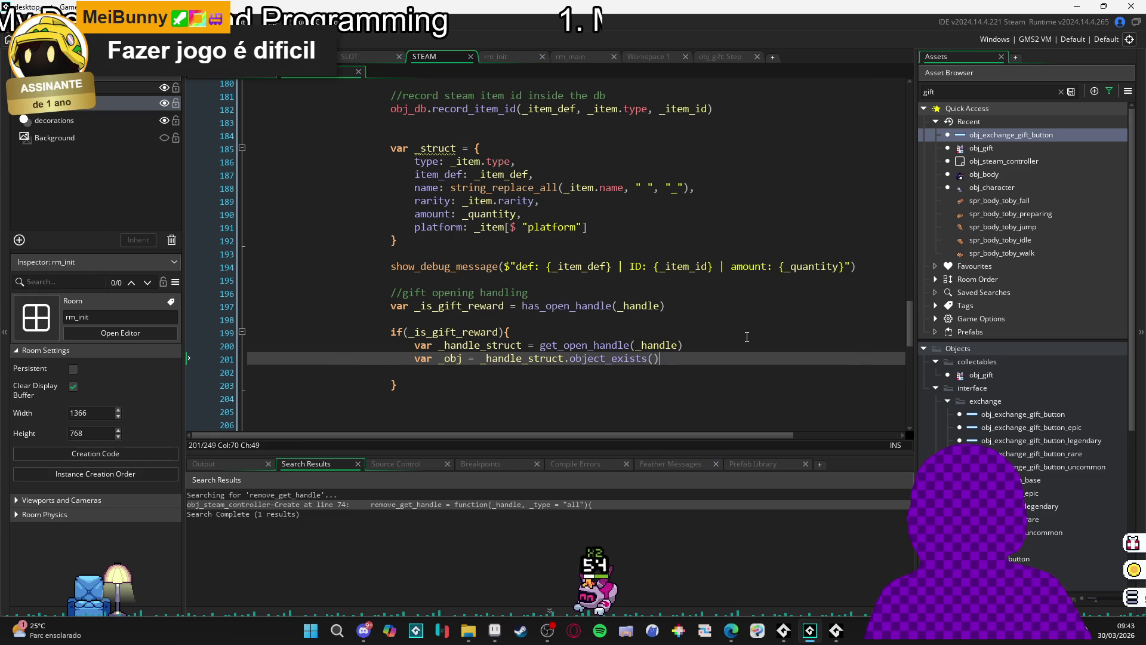
key(BackSpace)
key(BackSpace)
key(BackSpace)
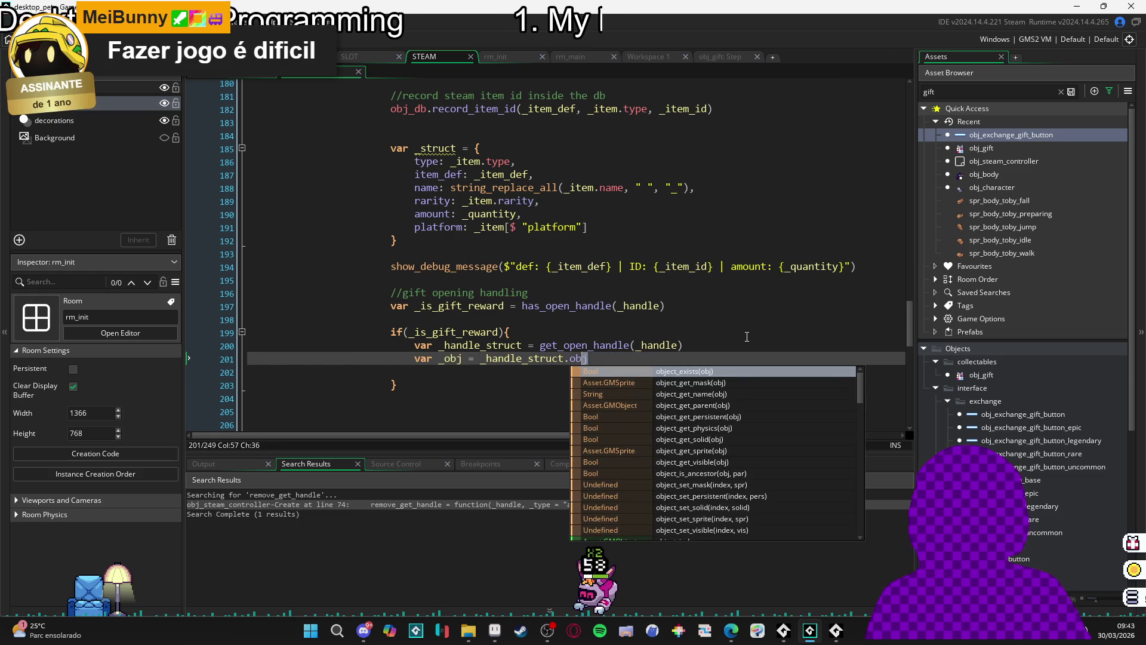
key(End)
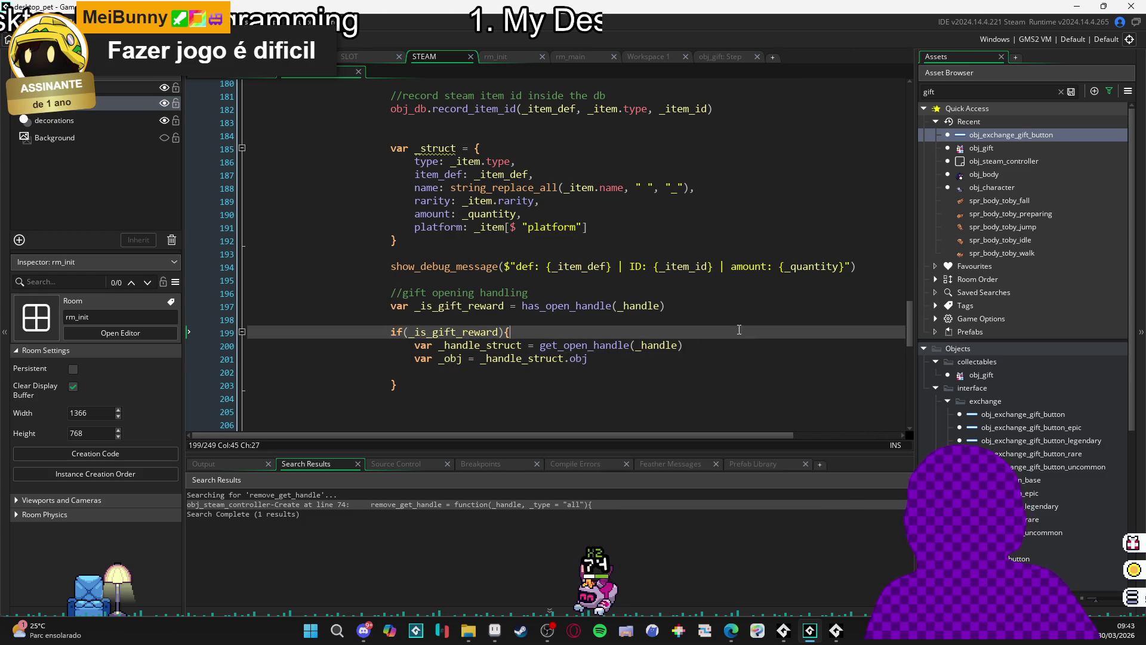
key(Return)
- Indent the empty line 202 and scroll up to the old Gifts Management code
text(var _handl)
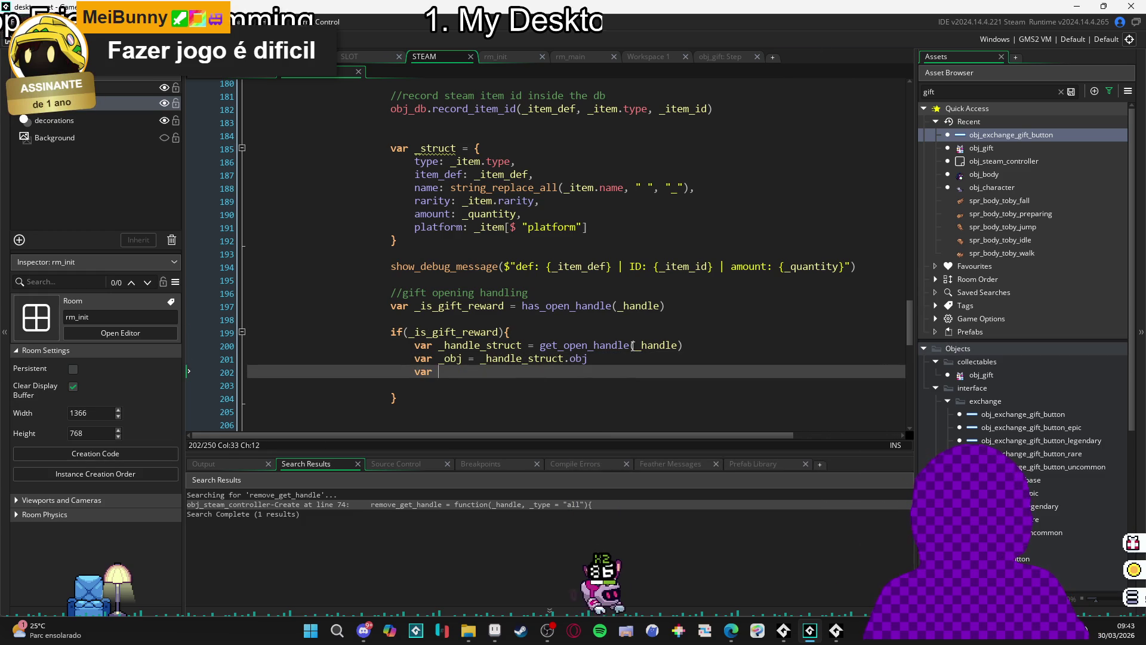
key(BackSpace)
key(BackSpace)
key(BackSpace)
key(BackSpace)
key(BackSpace)
key(BackSpace)
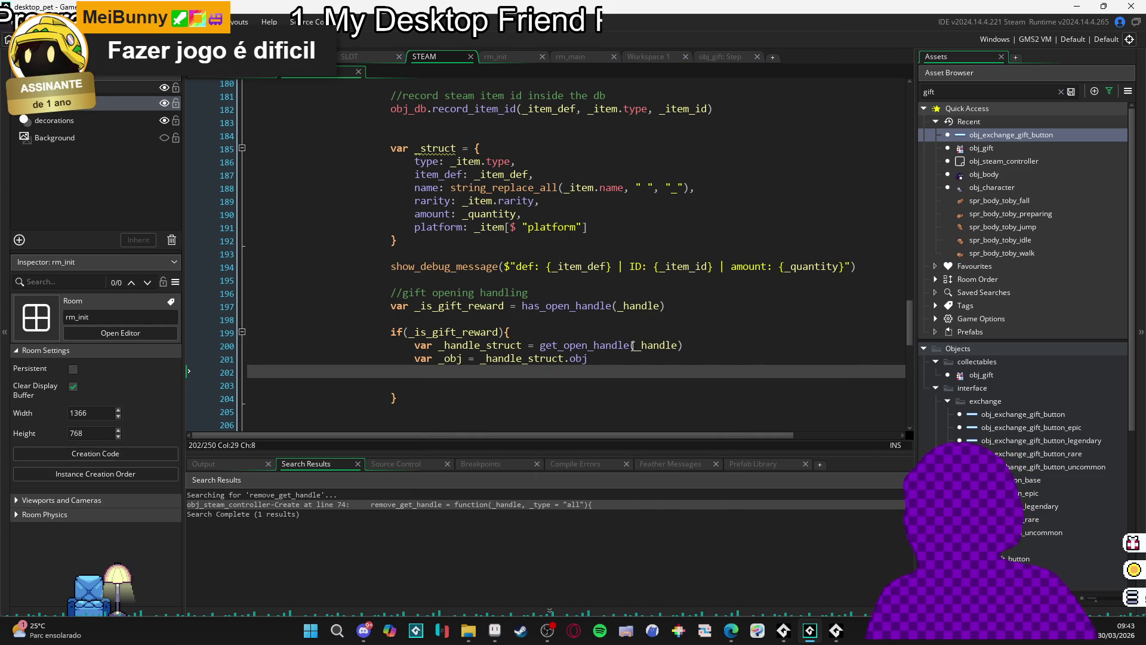
key(BackSpace)
key(BackSpace)
key(BackSpace)
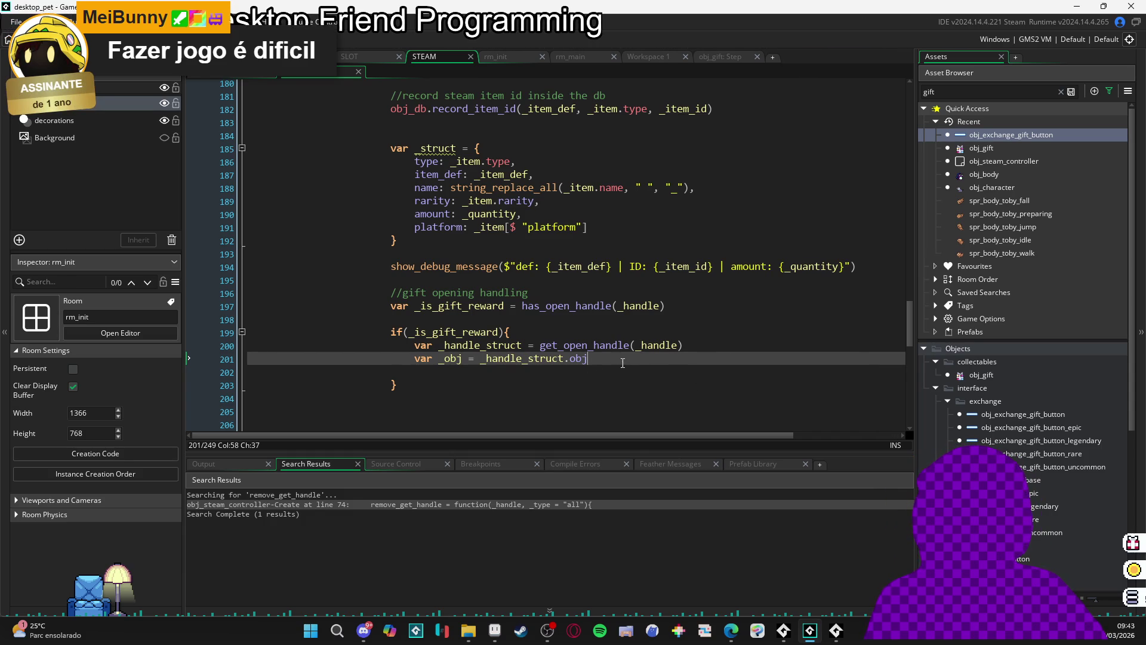
click(641, 374)
key(Tab)
key(Tab)
key(Tab)
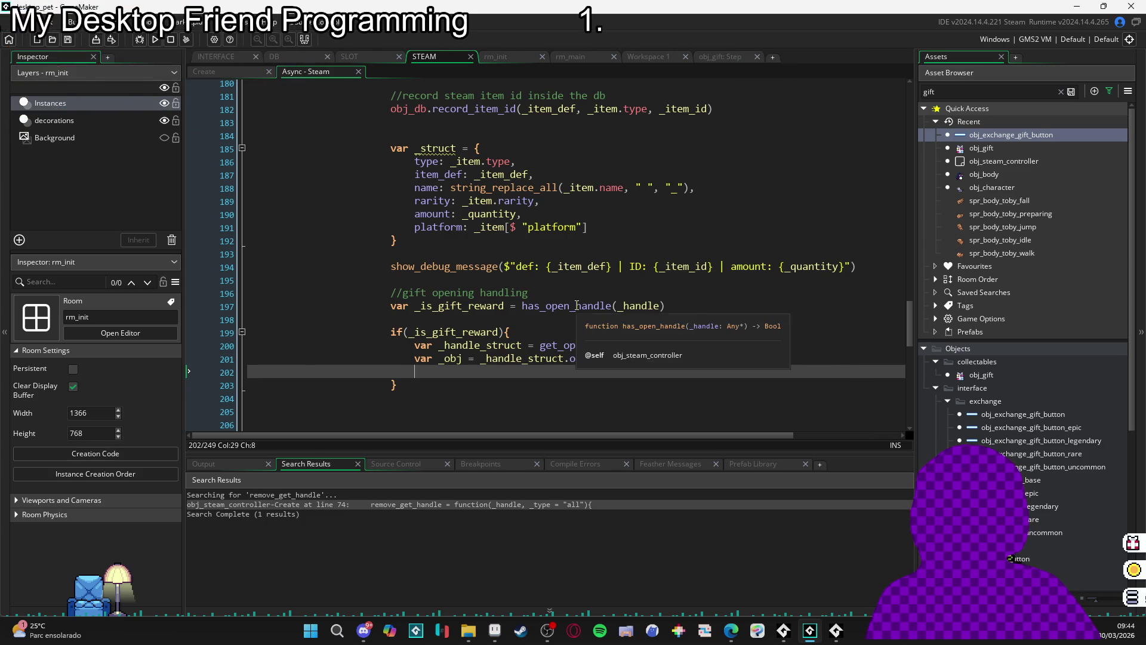
scroll(579, 297, down, 7)
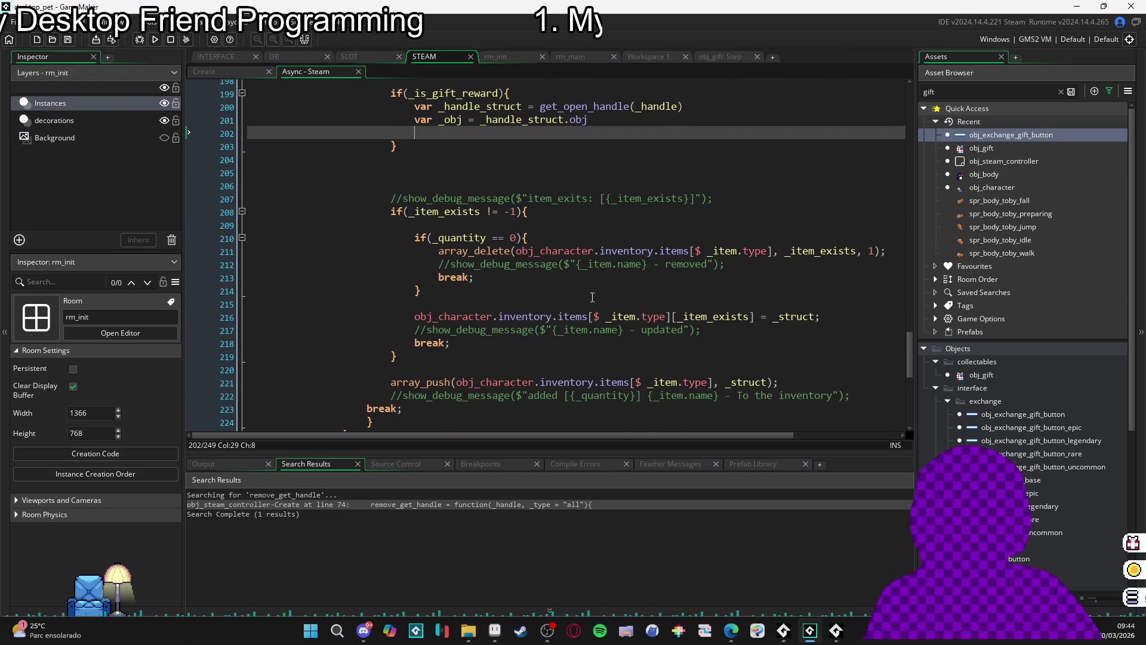
scroll(593, 296, down, 5)
mouse_move(908, 381)
mouse_down()
mouse_move(909, 124)
mouse_move(913, 157)
mouse_up()
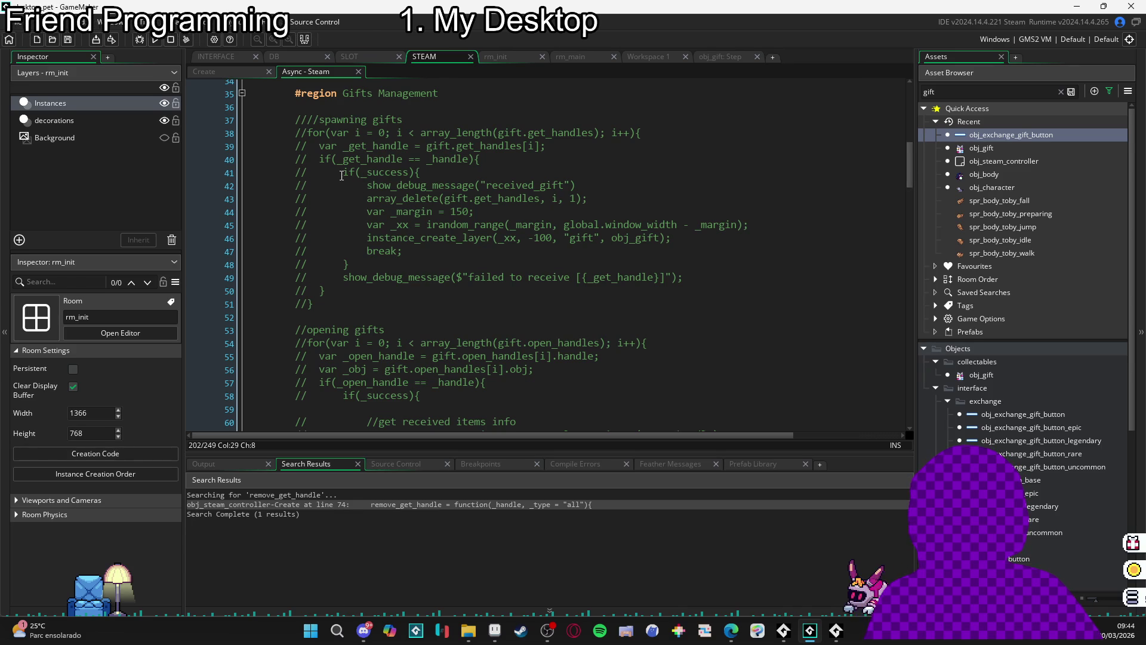
scroll(335, 223, down, 2)
scroll(335, 223, down, 5)
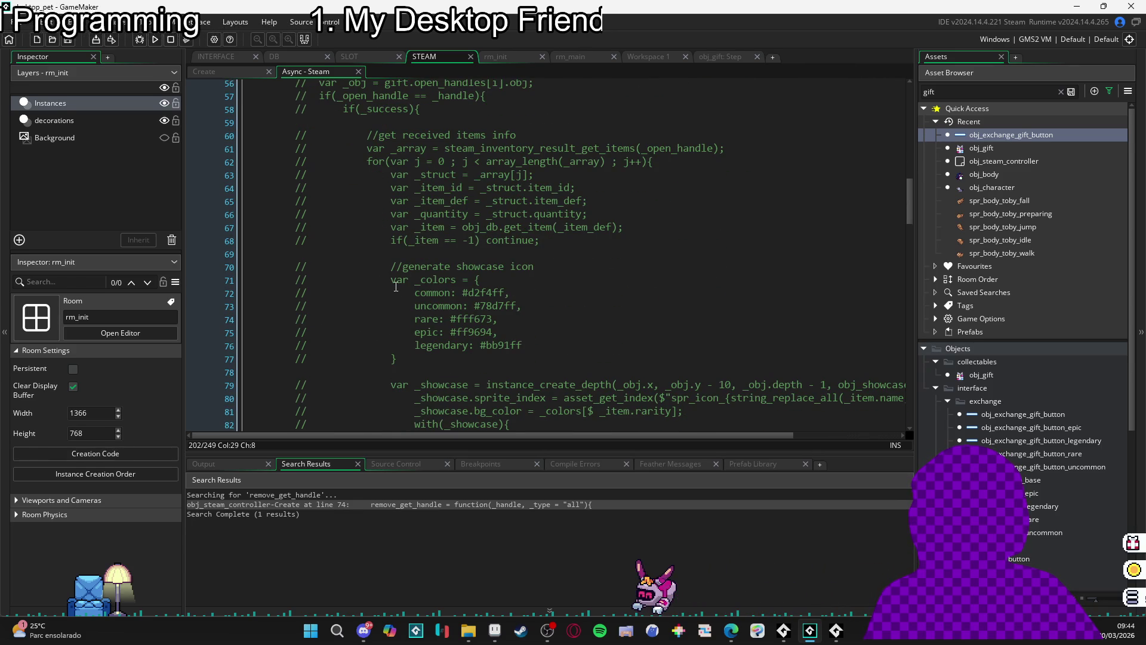
click(414, 265)
click(438, 279)
click(439, 292)
scroll(439, 293, down, 1)
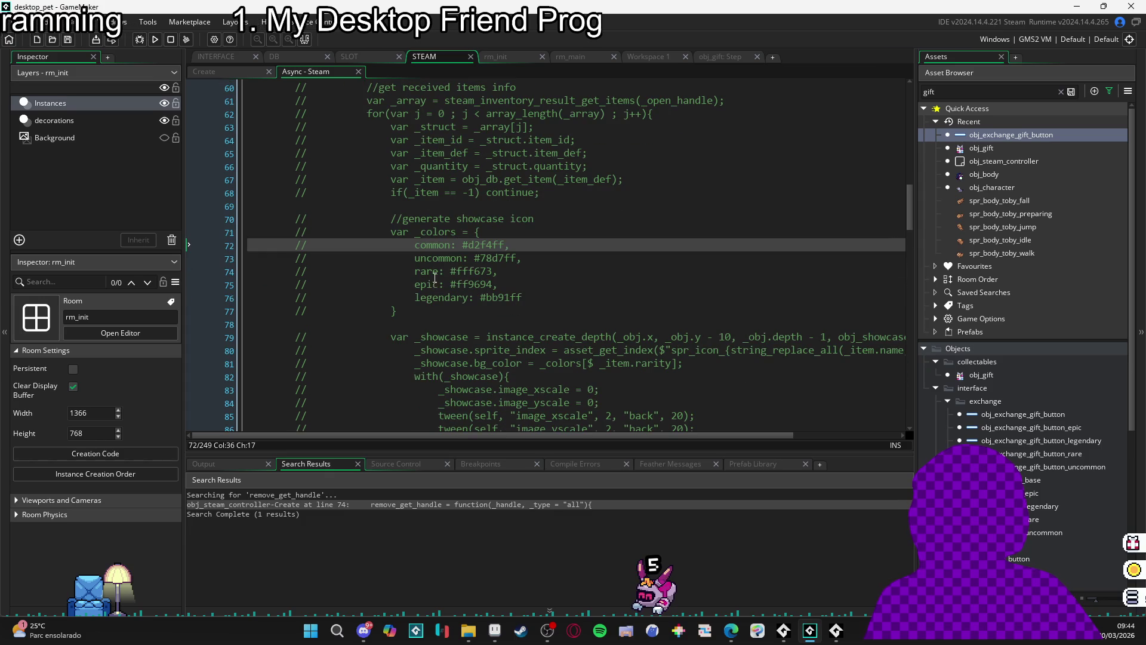
click(389, 310)
scroll(390, 310, down, 1)
scroll(607, 309, right, 2)
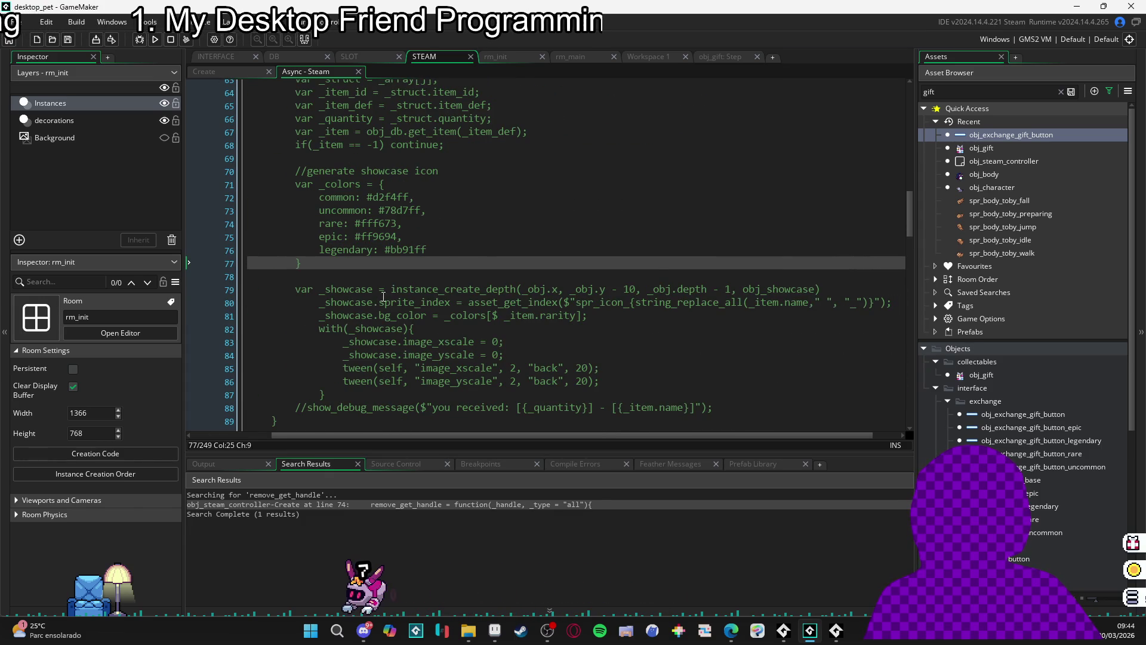
scroll(520, 296, left, 1)
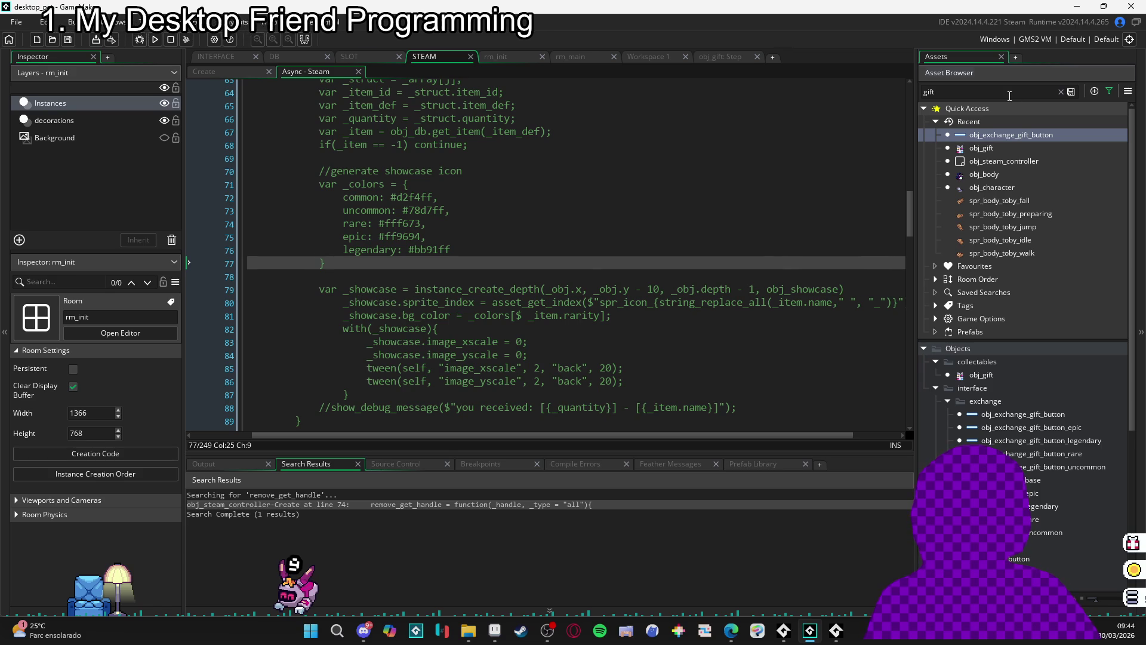
click(1009, 95)
text(j_show)
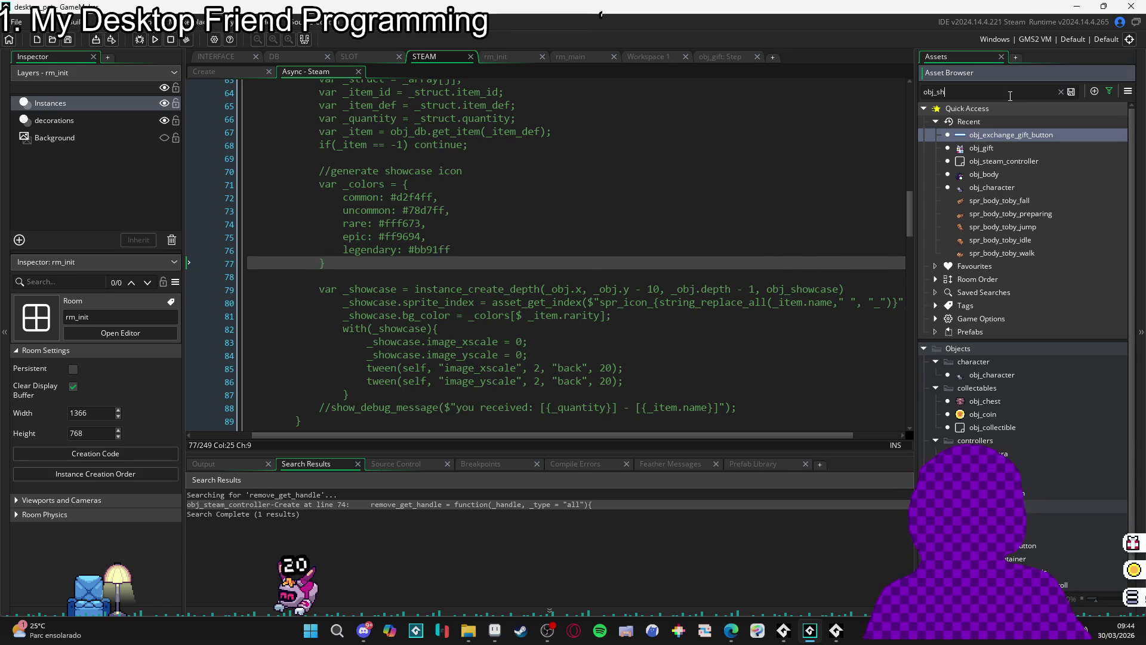
click(557, 294)
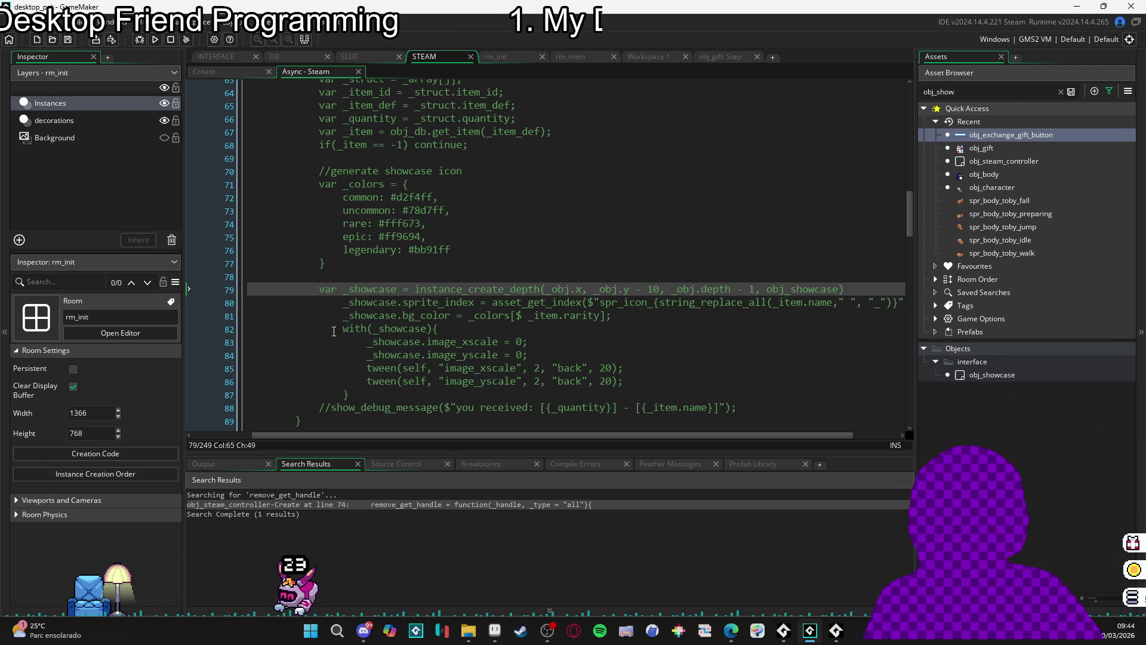
click(549, 346)
key(Down)
key(Down)
key(Down)
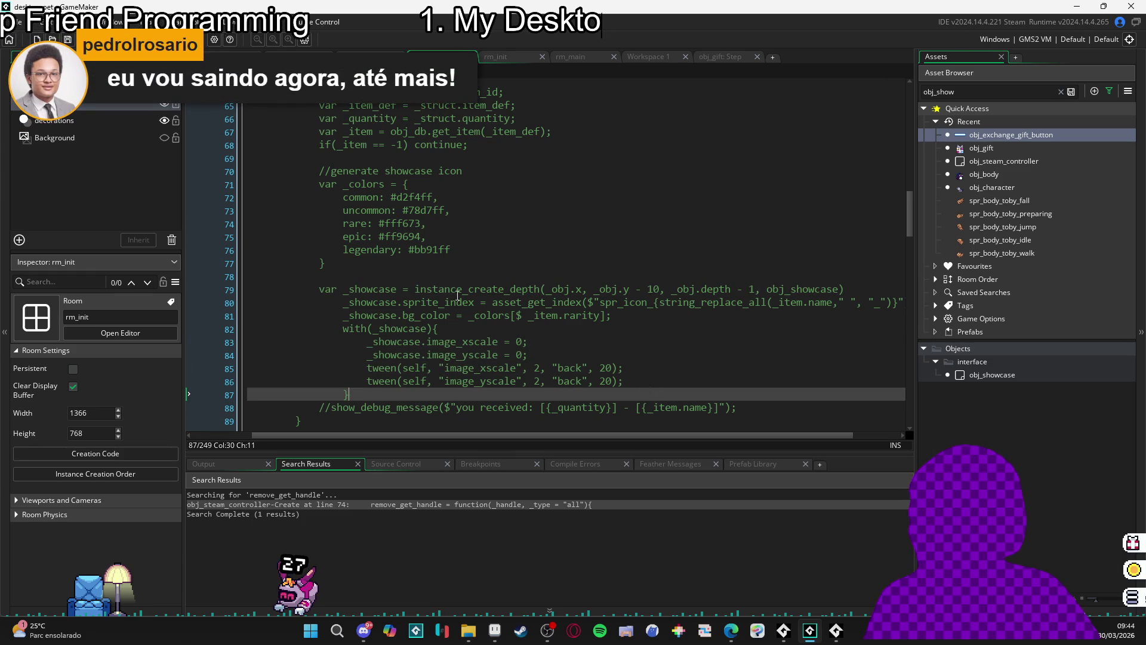
scroll(318, 407, down, 1)
scroll(370, 382, up, 3)
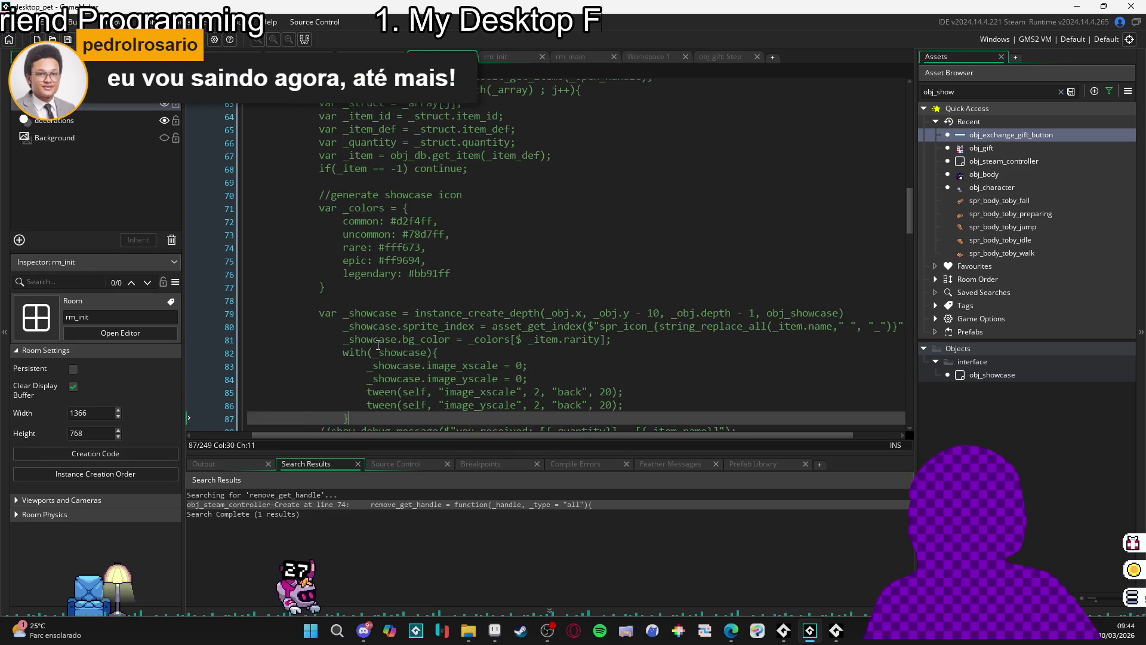
scroll(432, 352, down, 4)
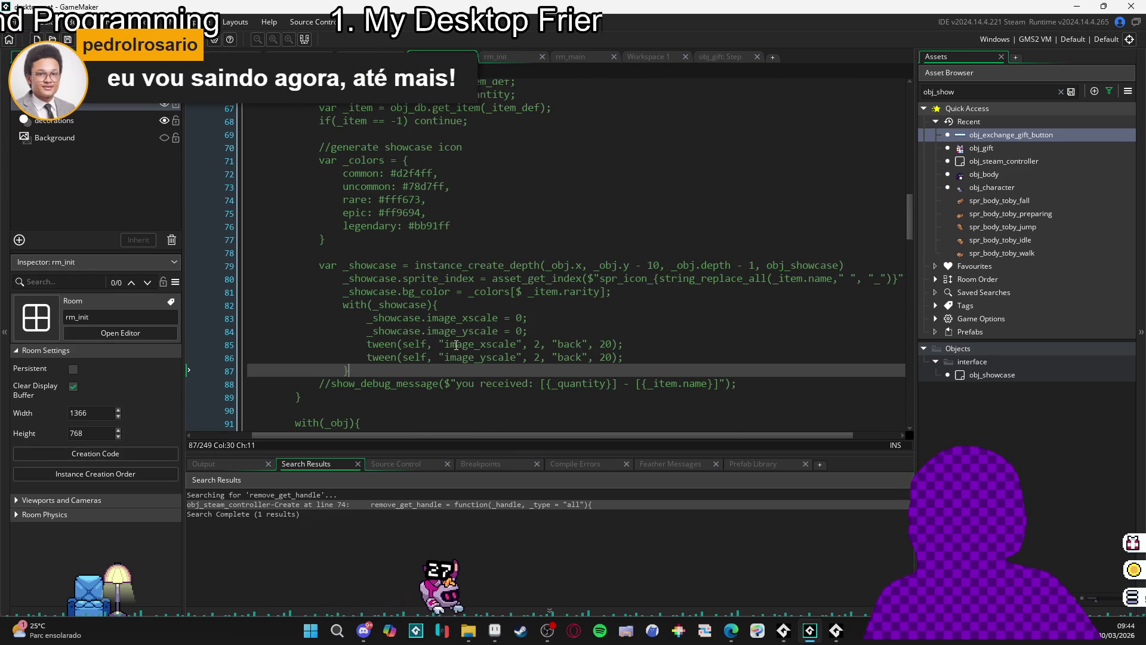
scroll(454, 345, up, 3)
scroll(472, 343, up, 1)
scroll(490, 343, down, 5)
scroll(508, 344, down, 2)
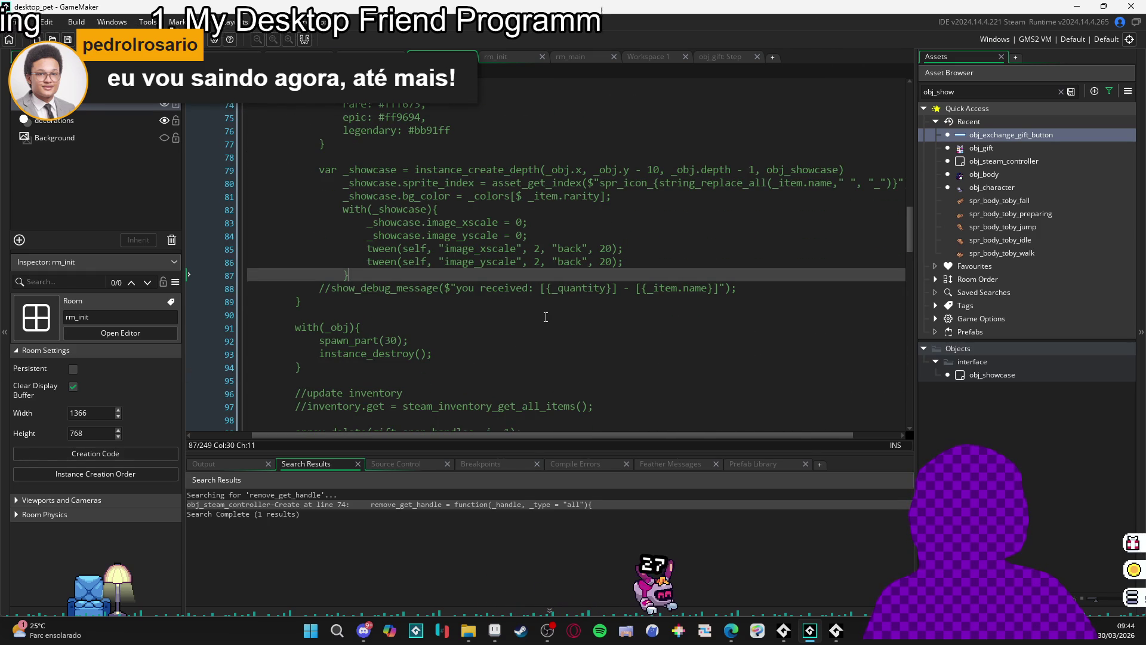
scroll(545, 317, down, 2)
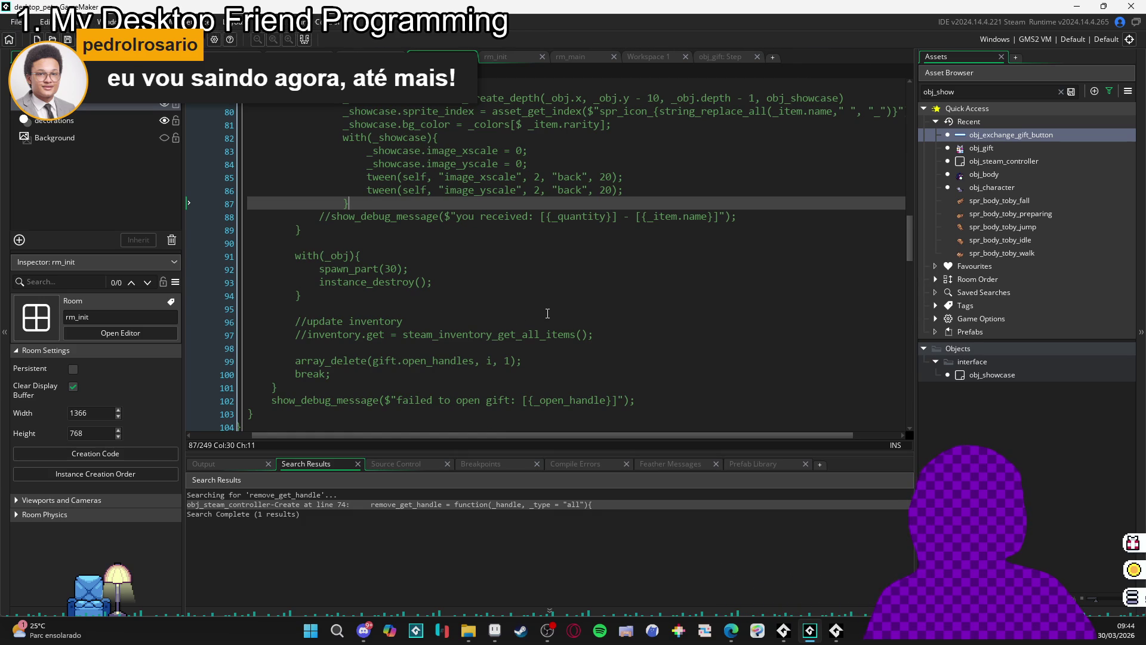
click(622, 333)
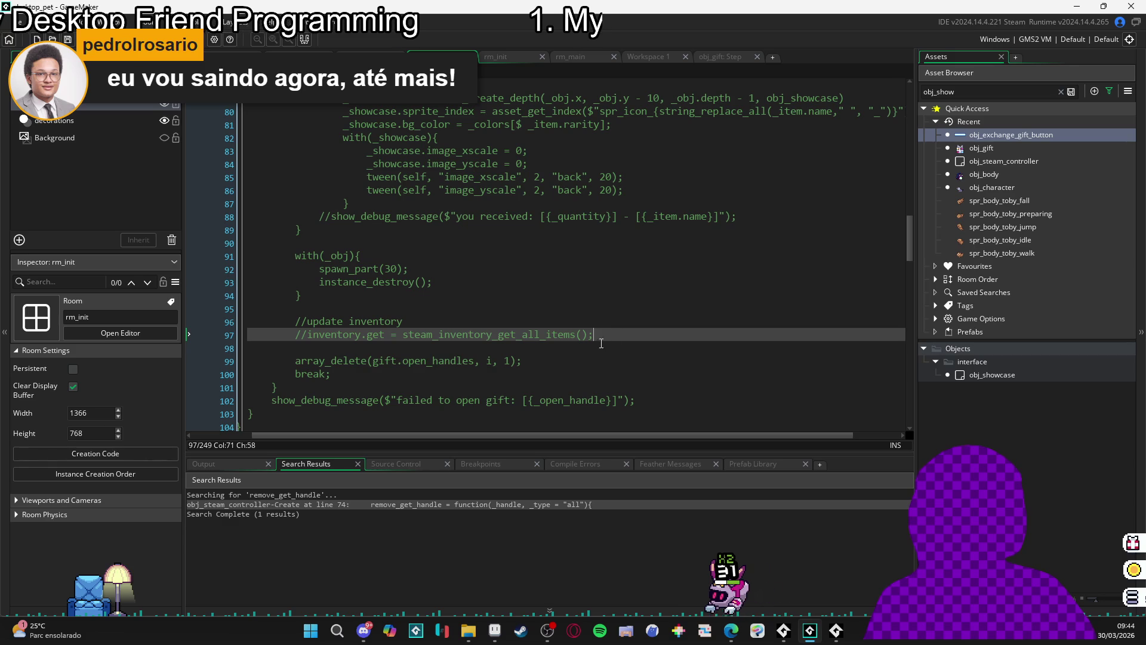
drag(522, 361, 463, 363)
key(End)
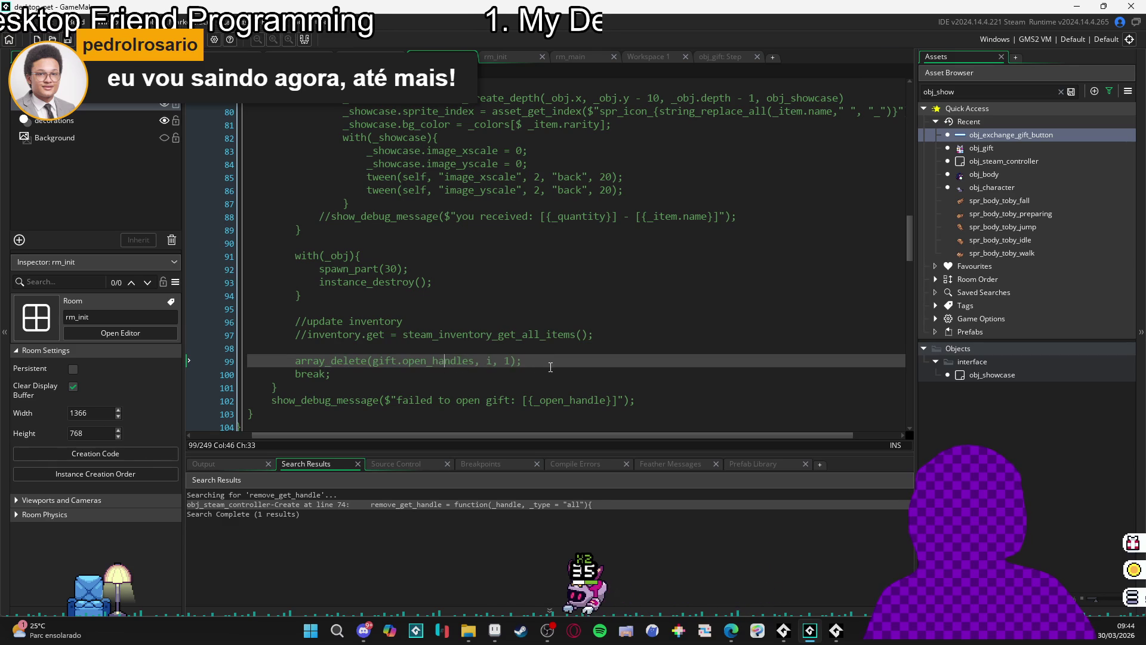
scroll(542, 356, up, 3)
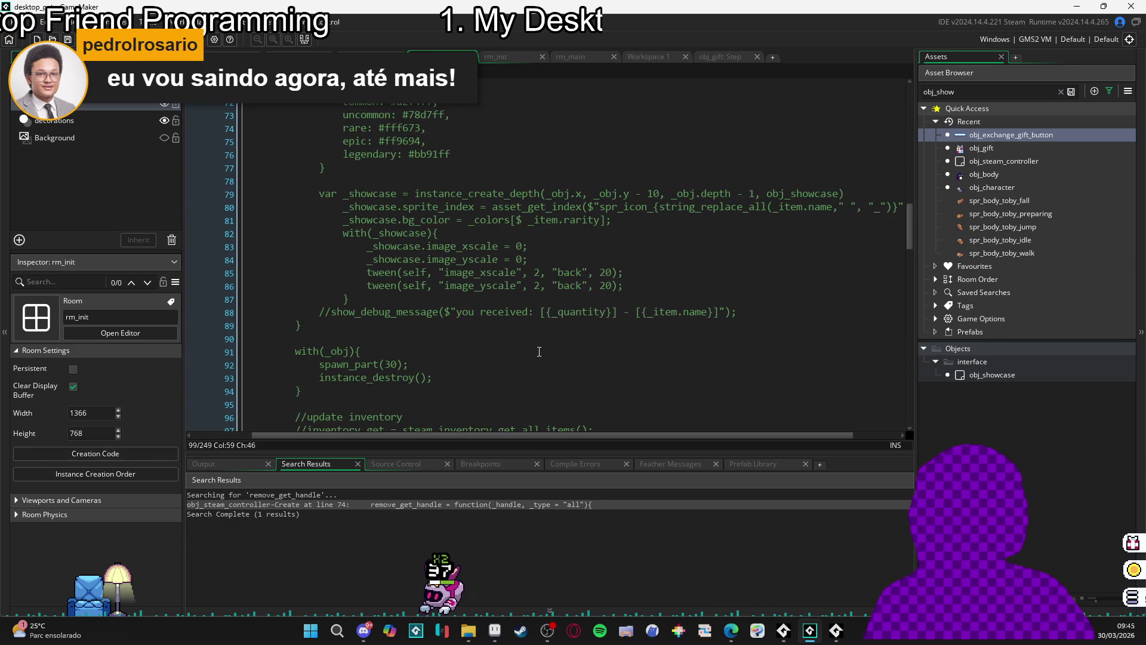
click(442, 377)
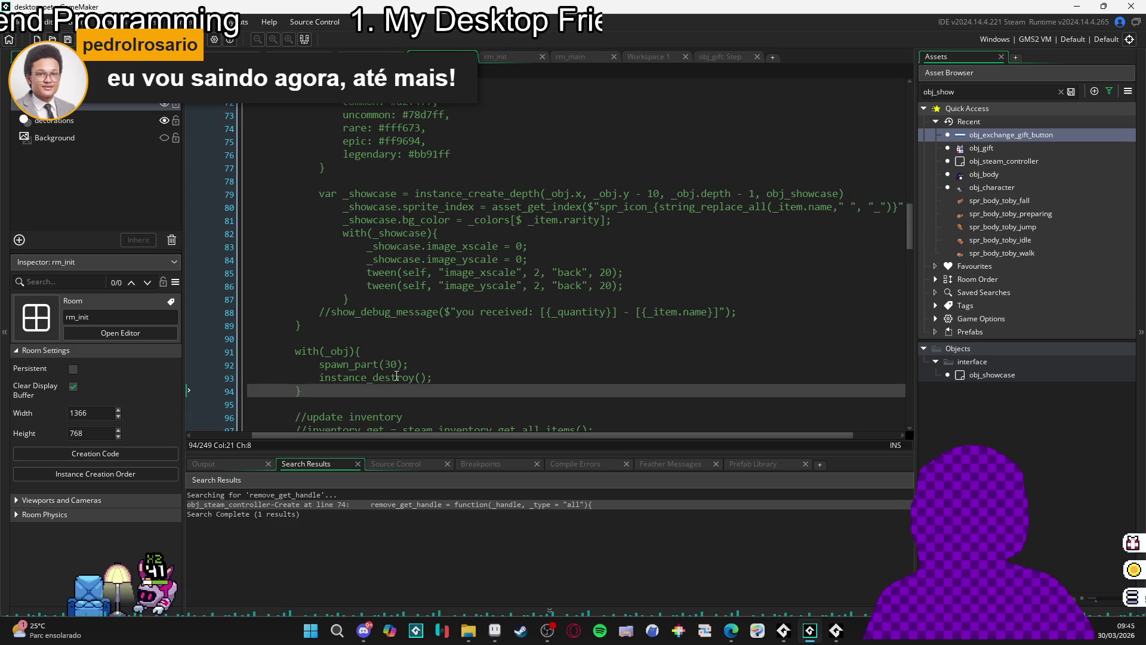
drag(409, 365, 330, 368)
click(307, 378)
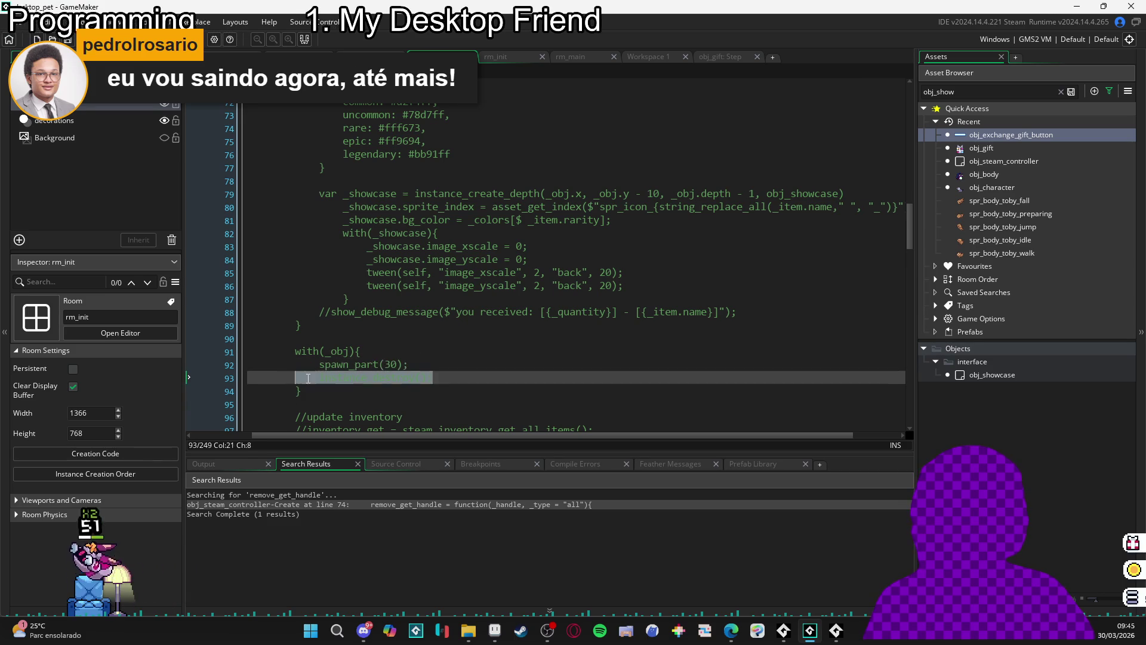
scroll(322, 365, up, 5)
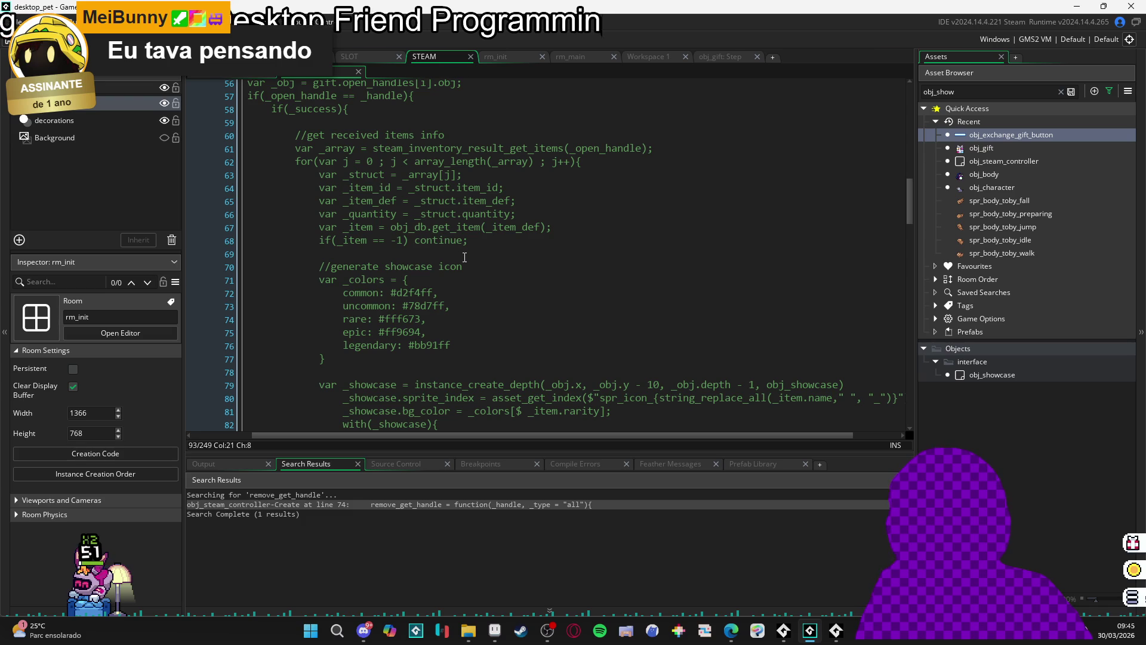
click(514, 202)
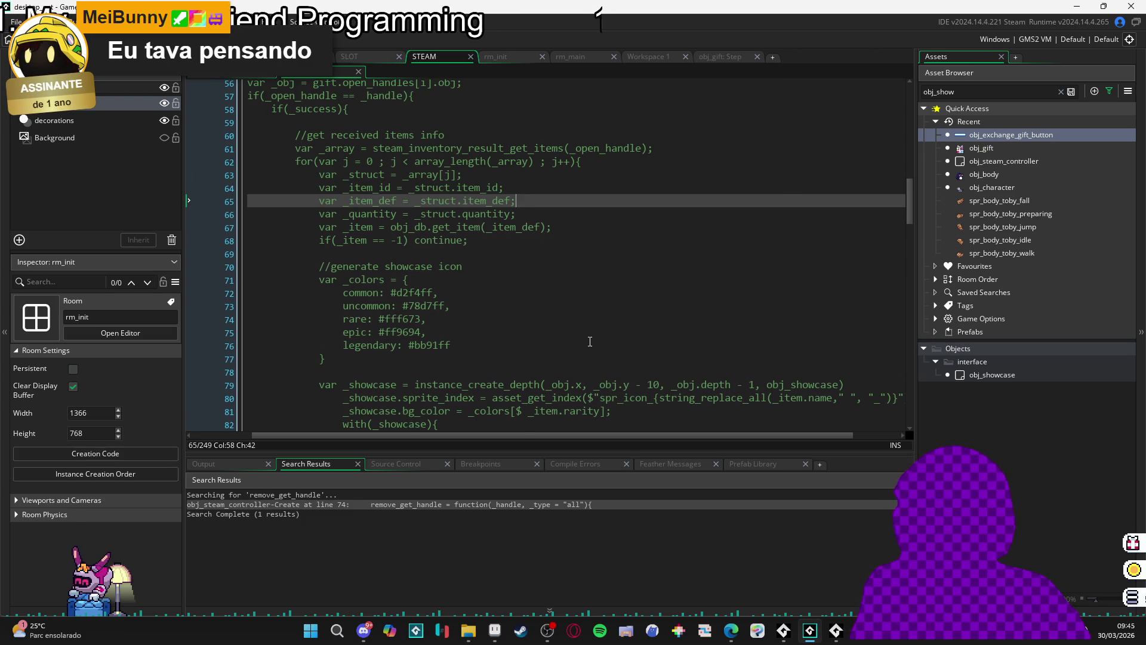
scroll(589, 341, down, 2)
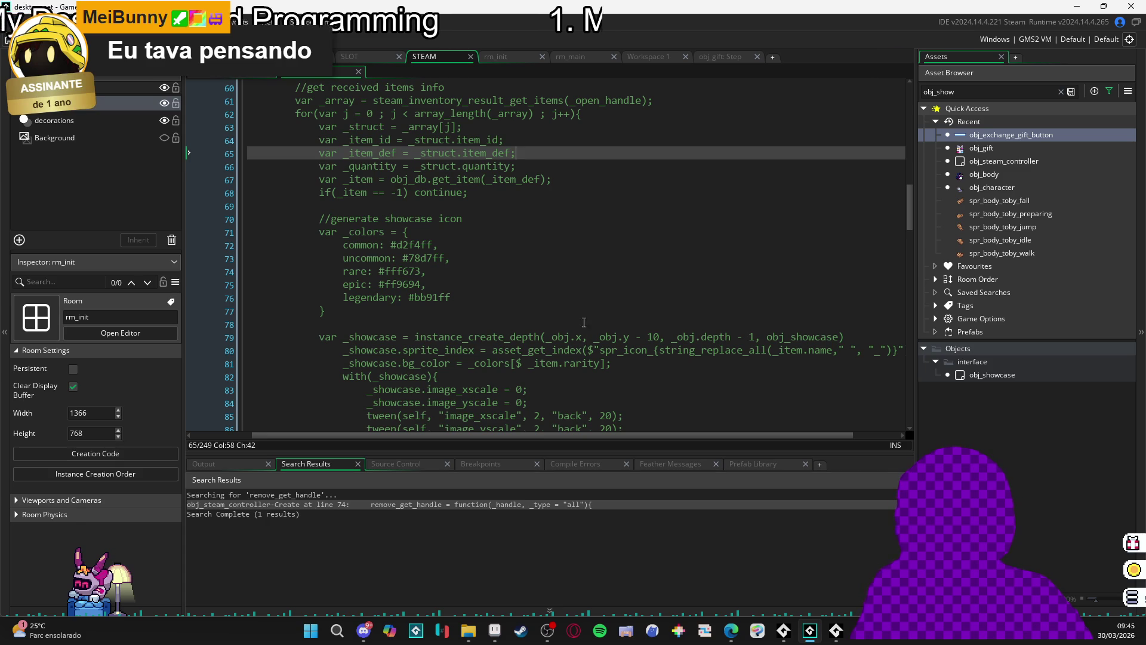
scroll(443, 203, up, 1)
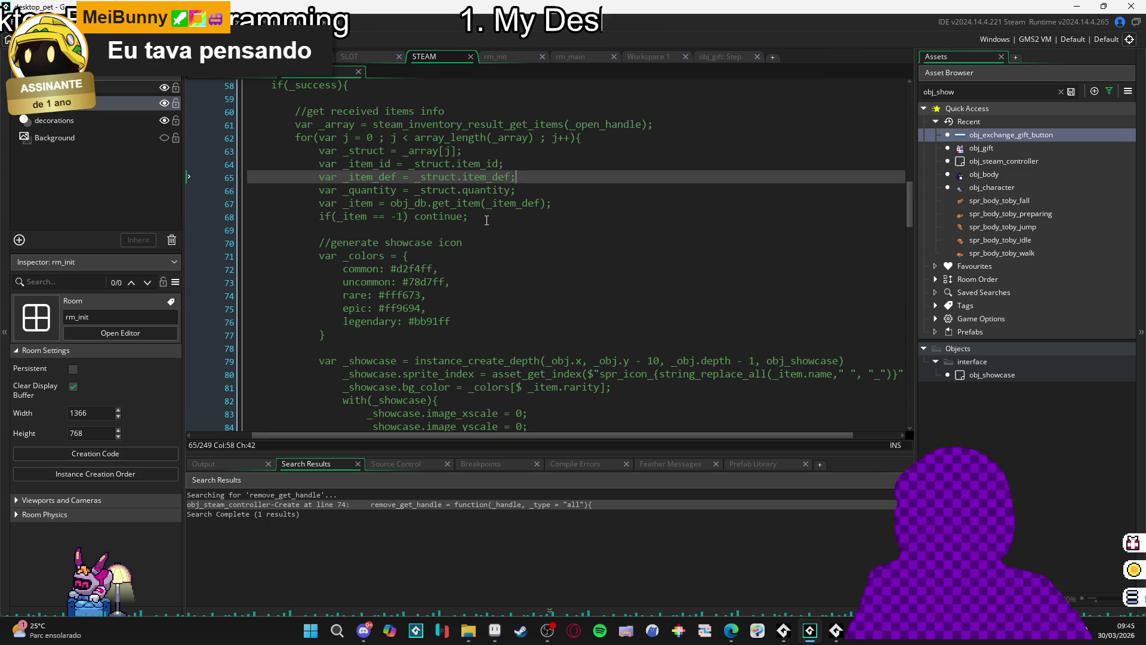
scroll(487, 219, up, 2)
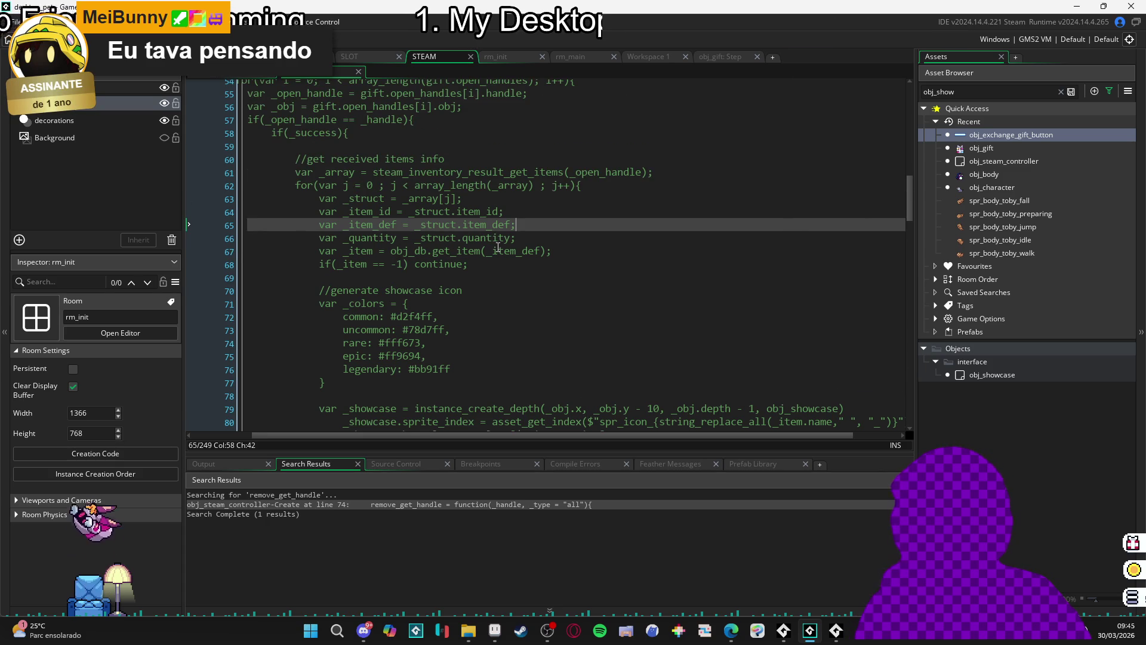
scroll(509, 247, down, 18)
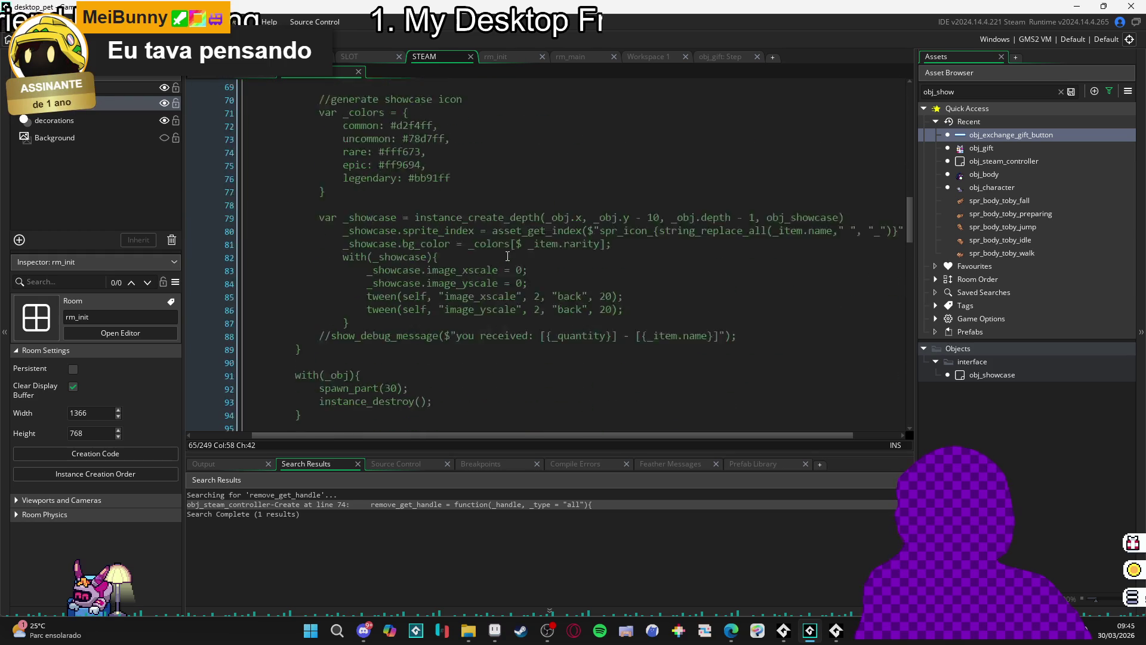
- Reveal the // prefixes and review the item lookup, unknown-item skip and _quantity uses
drag(382, 436, 322, 436)
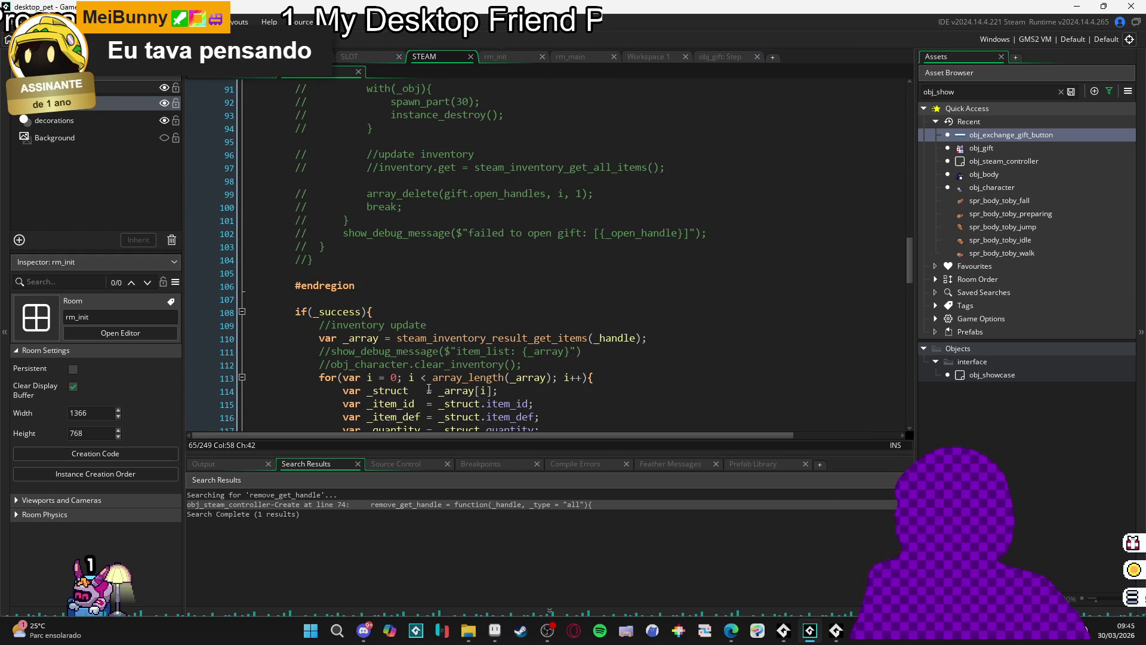
scroll(457, 378, up, 17)
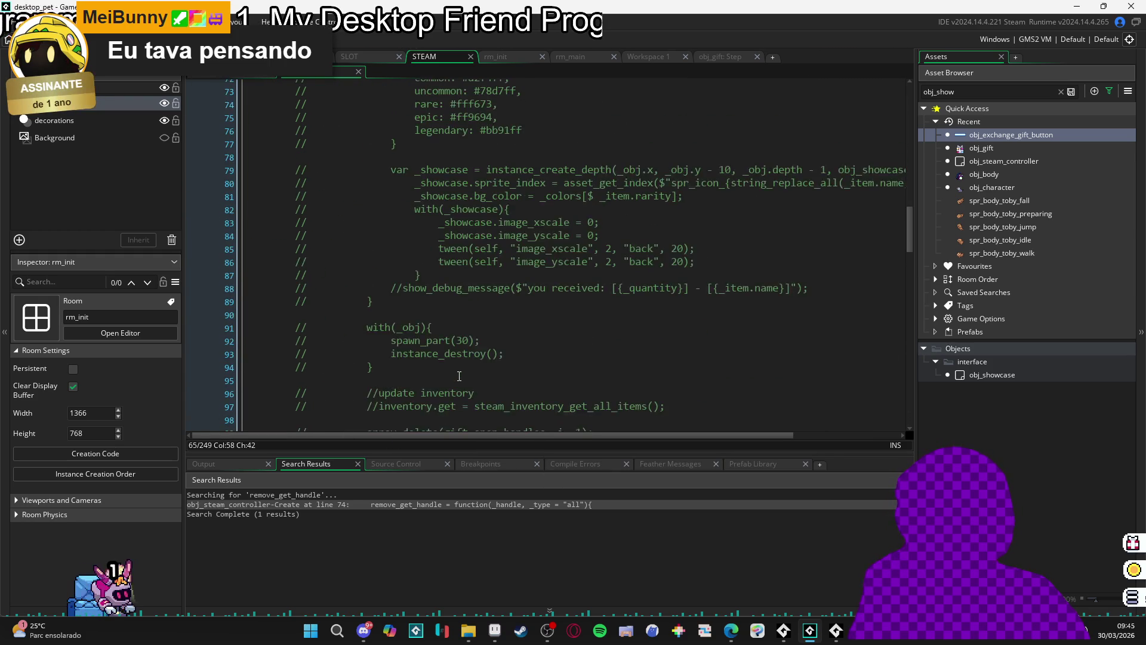
scroll(465, 377, up, 2)
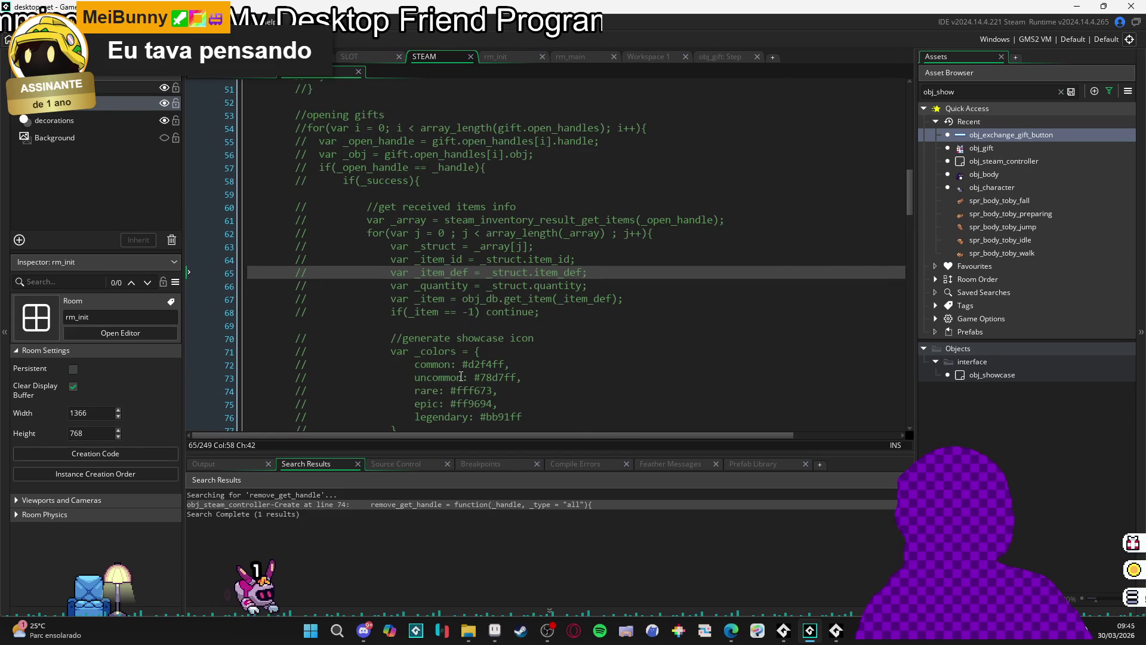
scroll(537, 352, down, 2)
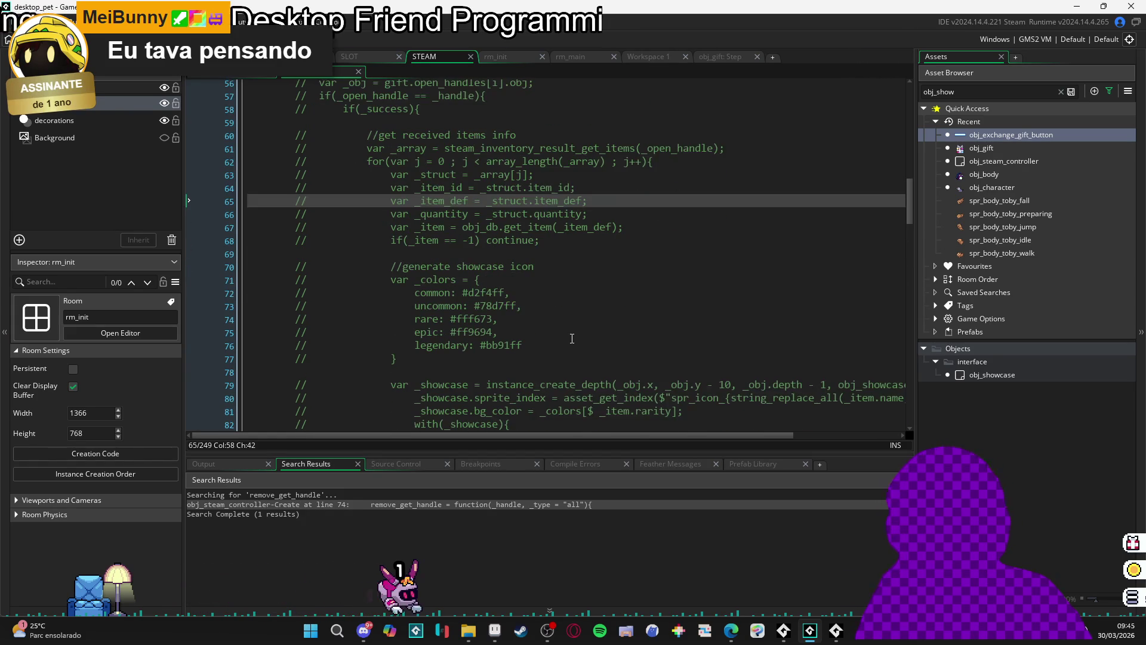
click(635, 222)
drag(558, 241, 391, 241)
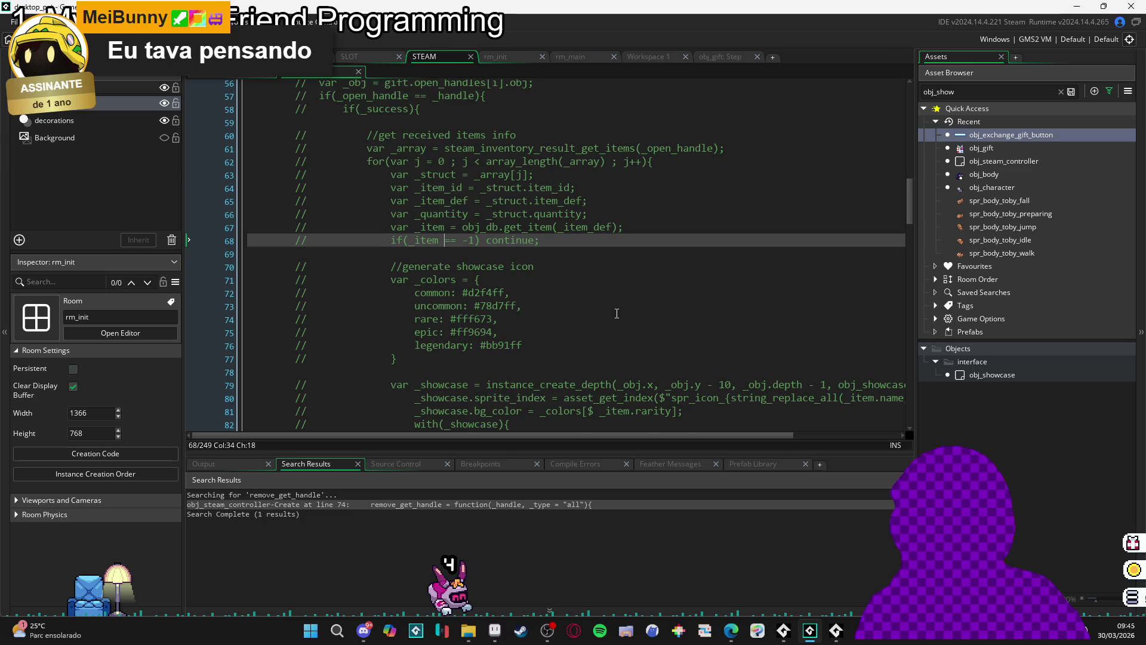
scroll(617, 313, down, 3)
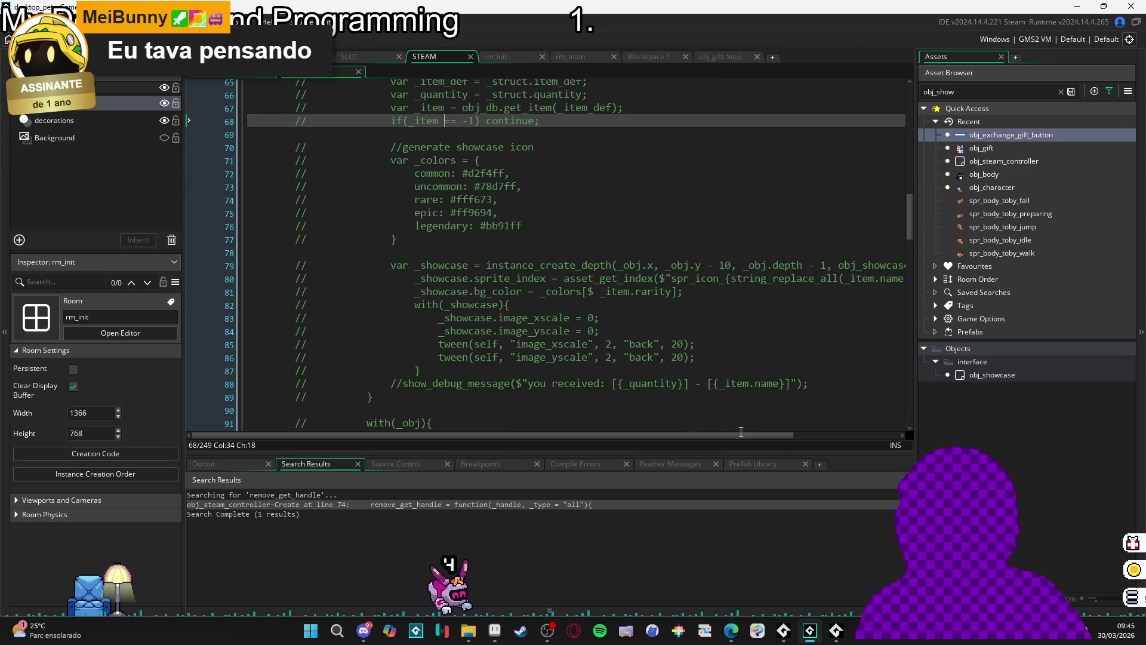
mouse_move(738, 434)
mouse_down()
mouse_move(833, 445)
mouse_move(773, 446)
mouse_up()
scroll(403, 227, up, 2)
scroll(404, 227, up, 1)
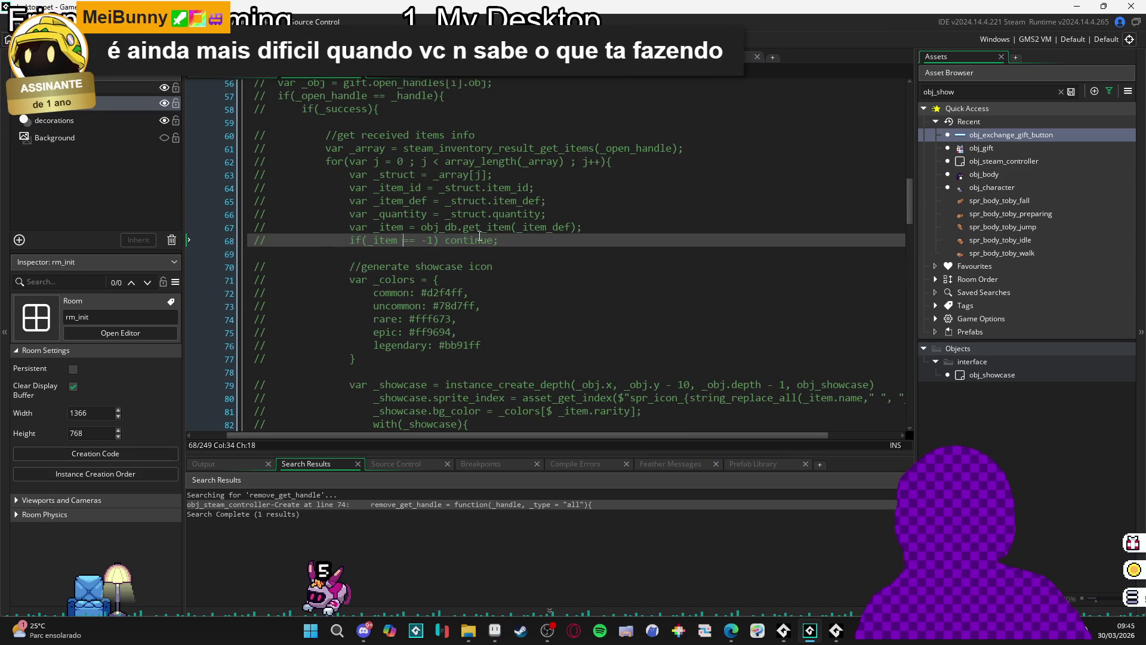
double_click(400, 213)
- Select the commented code from //generate showcase icon down to the array_delete cleanup
scroll(521, 352, down, 3)
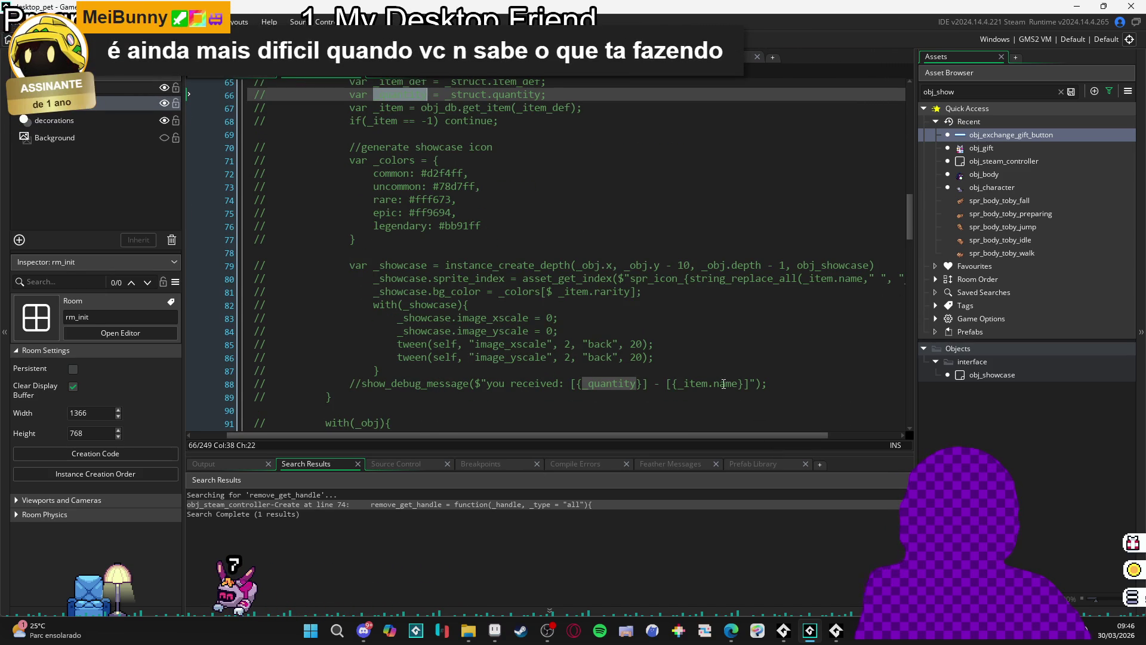
scroll(725, 378, down, 7)
scroll(725, 378, up, 11)
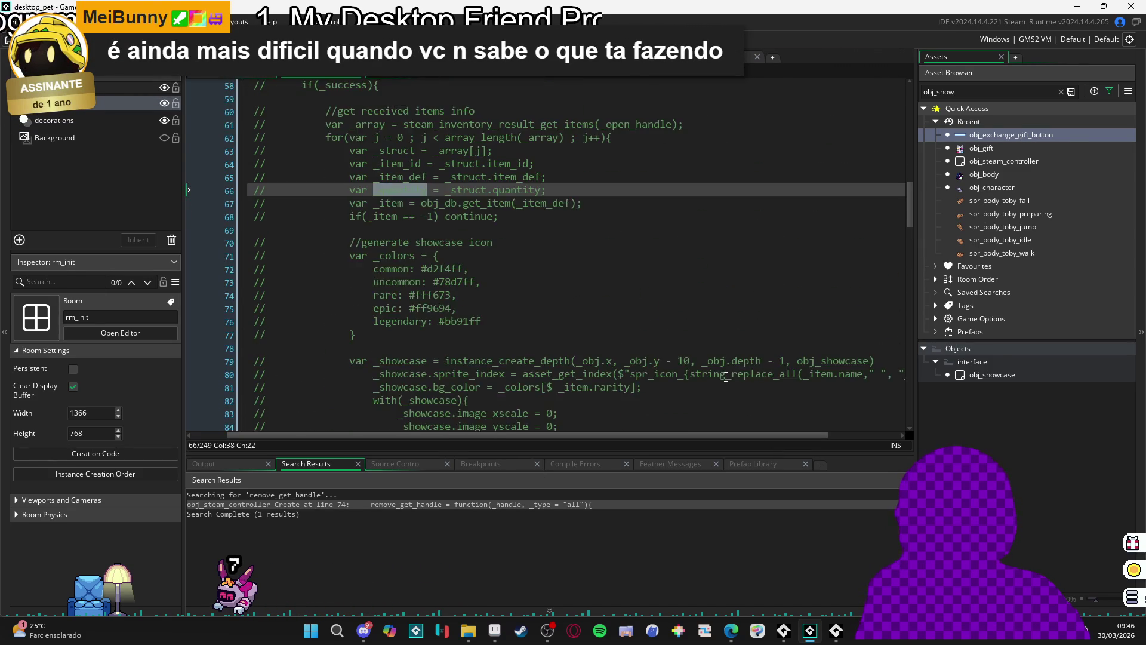
scroll(489, 368, down, 2)
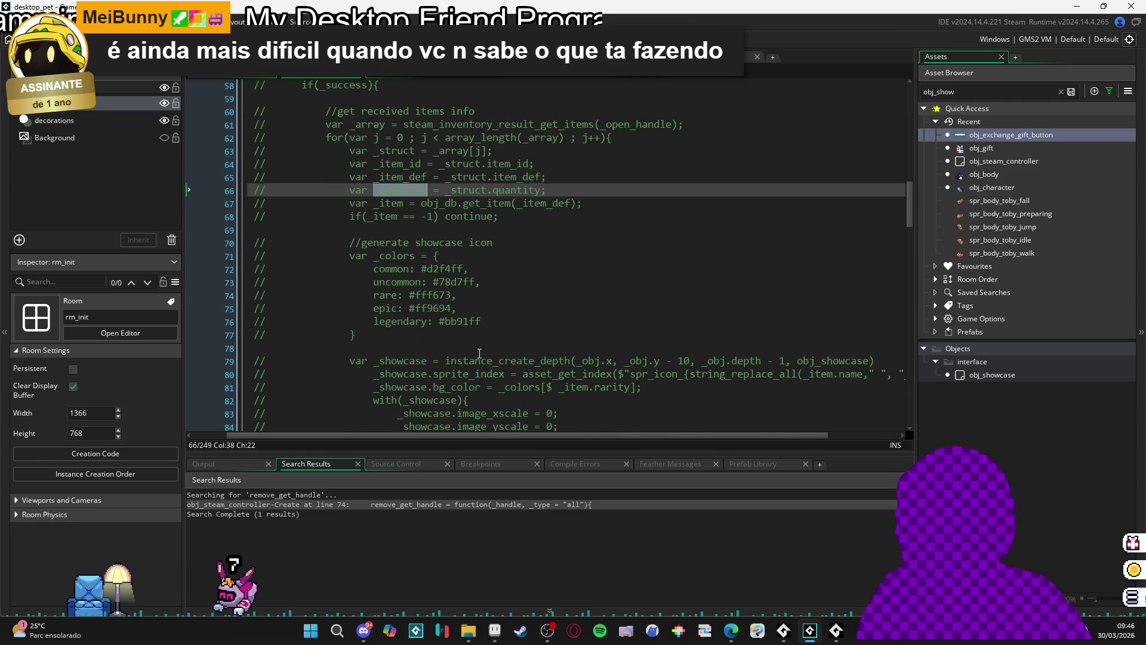
mouse_move(349, 243)
mouse_down()
mouse_move(453, 310)
mouse_move(454, 270)
mouse_move(551, 222)
mouse_move(532, 280)
mouse_up()
scroll(452, 308, down, 3)
scroll(452, 310, down, 6)
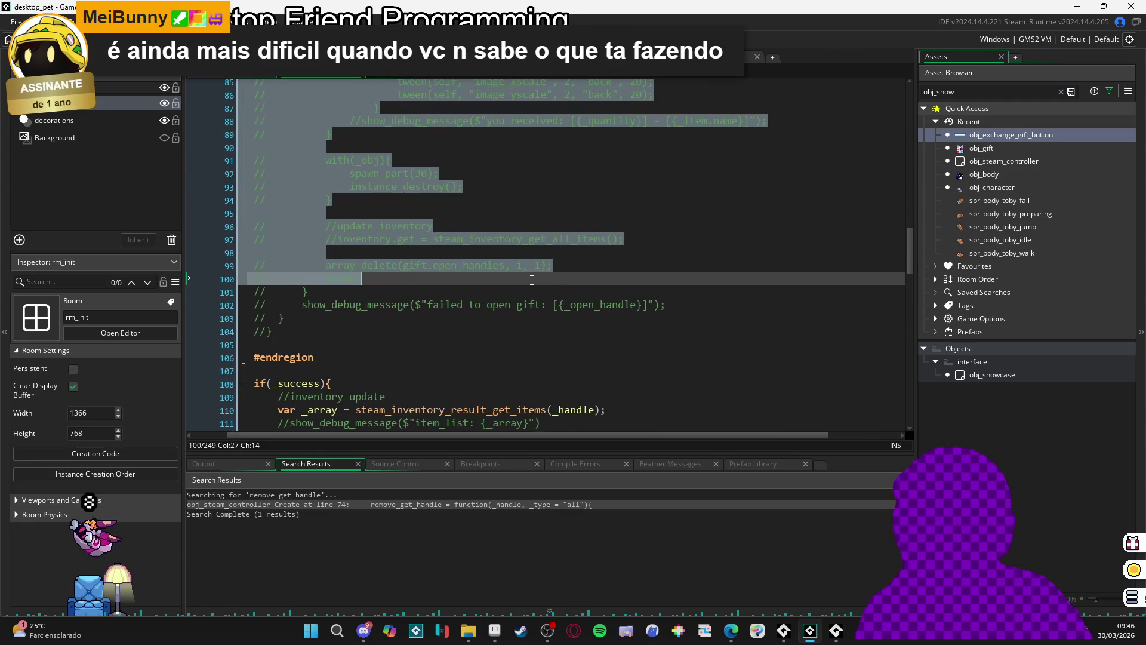
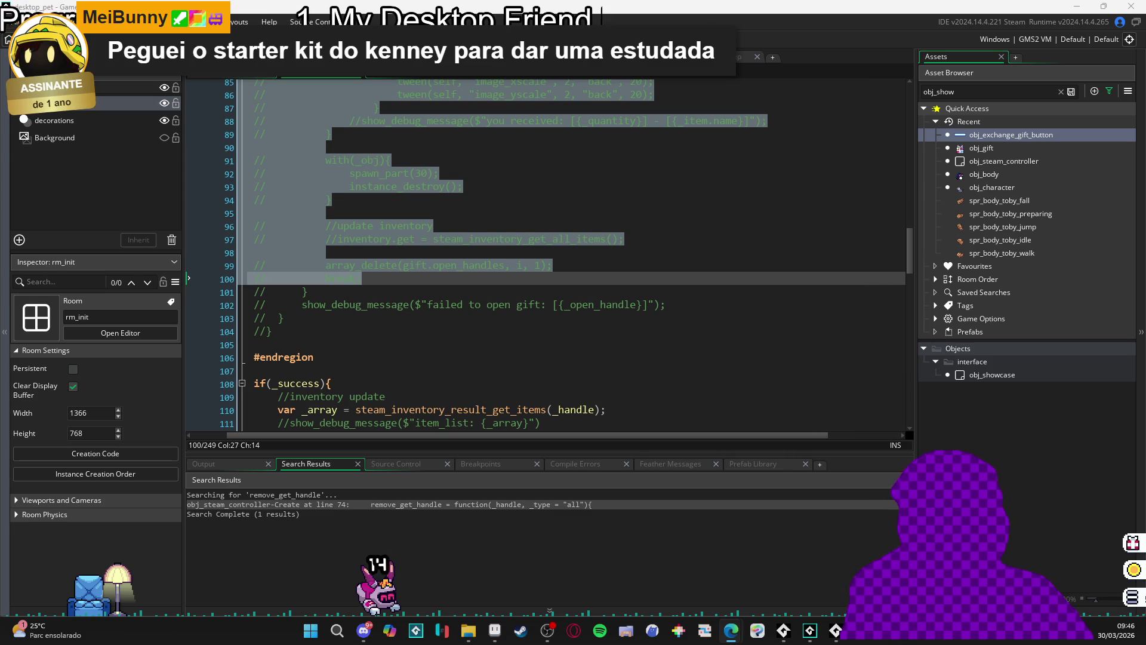
- Pause the tilemap overlay shader tutorial at 1:41 on the forest scene, then return to GameMaker
key(alt+Tab)
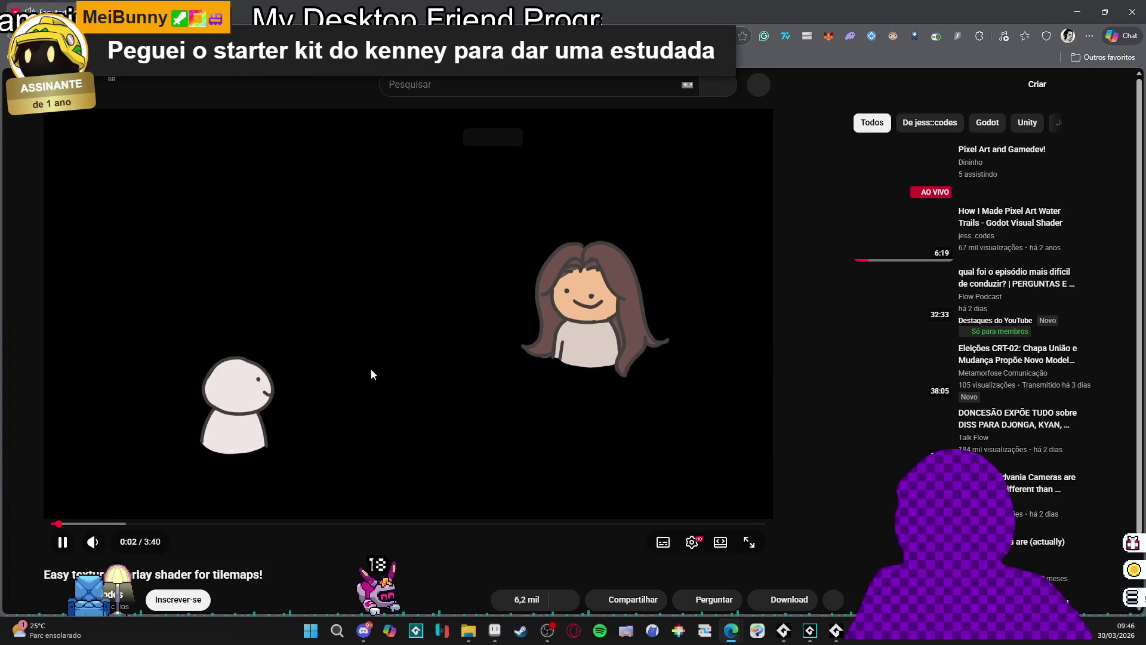
click(371, 370)
drag(263, 524, 517, 524)
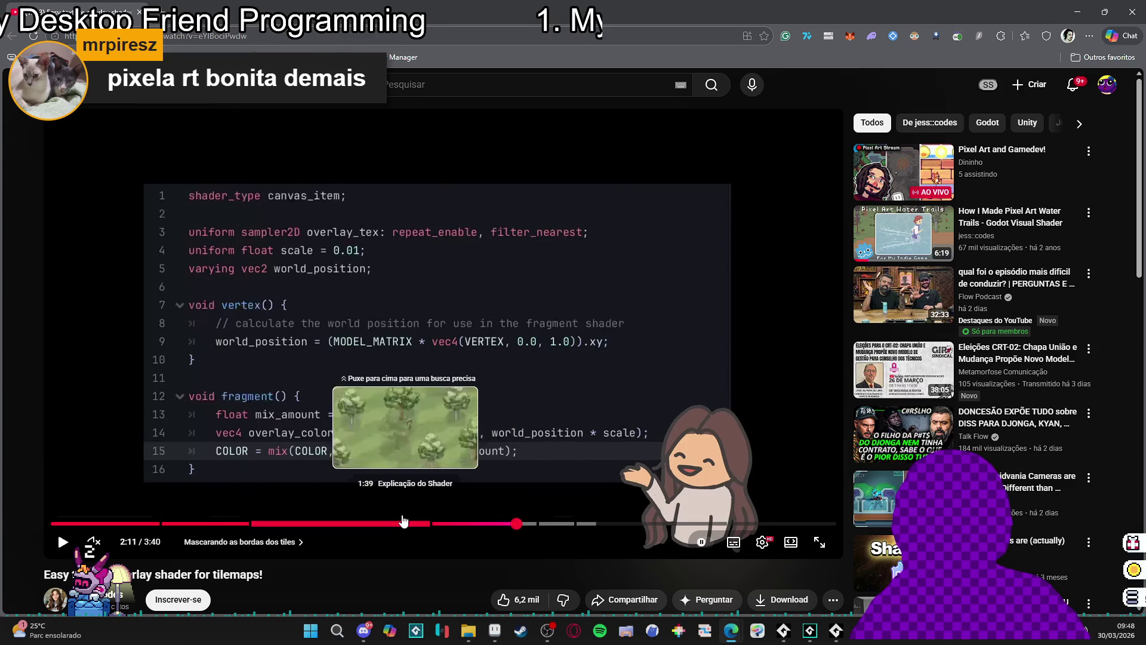
click(408, 522)
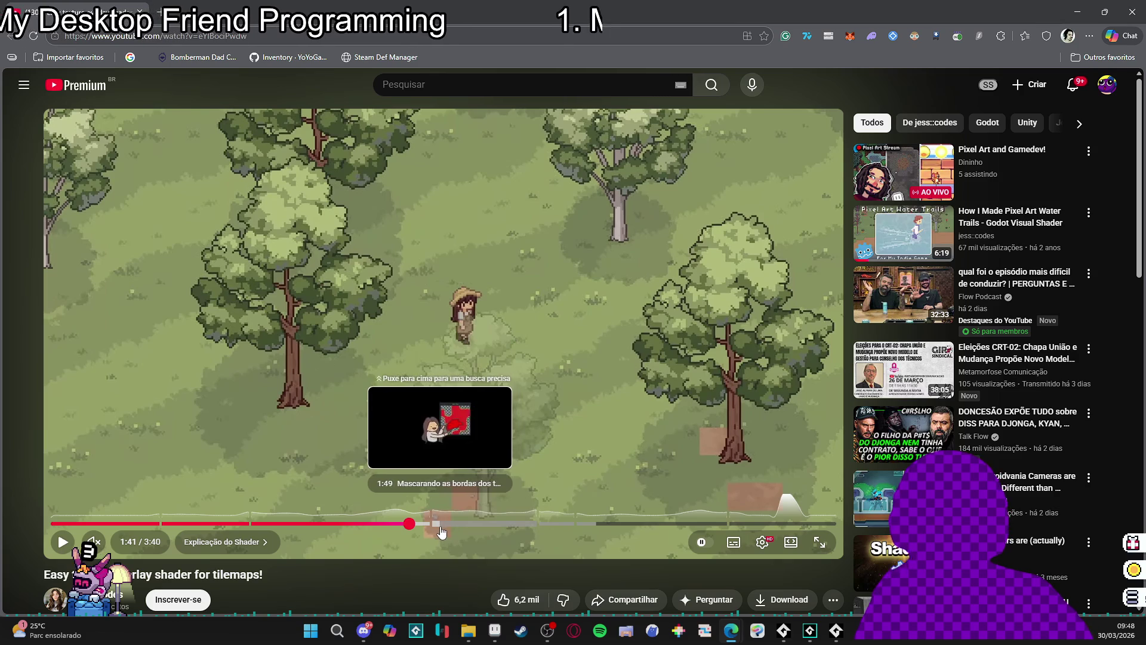
key(alt+Tab)
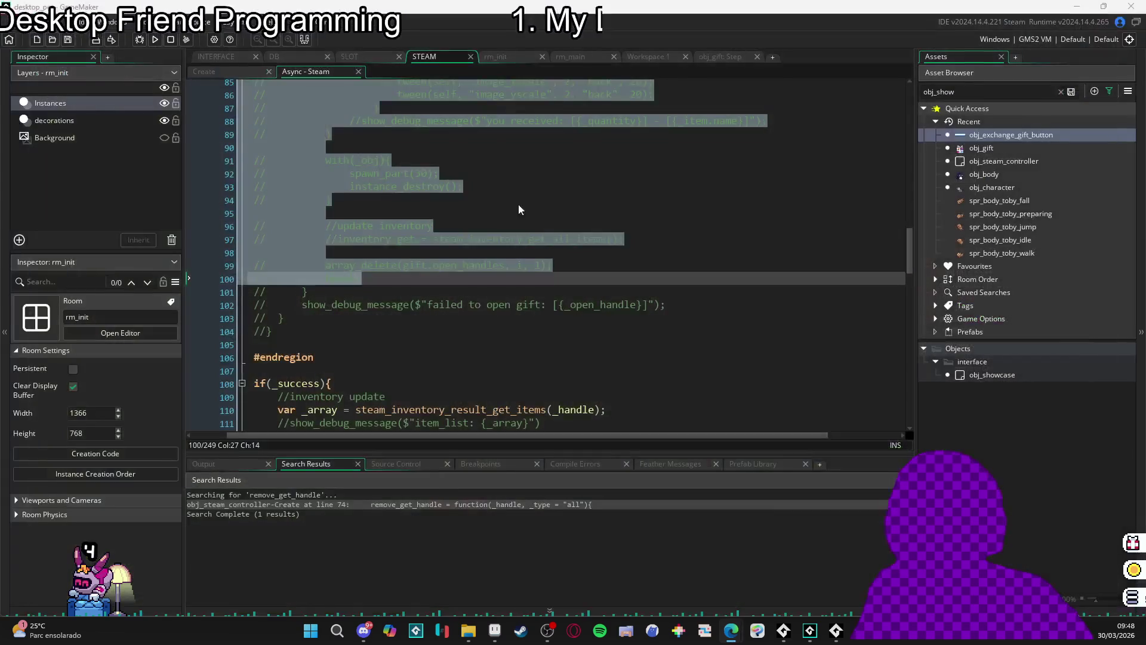
- Clear the selection over lines 85–100 and put the caret on the blank line 105
click(478, 215)
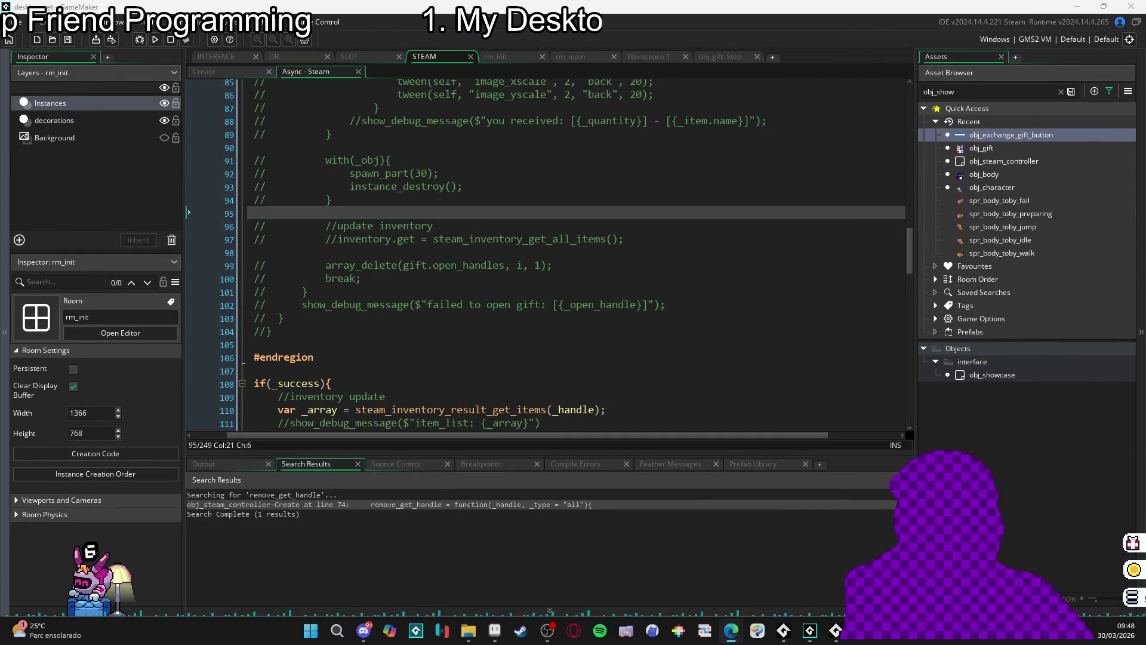
click(326, 331)
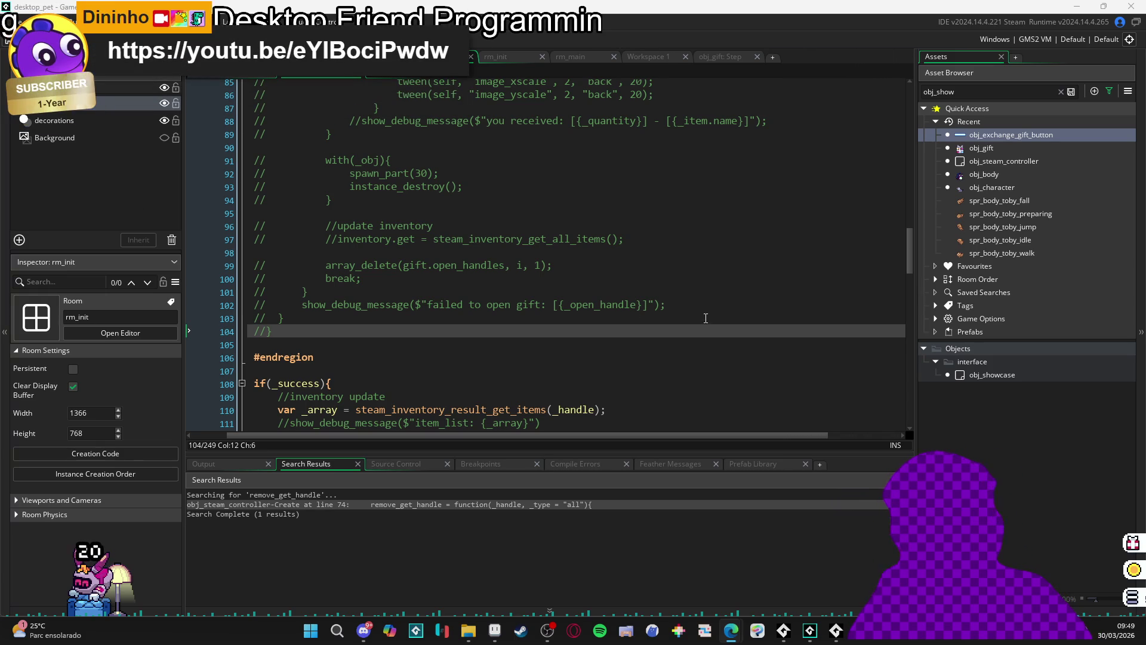
click(633, 277)
click(621, 345)
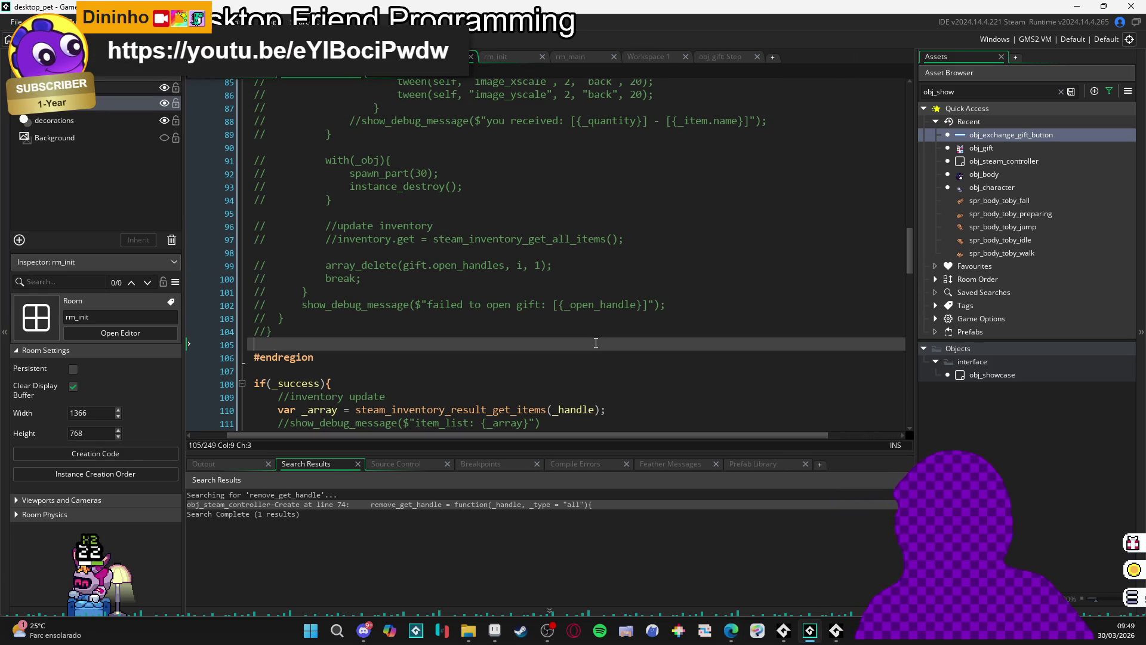
- Scroll the Async - Steam event to the gift-opening handling near line 196
scroll(601, 317, up, 3)
scroll(600, 317, down, 20)
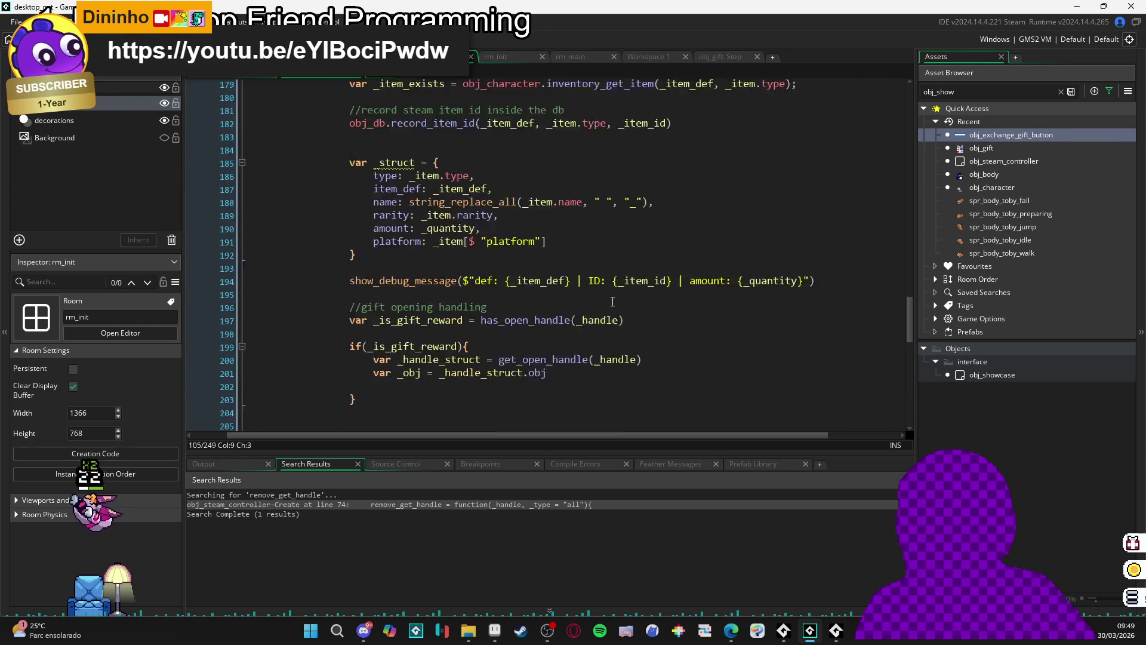
scroll(608, 288, down, 7)
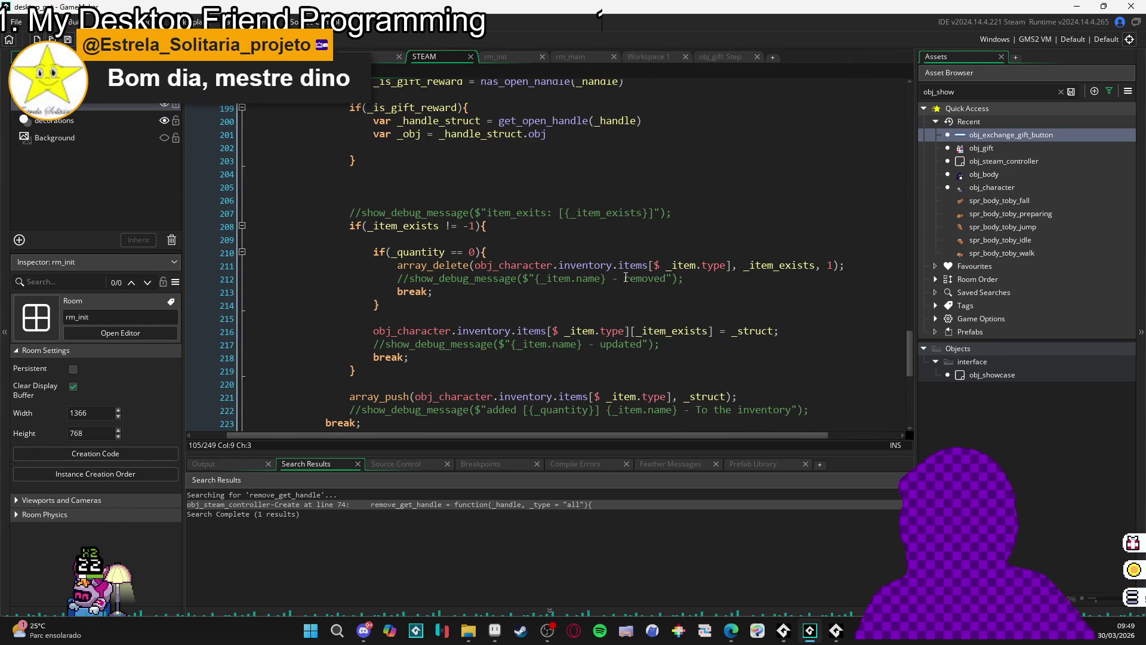
scroll(580, 261, down, 4)
scroll(582, 256, up, 7)
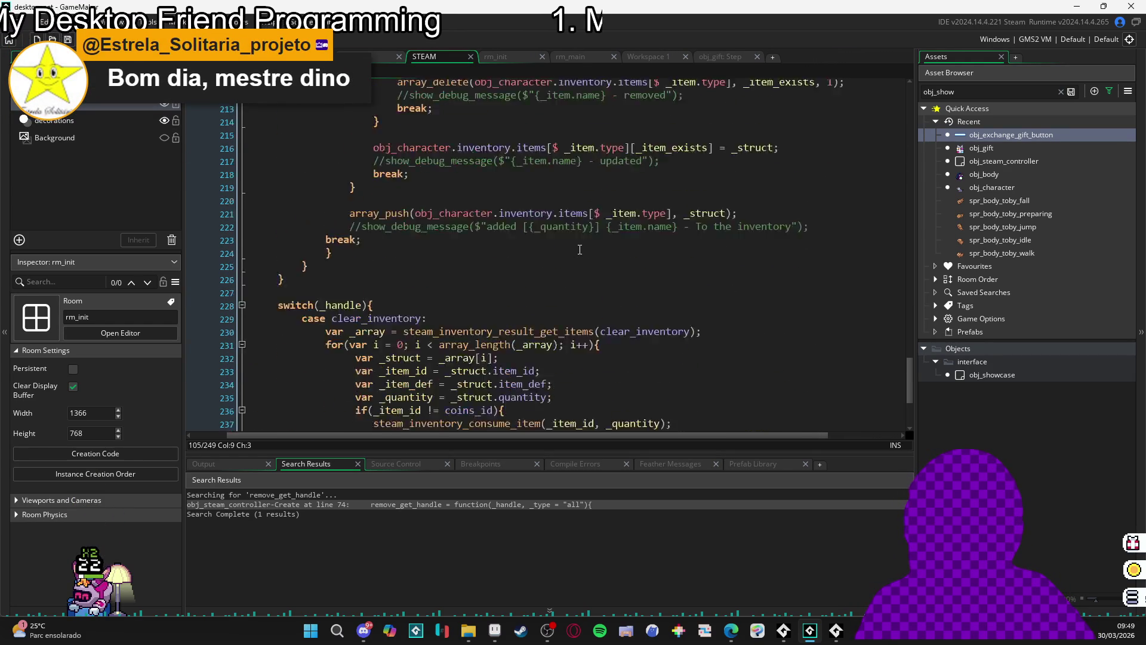
scroll(586, 251, up, 3)
scroll(586, 250, down, 5)
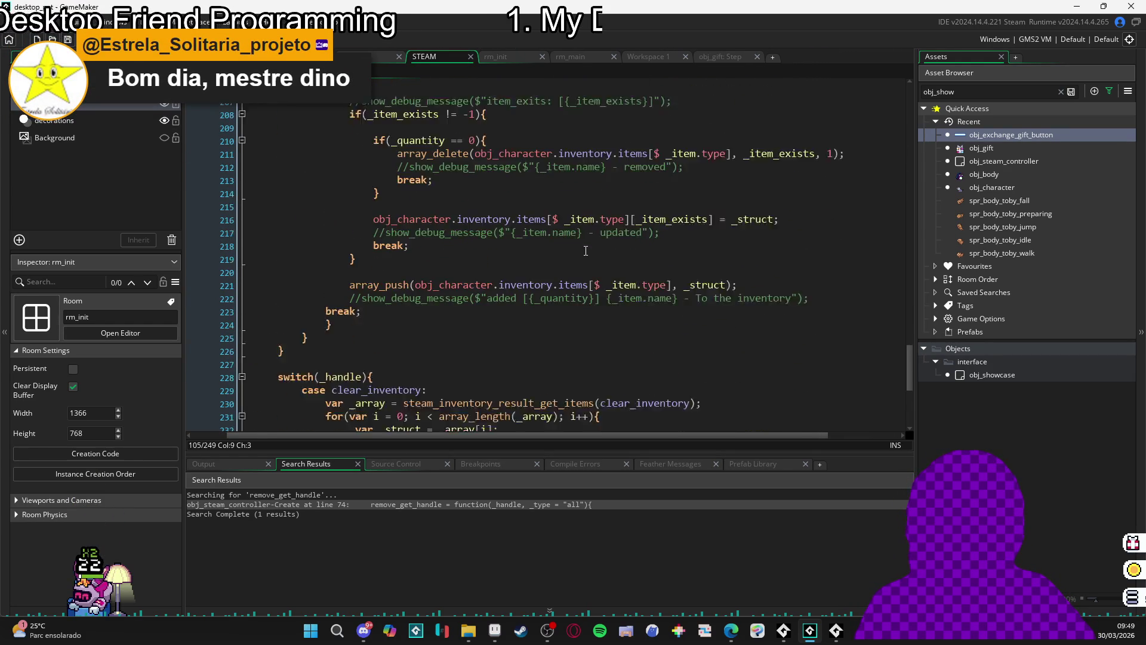
scroll(586, 251, up, 5)
scroll(586, 251, up, 3)
- Add empty lines after 'var _obj = _handle_struct.obj' in the gift-reward block and undo an accidental paste
click(600, 287)
key(Return)
key(Return)
key(Return)
key(Up)
key(Up)
key(Up)
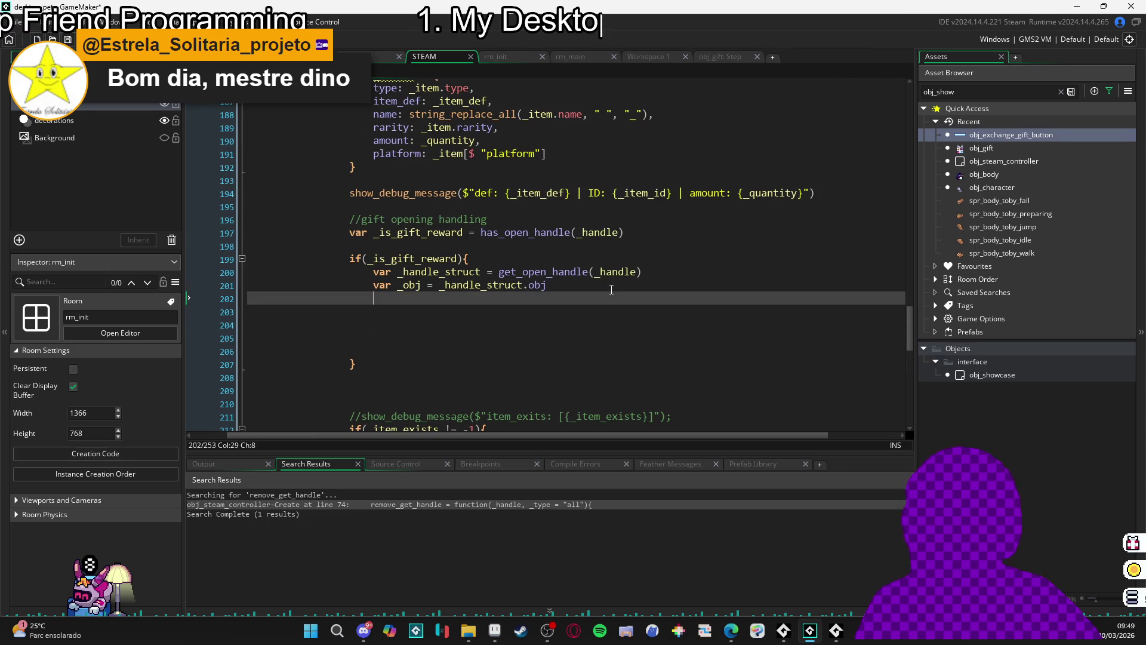
key(Down)
text(https://youtu.be/eYlBociPwdw)
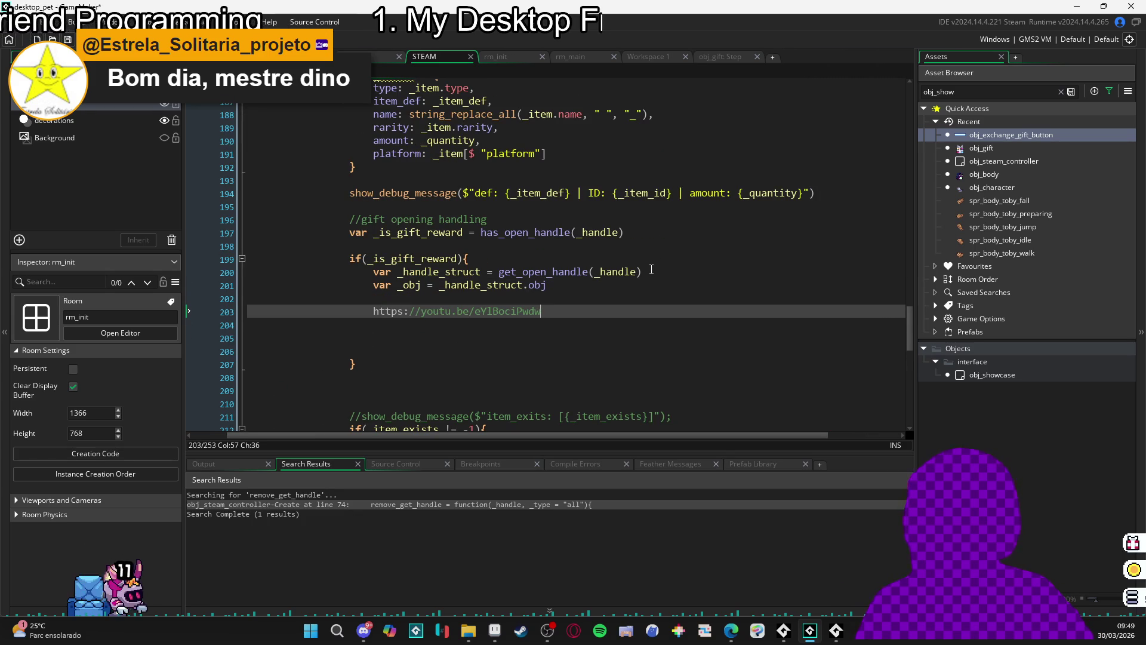
key(ctrl+z)
- Select the commented showcase-icon code from line 70 onward
scroll(591, 304, up, 4)
scroll(579, 315, up, 20)
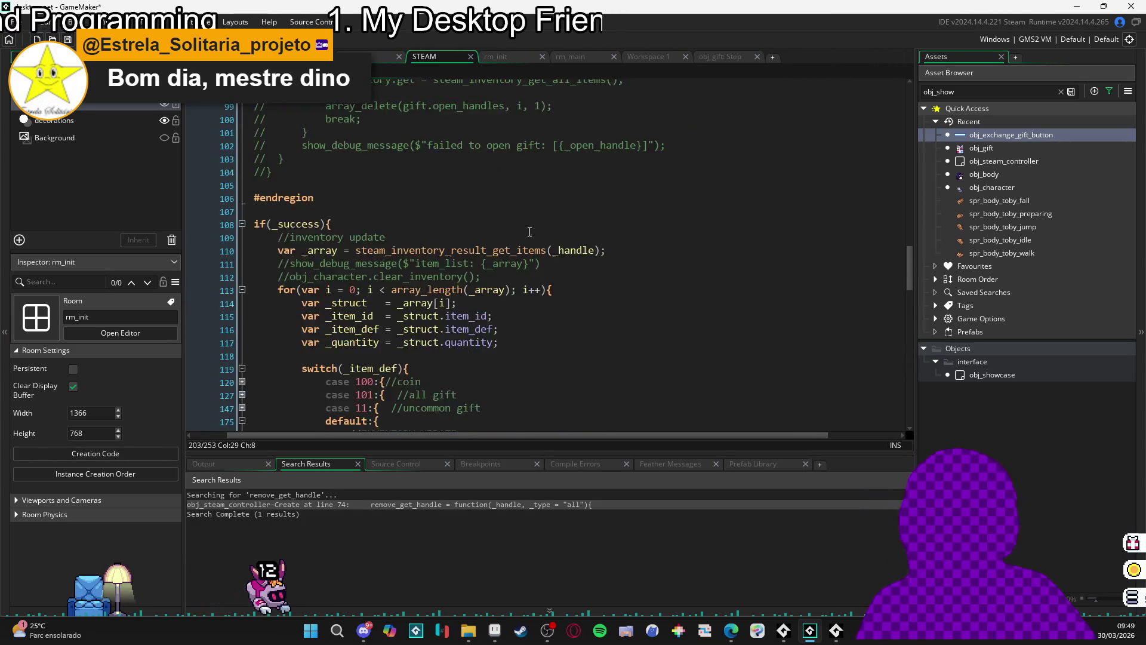
scroll(315, 249, up, 1)
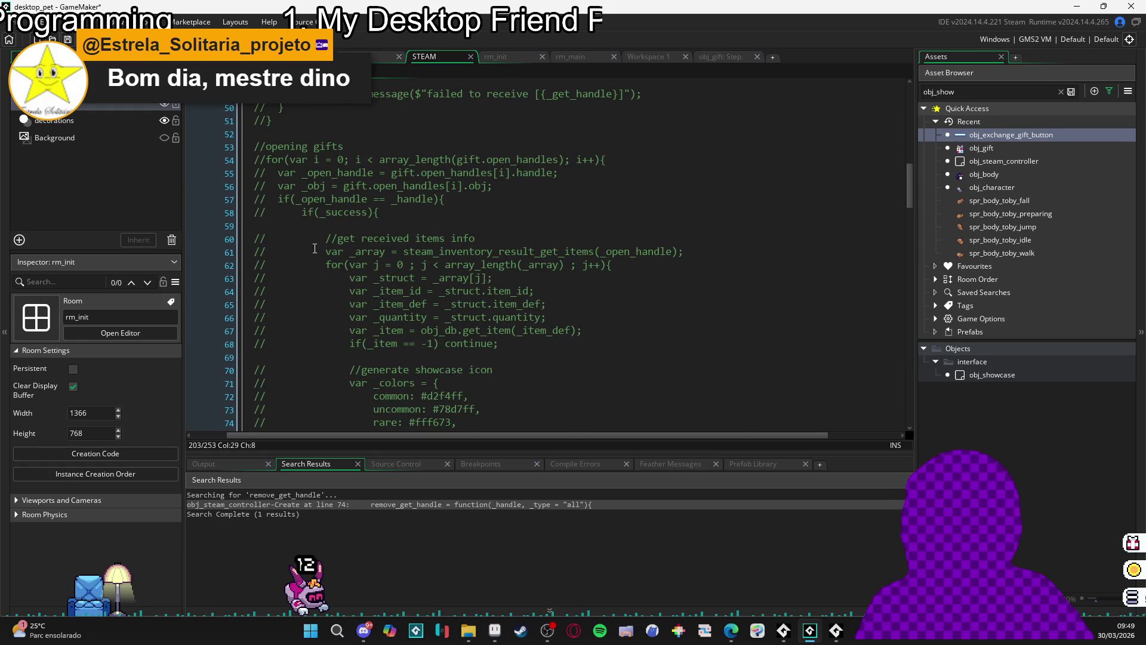
scroll(324, 243, down, 2)
scroll(339, 196, down, 4)
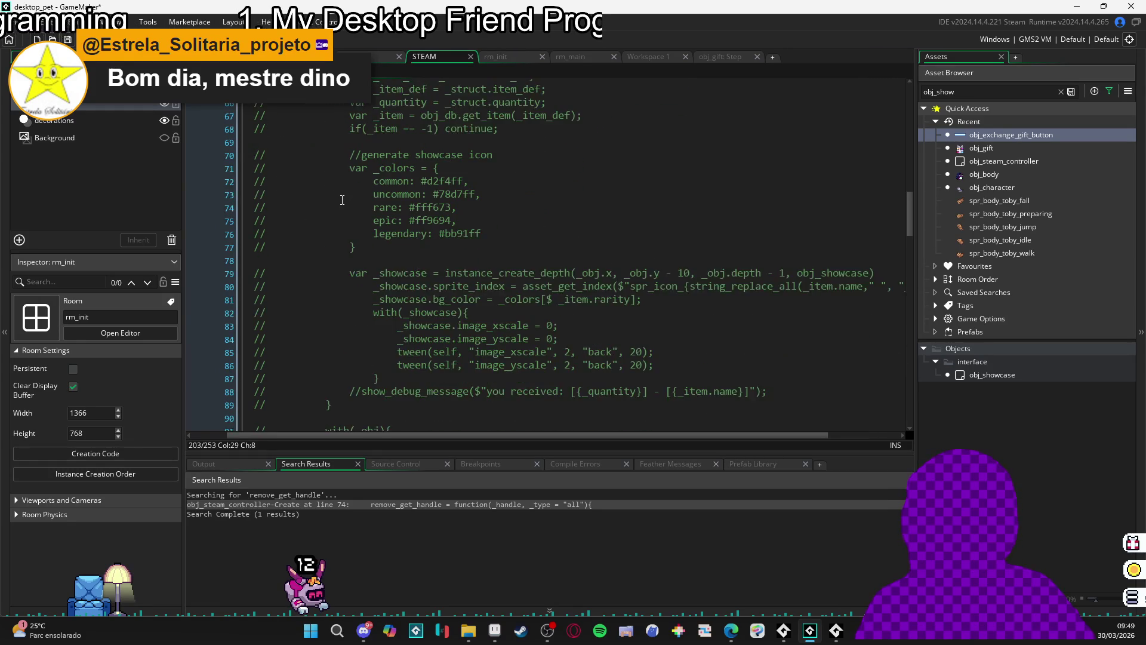
scroll(341, 197, up, 2)
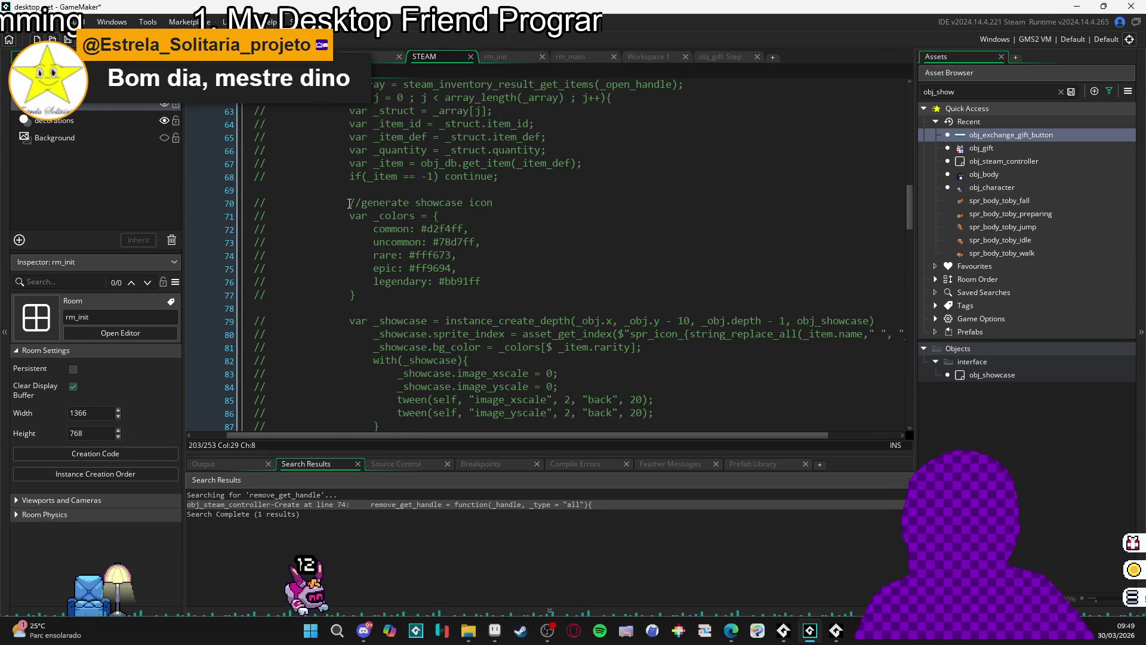
scroll(343, 208, up, 1)
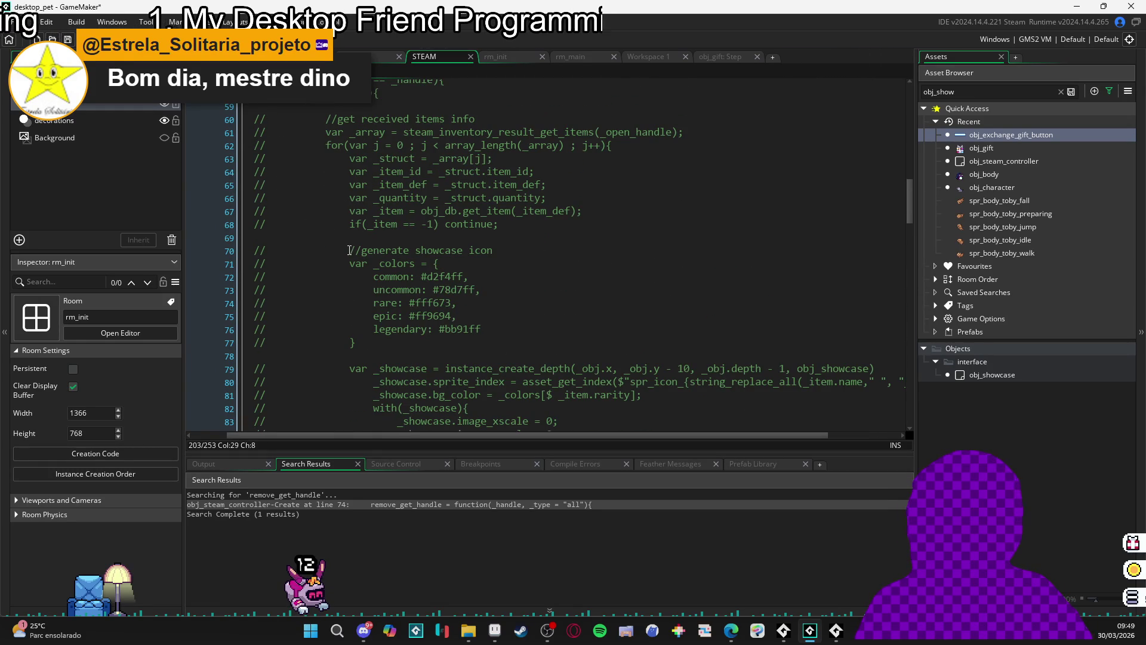
mouse_move(349, 250)
mouse_down()
mouse_move(409, 242)
mouse_move(432, 335)
mouse_up()
scroll(370, 248, down, 5)
scroll(410, 242, down, 2)
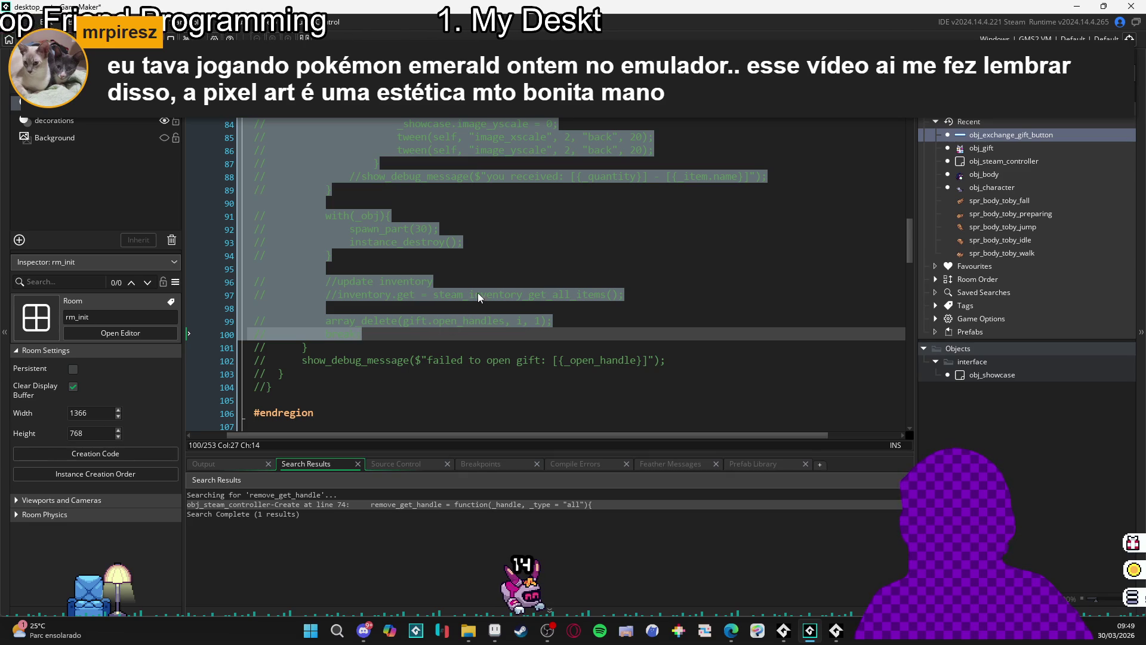
scroll(478, 280, down, 20)
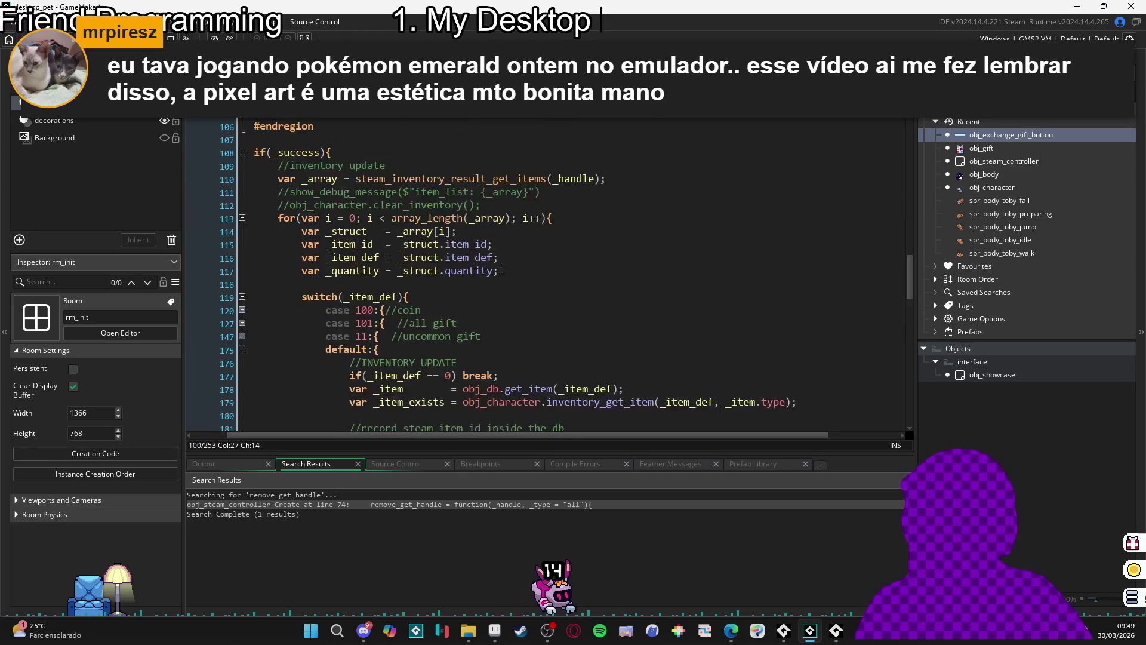
scroll(554, 285, down, 10)
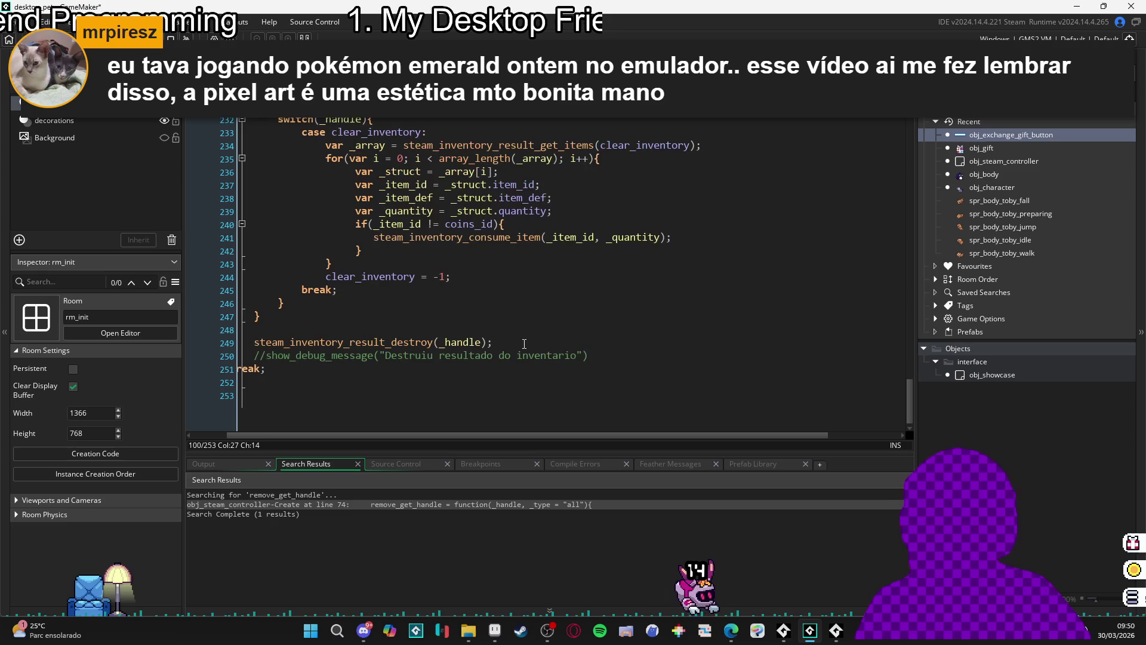
scroll(526, 336, up, 4)
scroll(525, 336, up, 2)
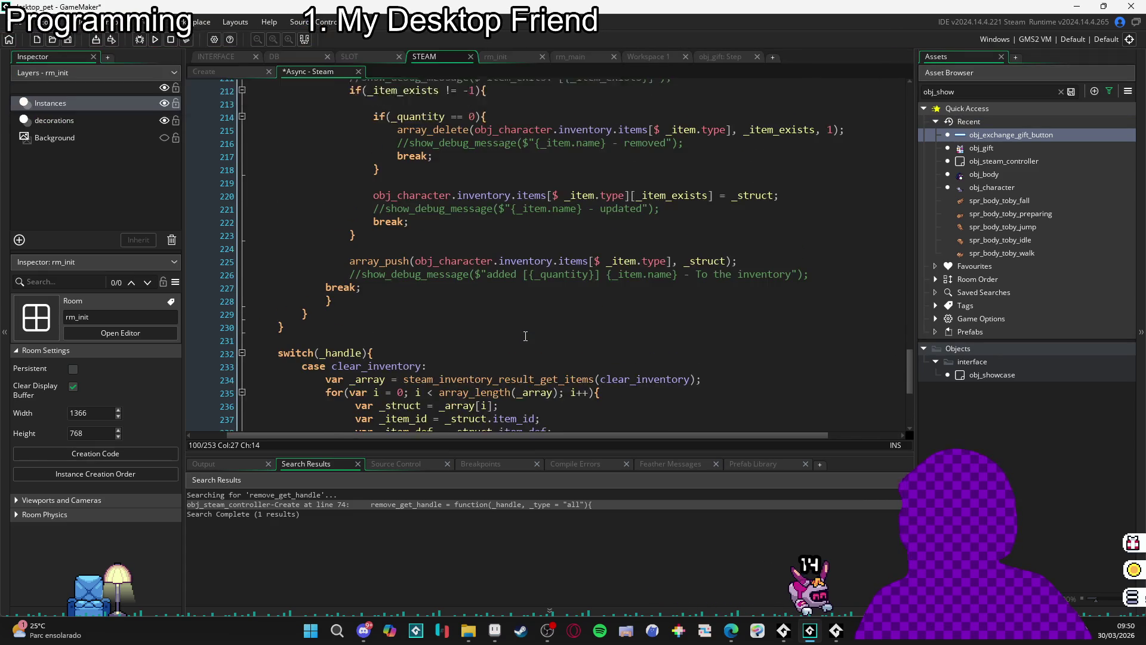
scroll(526, 336, down, 2)
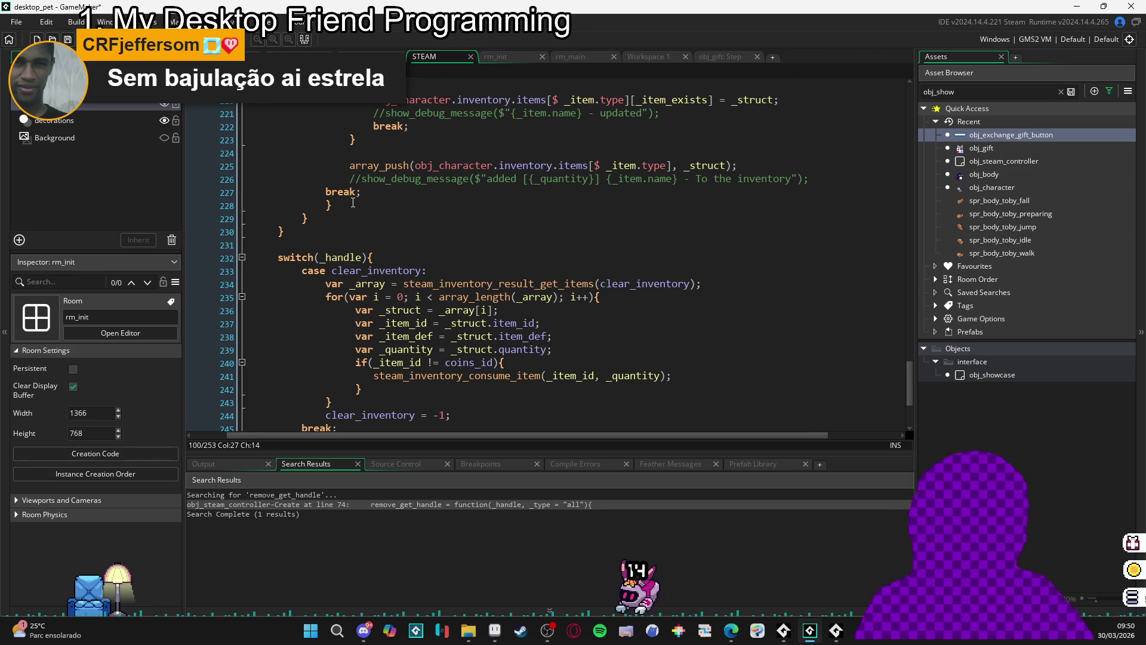
click(323, 219)
key(Up)
key(Down)
key(Down)
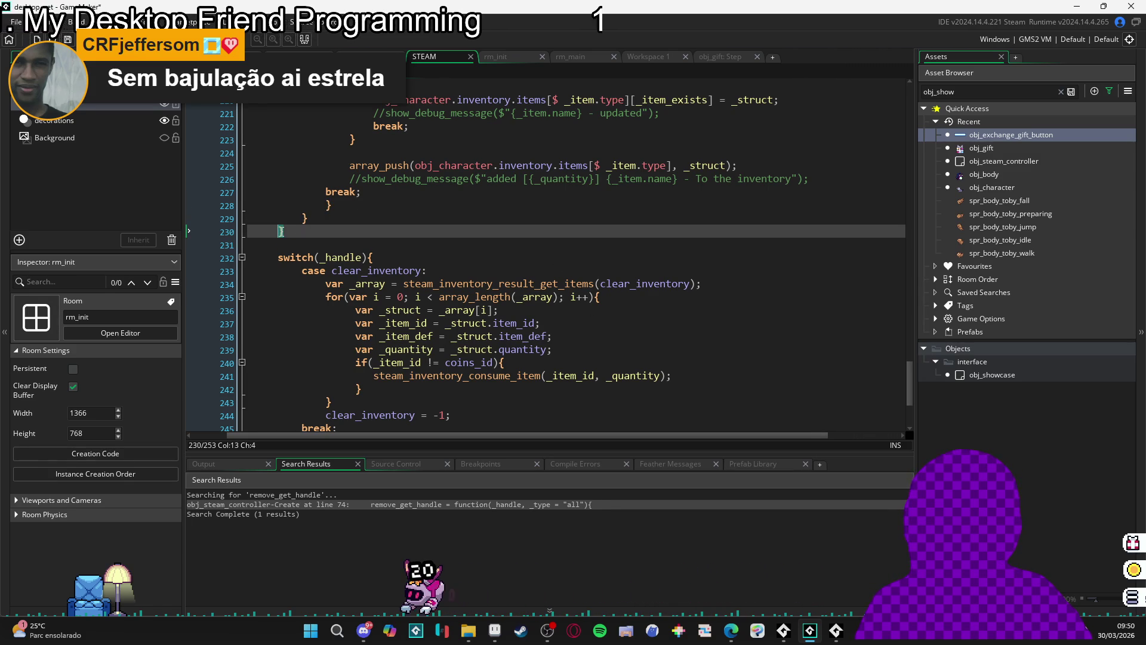
key(Up)
key(Down)
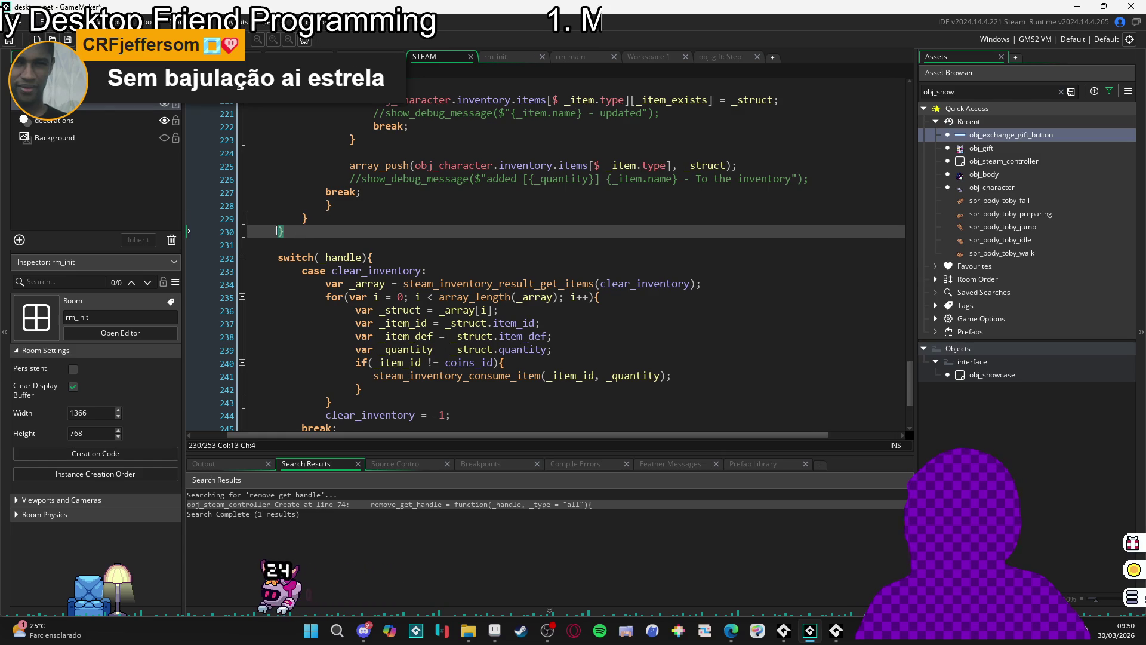
key(Up)
key(Up)
key(Up)
click(246, 243)
key(Up)
key(Up)
key(Up)
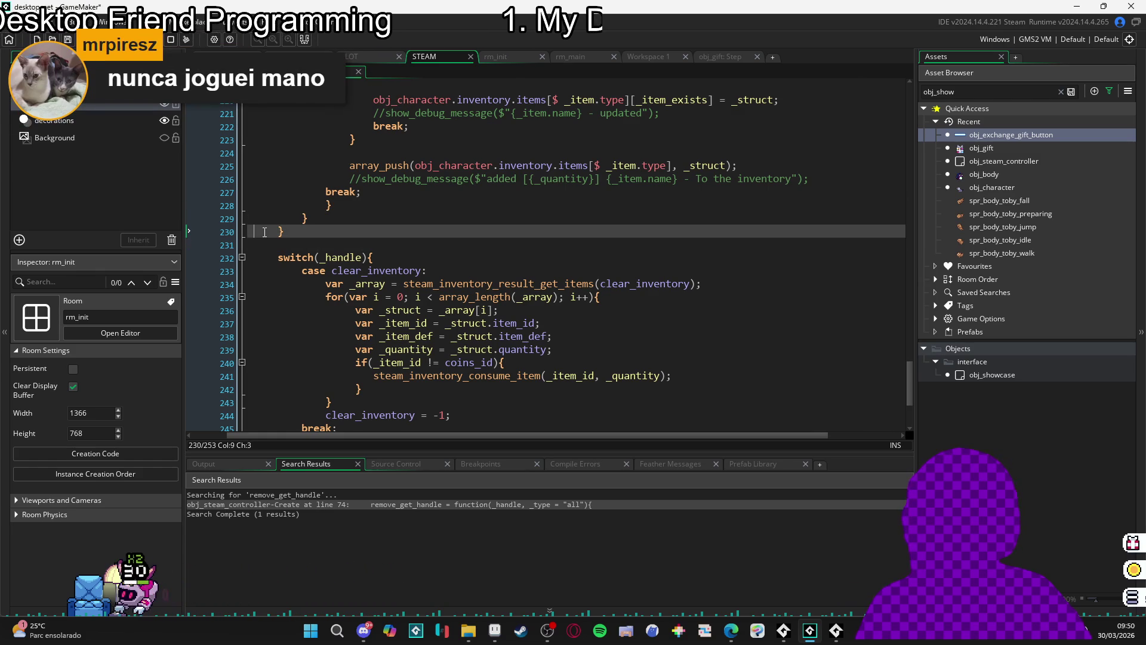
key(Down)
key(Down)
key(Up)
key(Up)
key(Down)
key(Down)
key(Up)
key(Up)
click(305, 219)
click(291, 228)
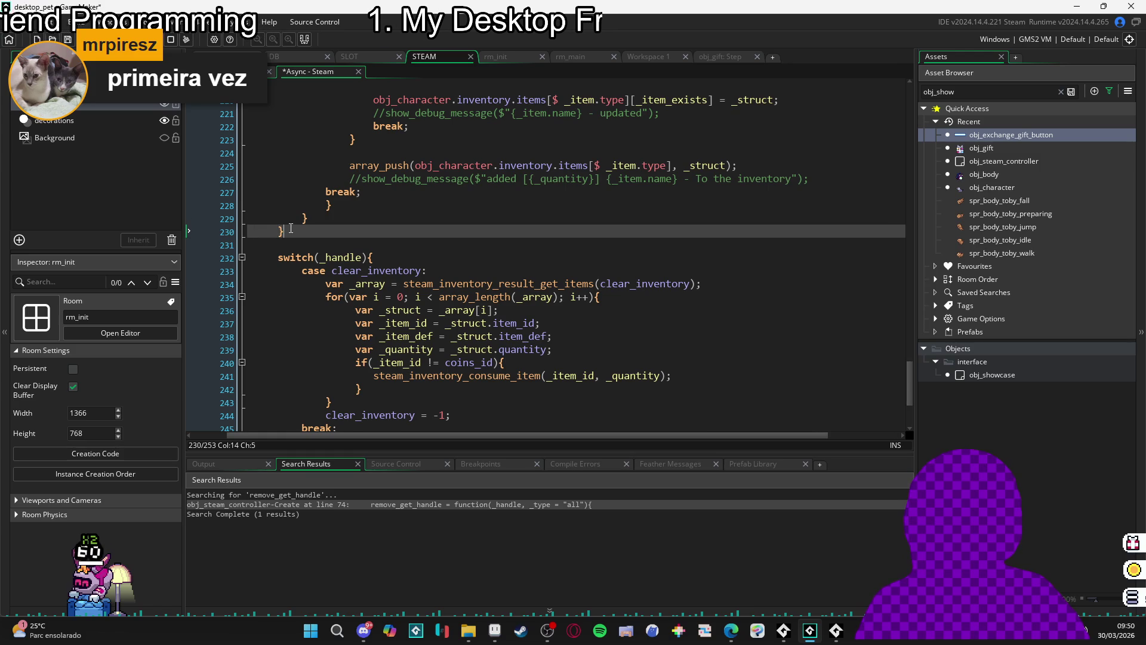
click(306, 218)
click(330, 206)
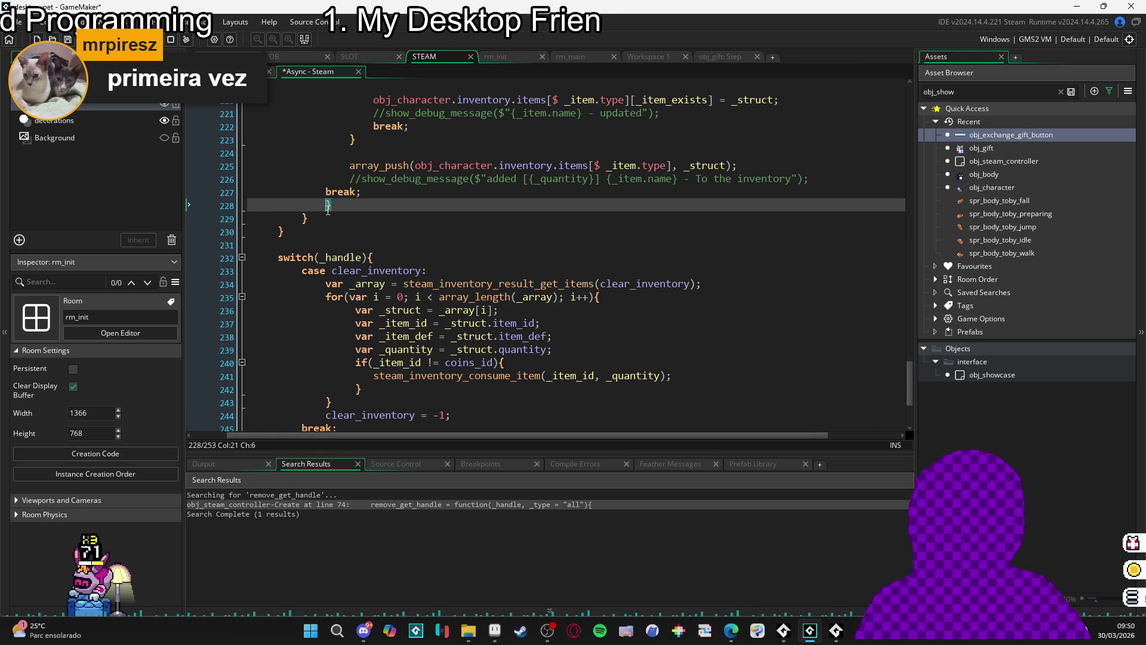
key(Down)
key(Down)
key(Up)
key(Up)
click(308, 216)
scroll(402, 243, up, 5)
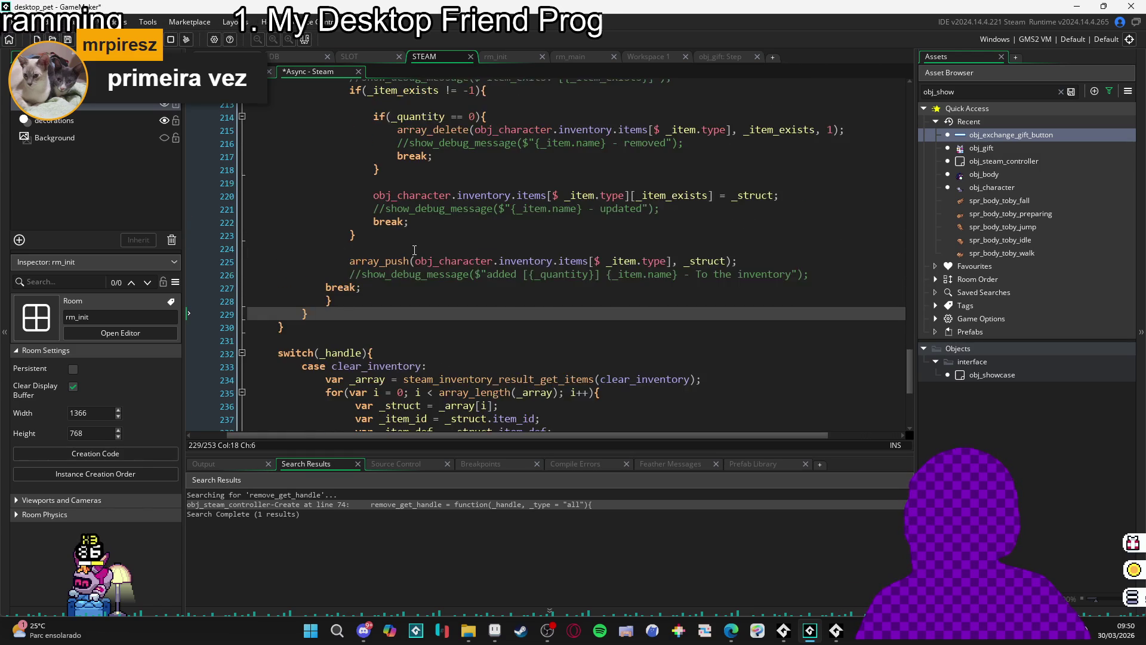
scroll(436, 277, down, 6)
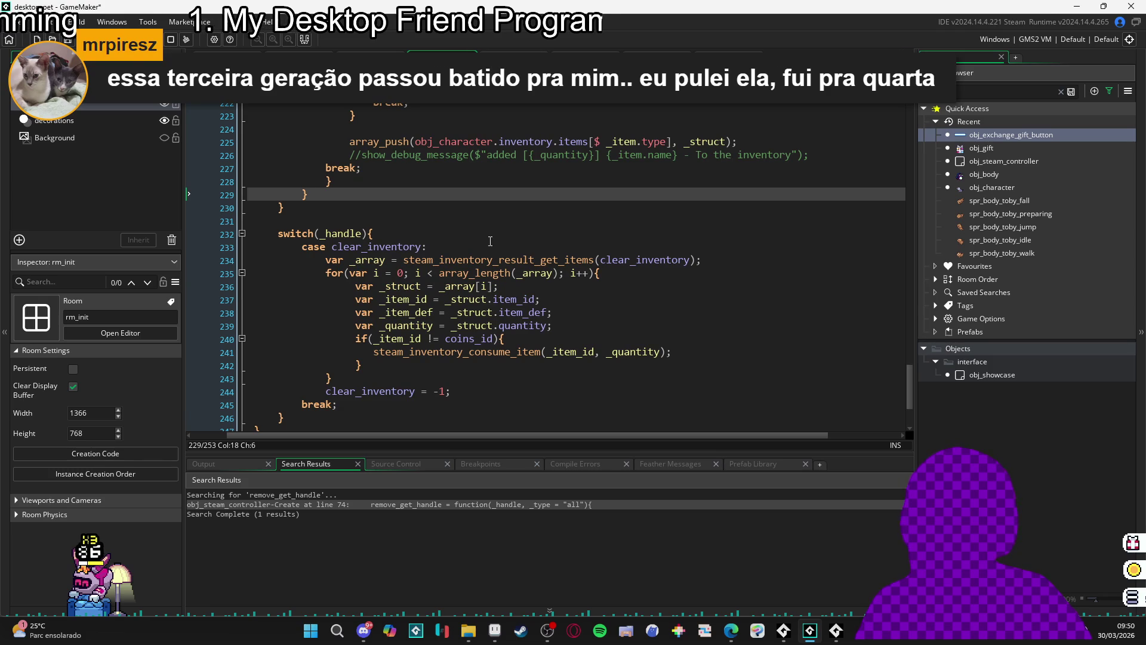
click(328, 217)
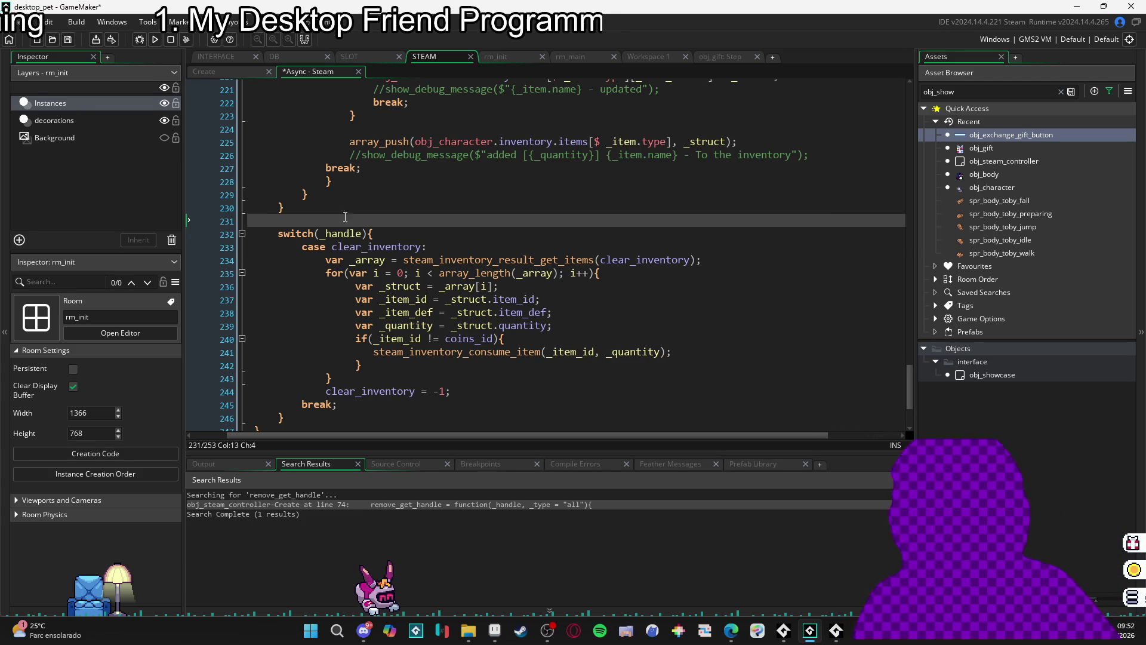
click(427, 287)
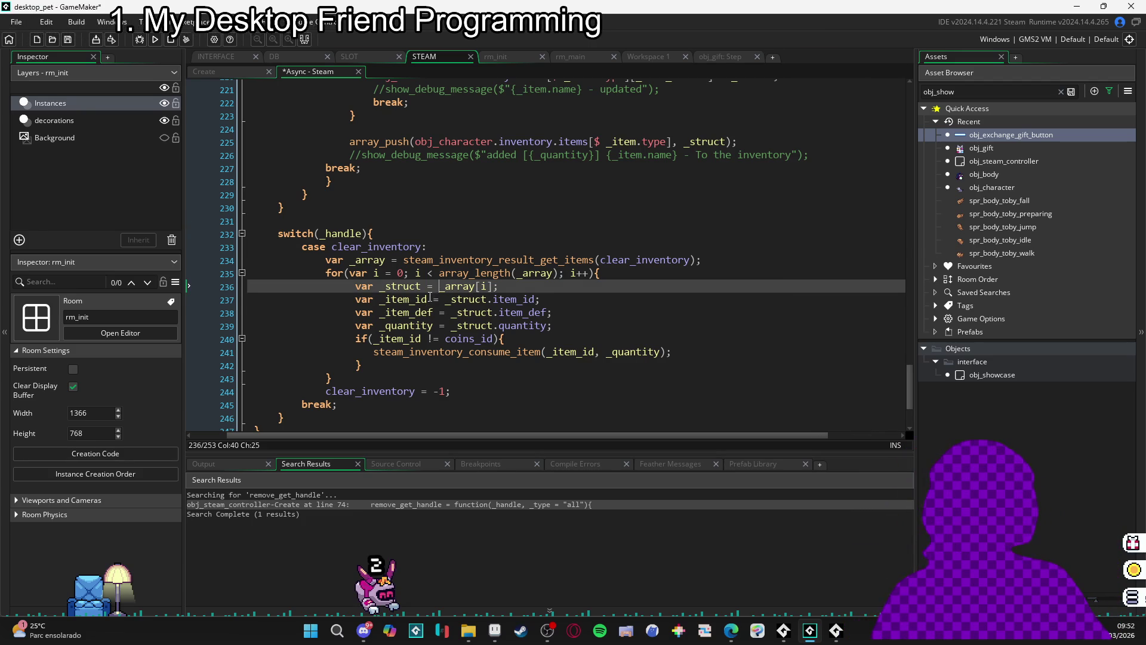
- Pad spaces before '=' on the _struct and _item_id declarations, lines 236–237
click(430, 298)
click(433, 300)
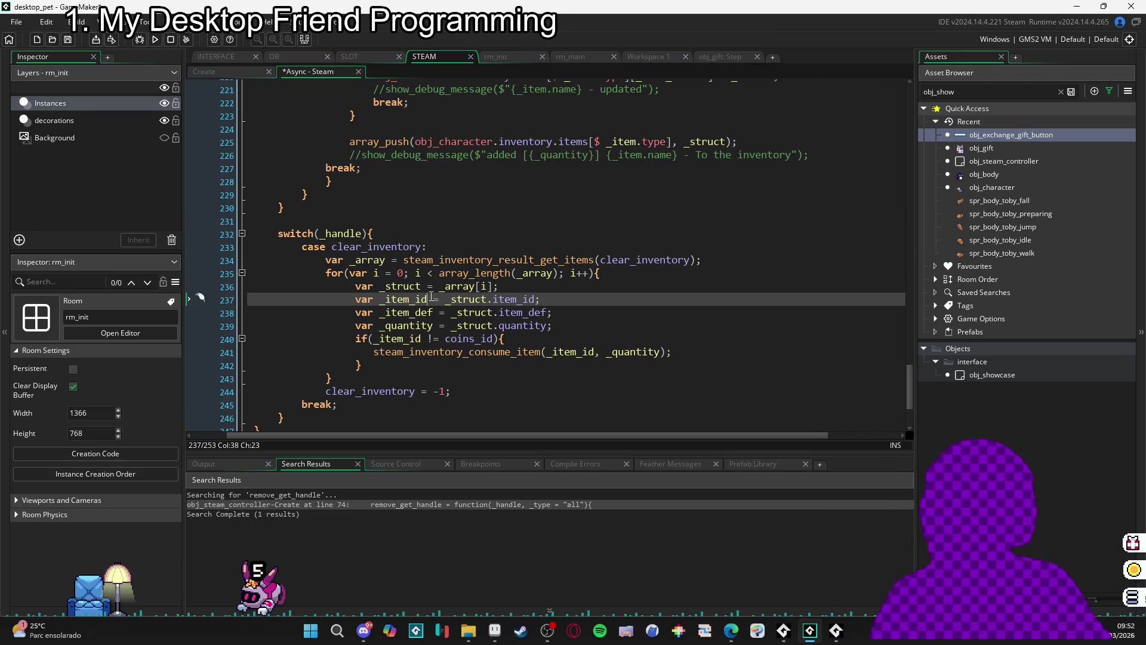
key(Up)
key(Left)
key(Left)
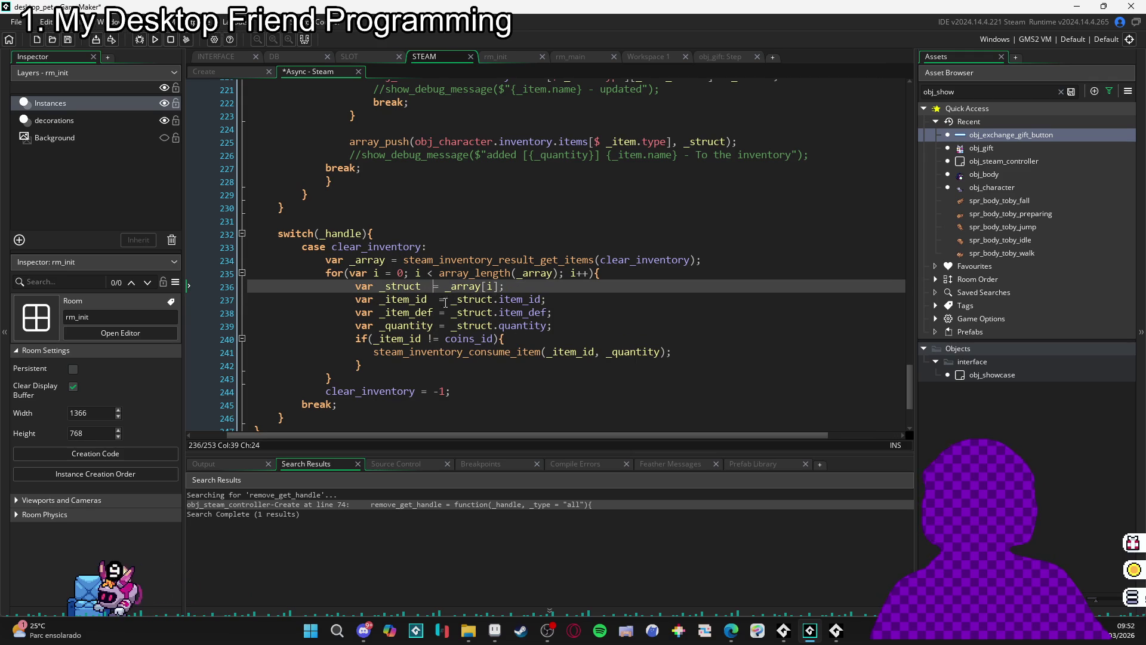
click(460, 325)
click(439, 286)
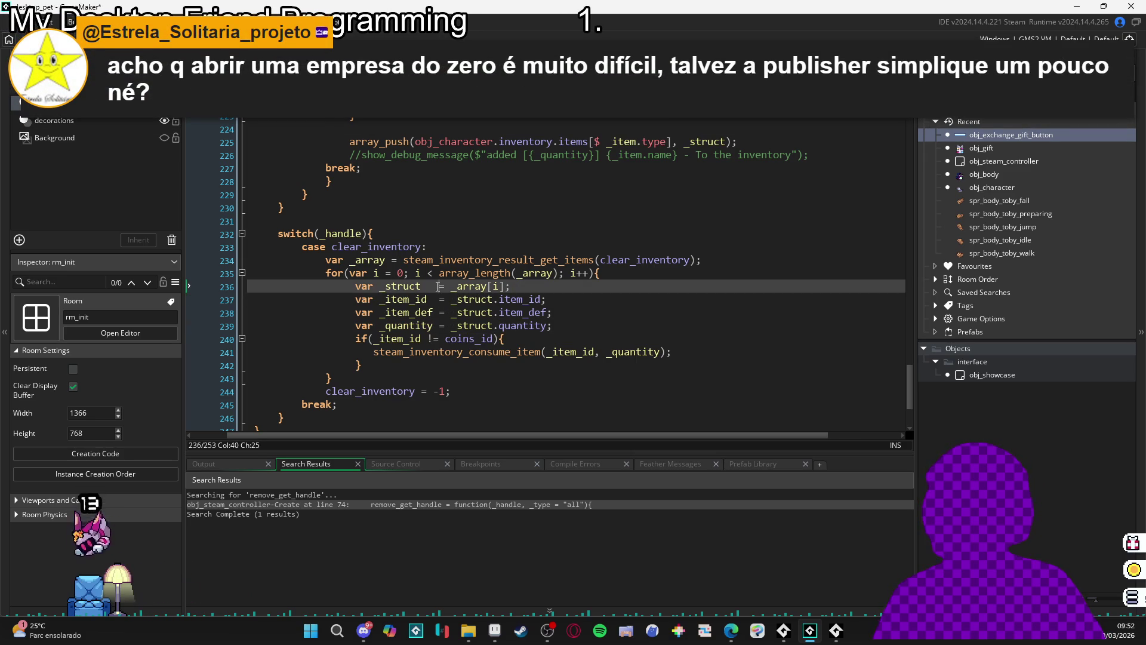
- Try repeatedly to column-select just before '=' across lines 236–239
mouse_move(439, 286)
mouse_down()
mouse_move(443, 329)
mouse_move(436, 285)
mouse_up()
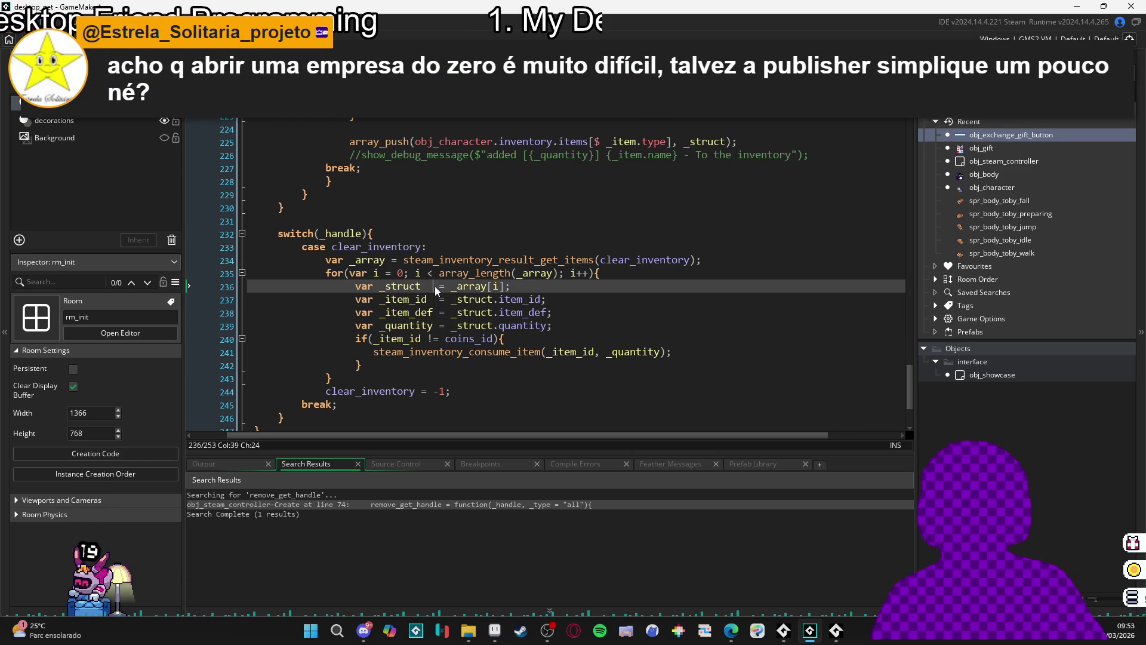
click(439, 328)
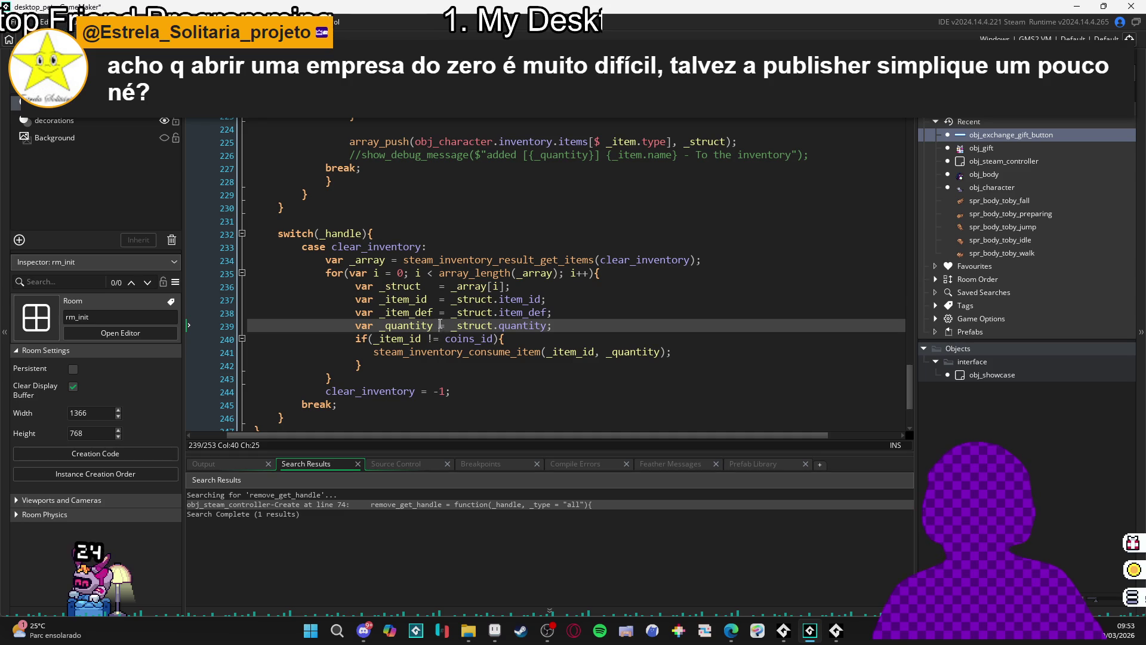
drag(439, 328, 432, 282)
click(435, 327)
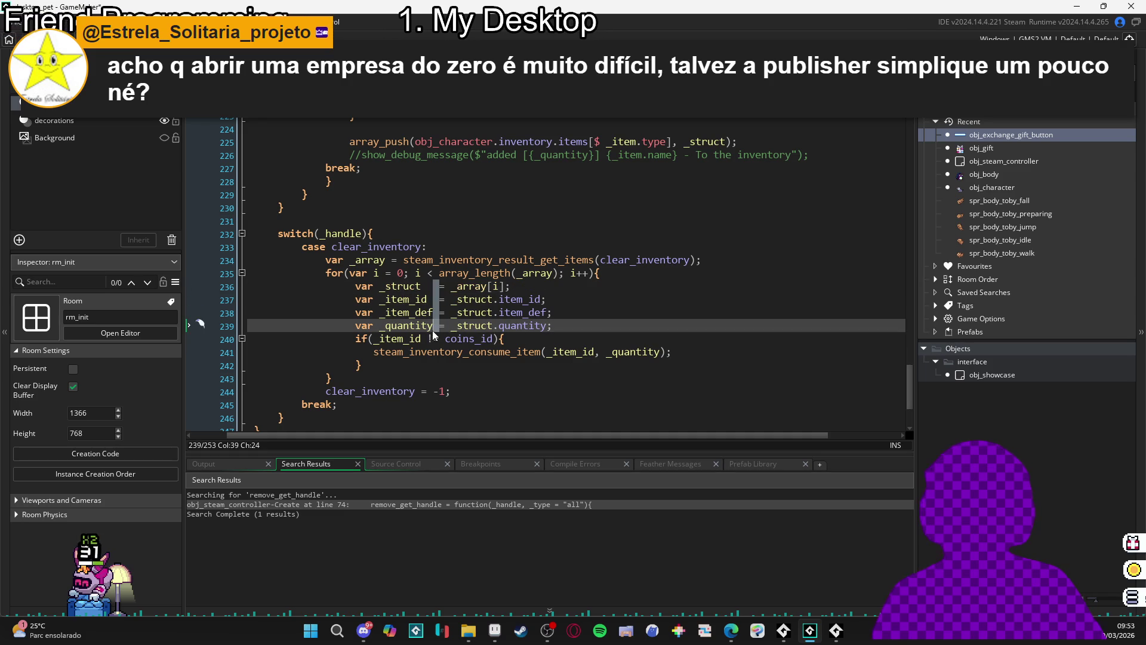
drag(435, 328, 435, 284)
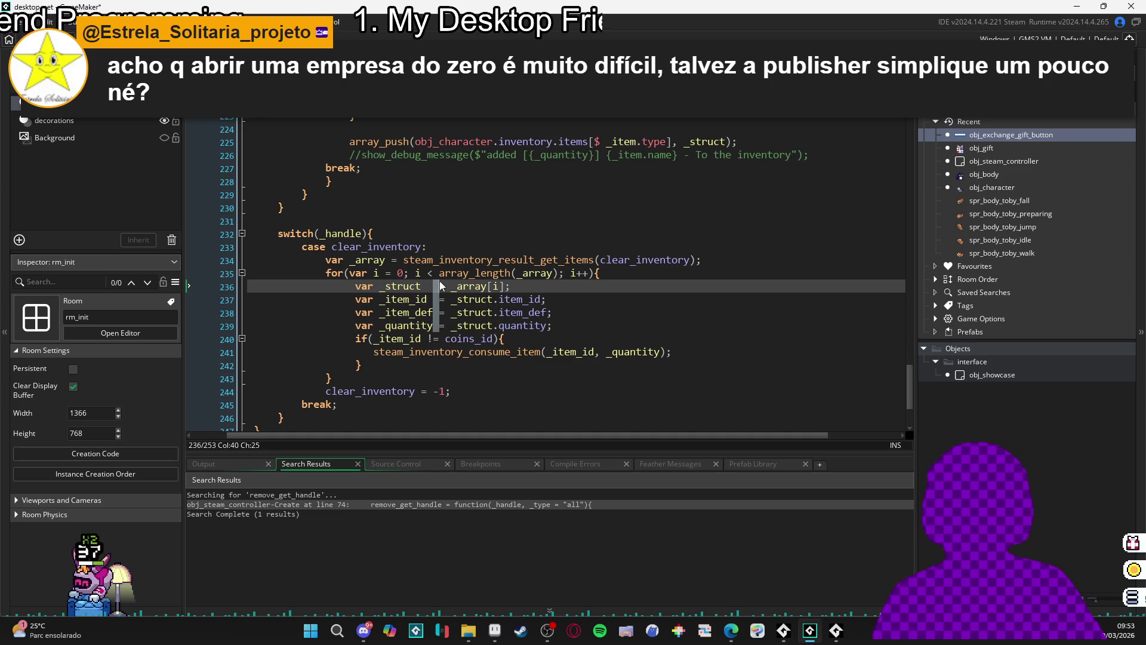
click(434, 327)
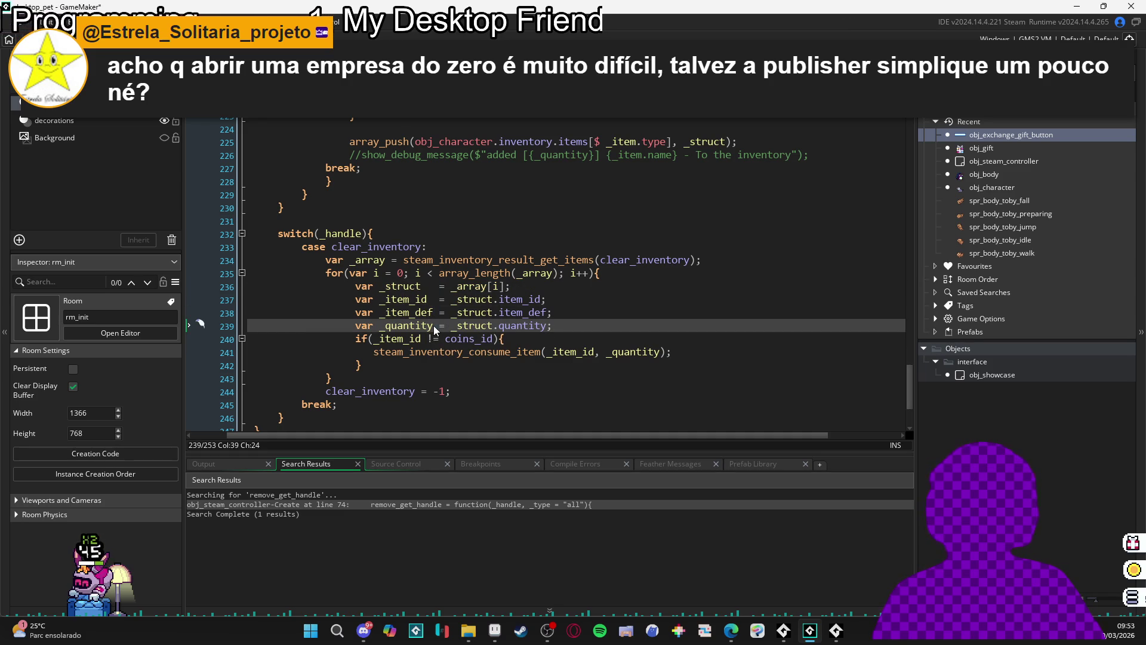
drag(434, 327, 440, 289)
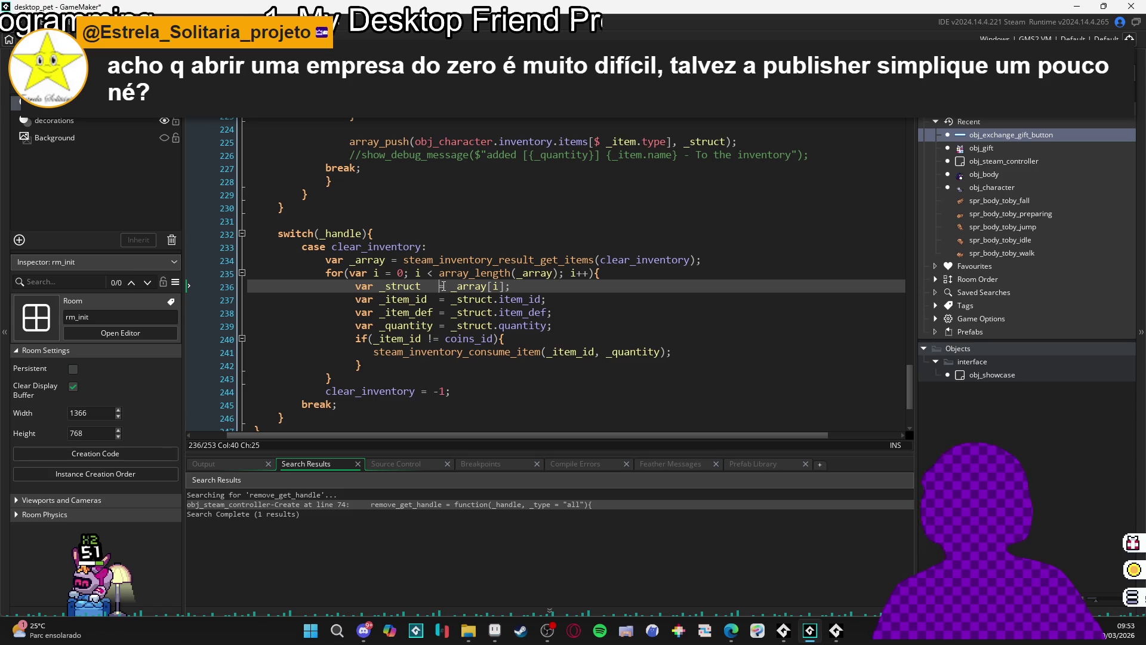
click(436, 325)
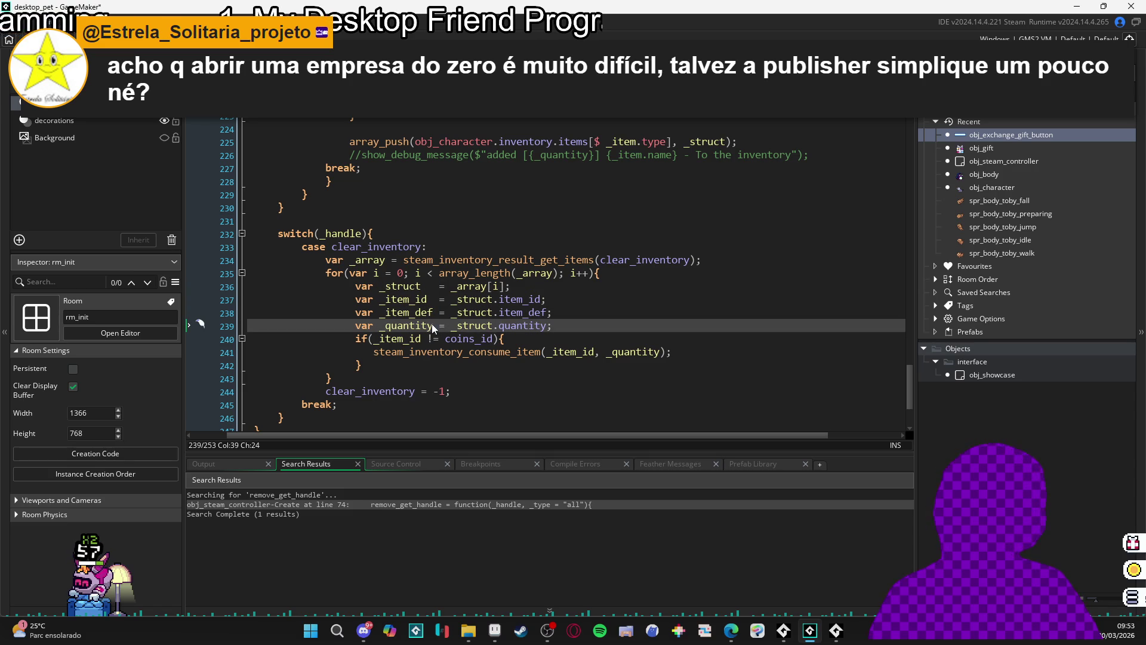
drag(432, 323, 442, 284)
click(434, 328)
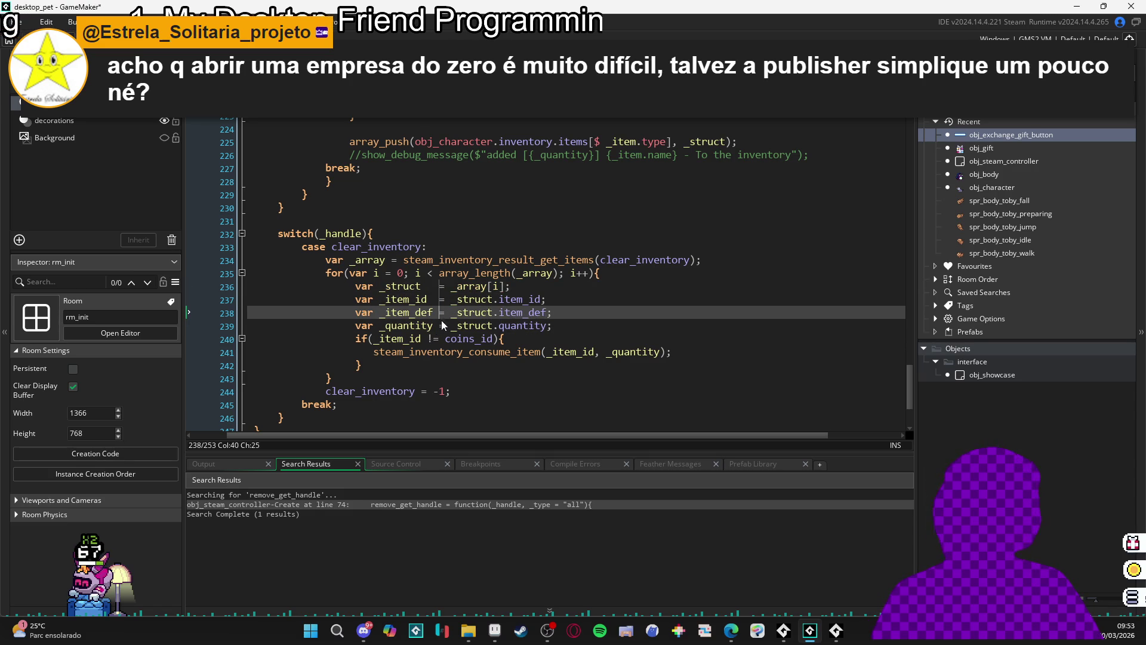
drag(435, 327, 449, 282)
click(441, 285)
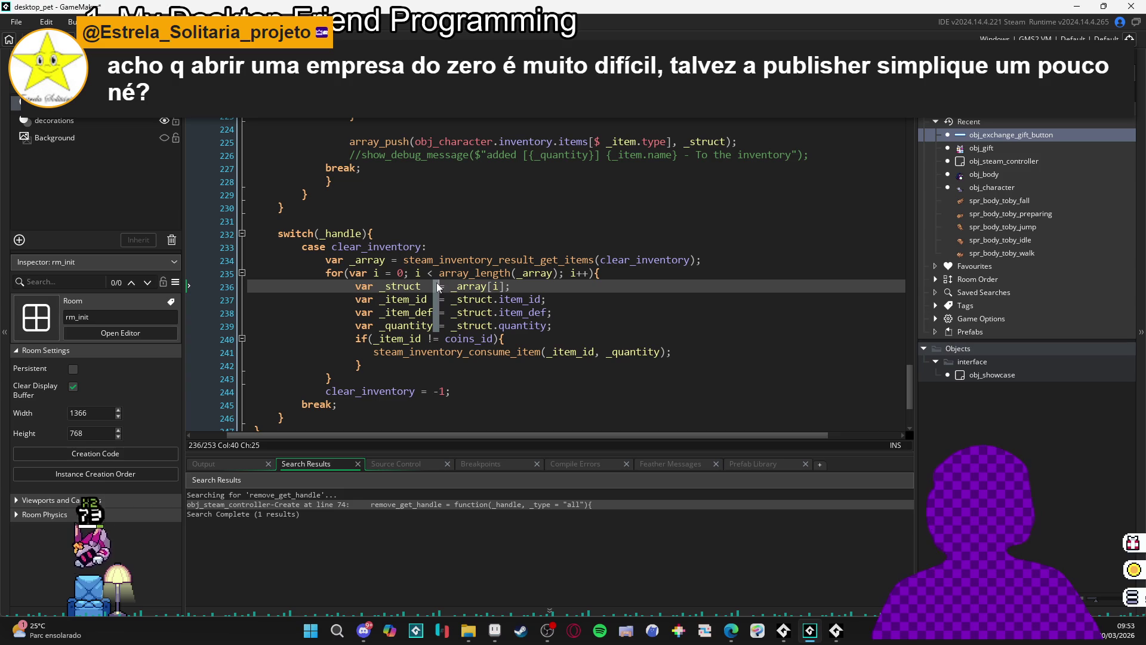
- Stretch a caret column from the _quantity line 239 up to line 236 to align the equals signs
click(441, 300)
click(440, 327)
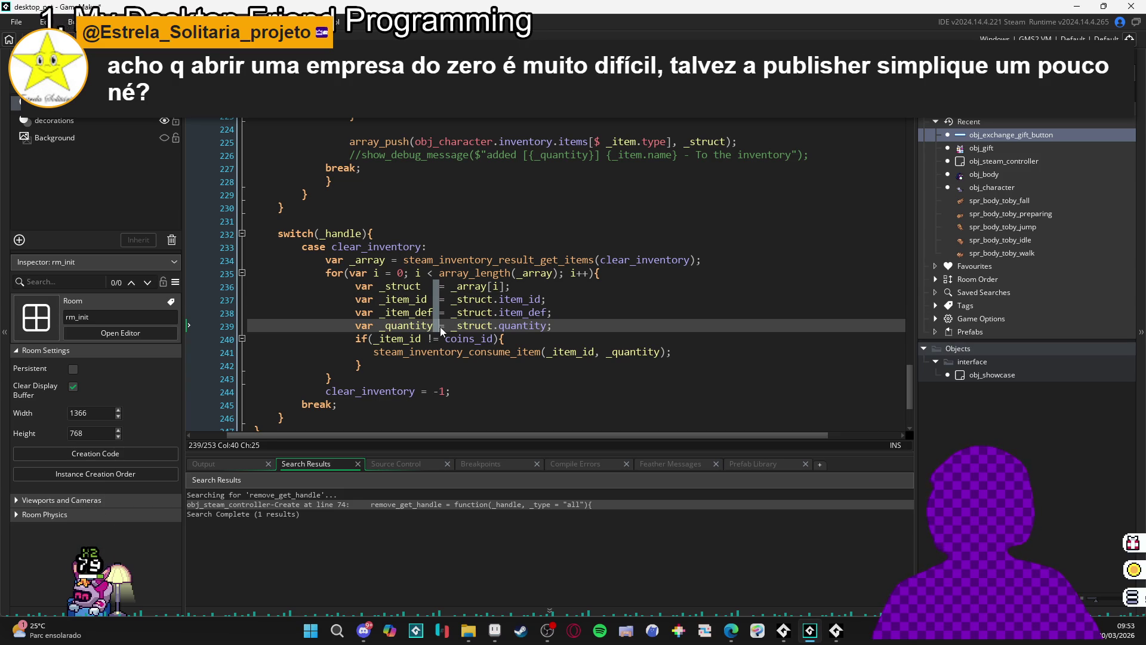
mouse_move(439, 328)
mouse_down()
mouse_move(439, 278)
mouse_move(435, 325)
mouse_up()
click(435, 325)
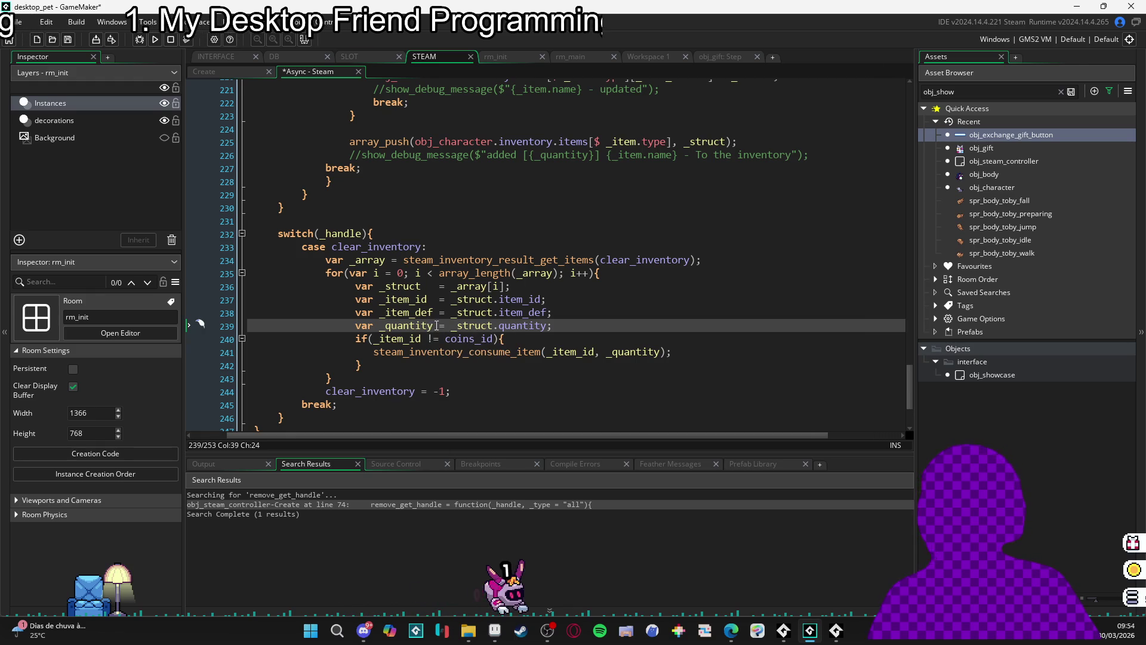
drag(436, 325, 437, 287)
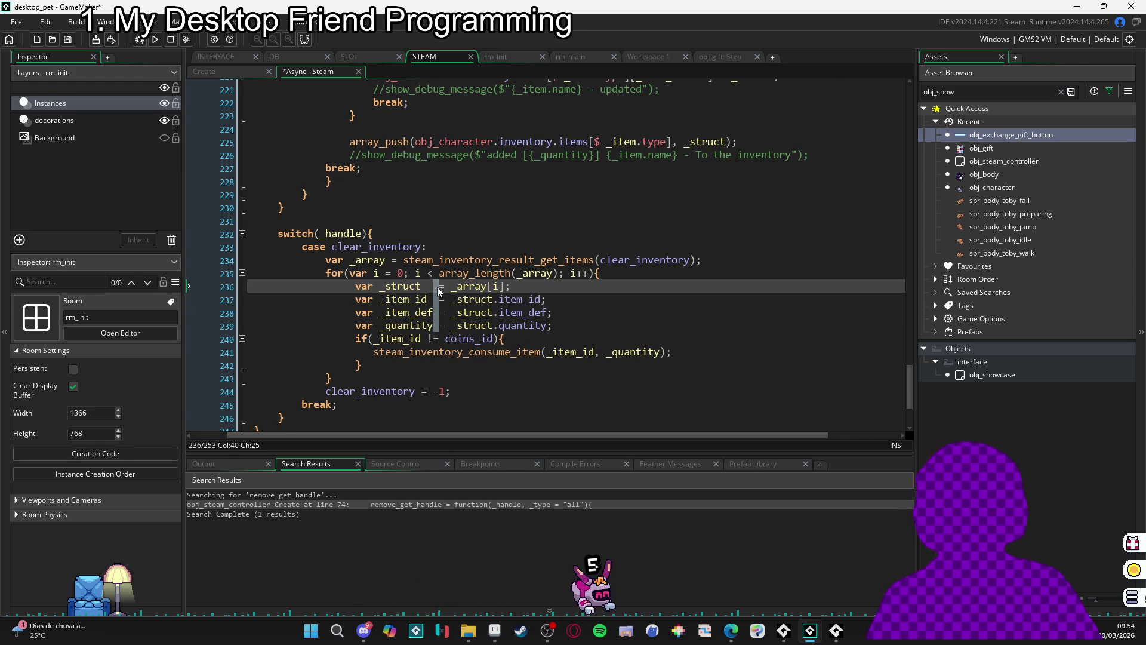
click(435, 325)
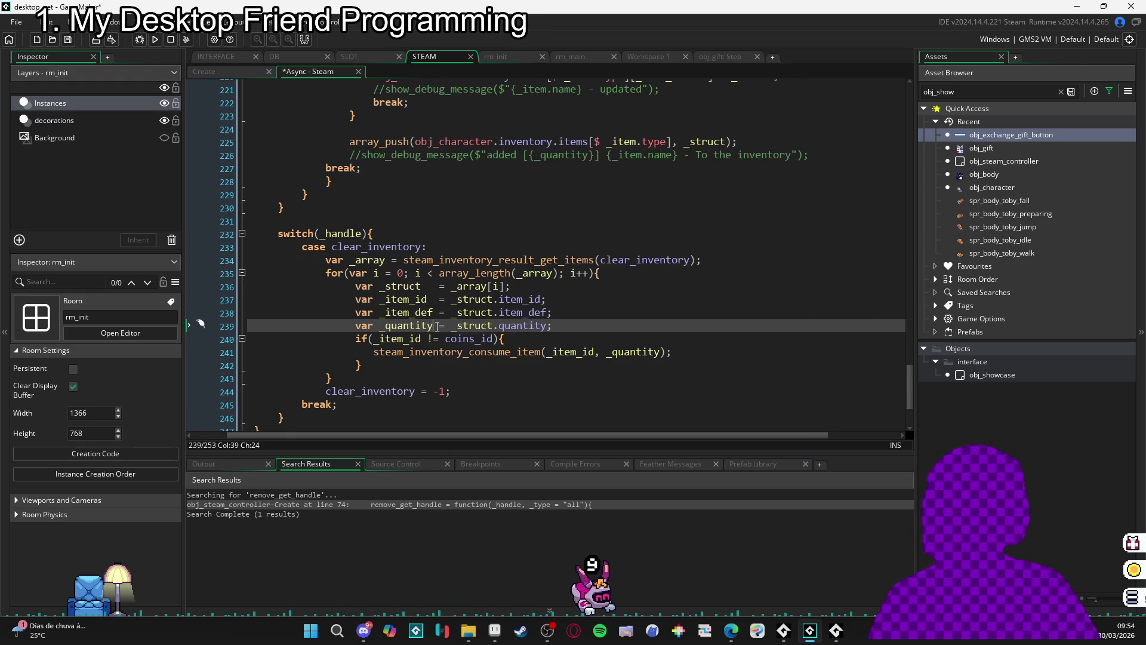
drag(437, 325, 438, 286)
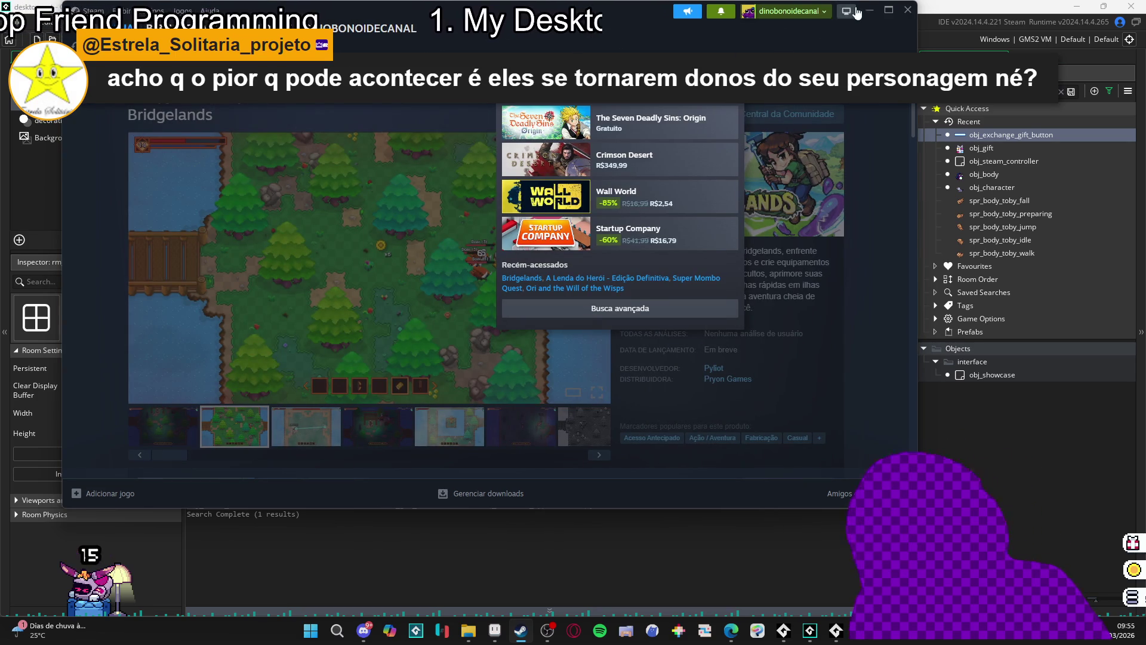
- Dismiss the Steam search suggestions and minimize the Bridgelands store window
click(872, 39)
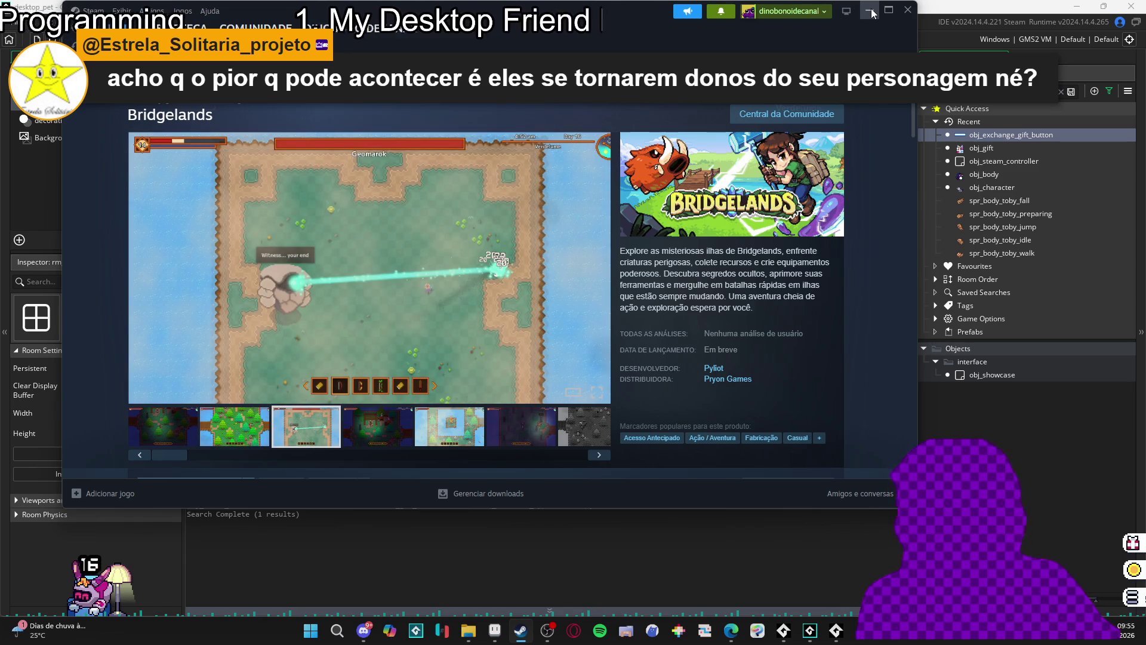
click(869, 11)
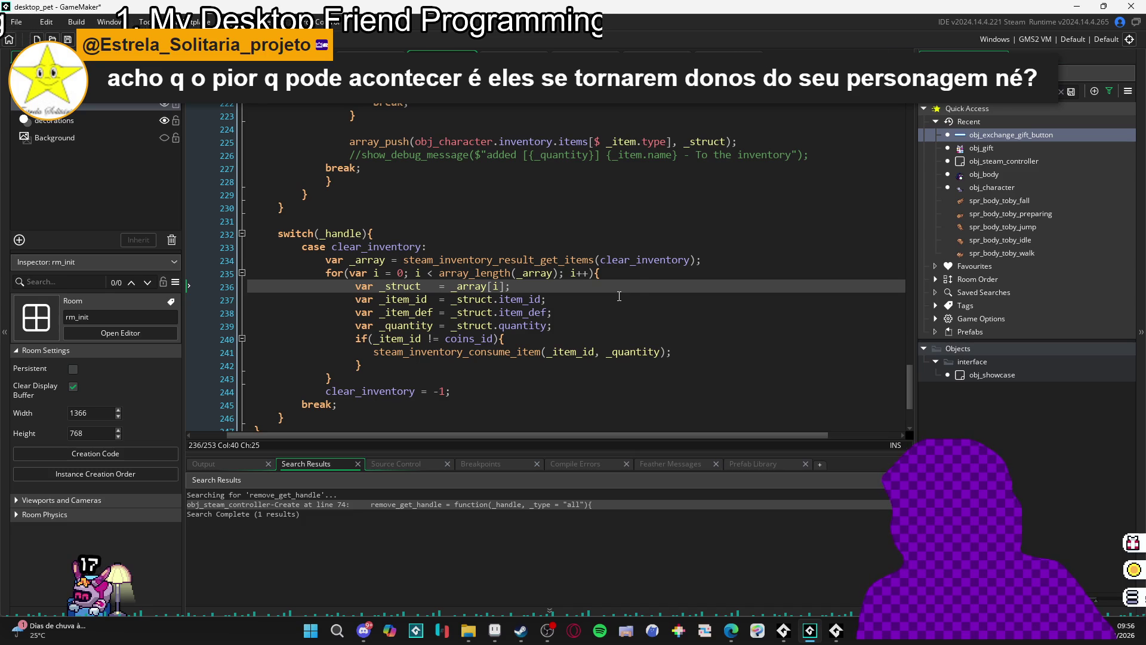
click(374, 352)
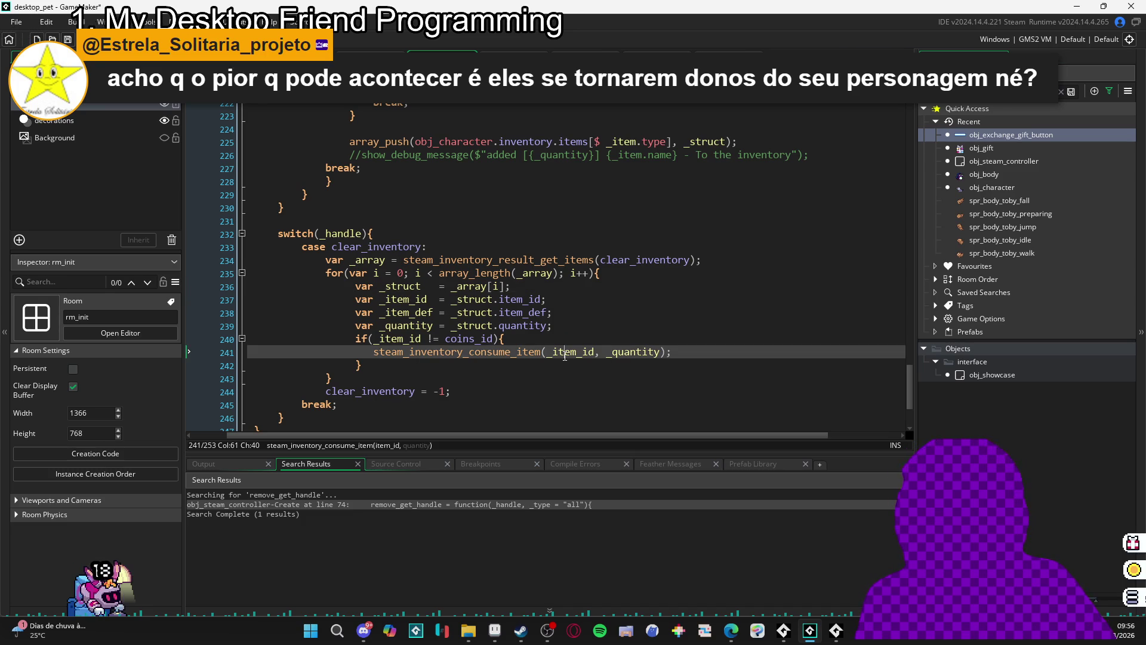
click(353, 365)
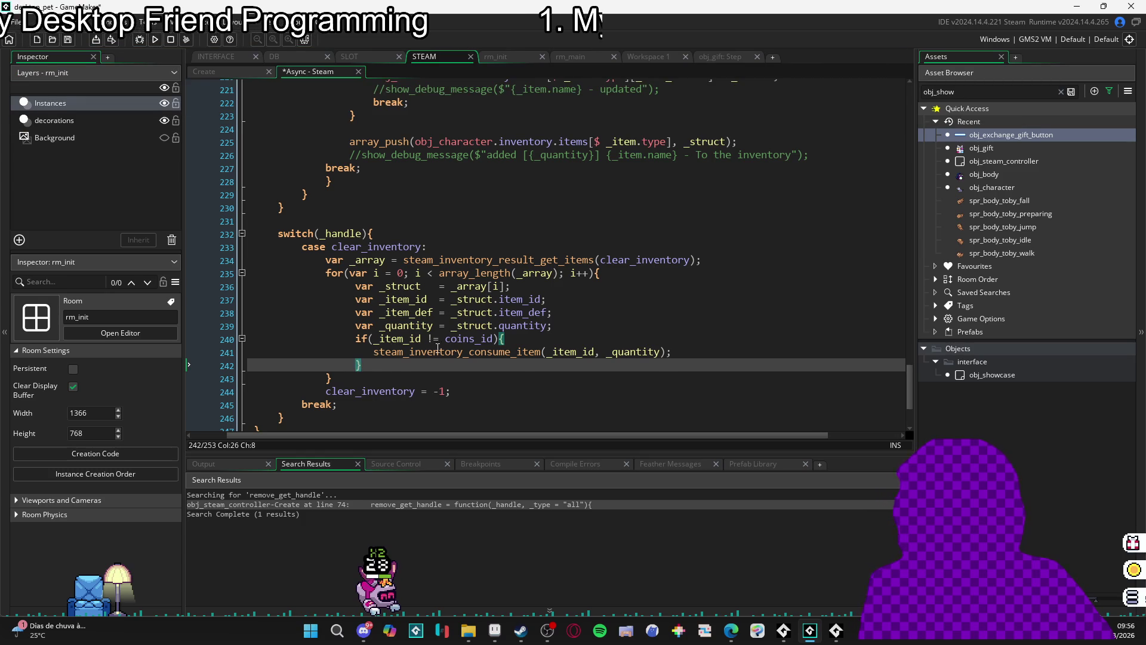
click(688, 350)
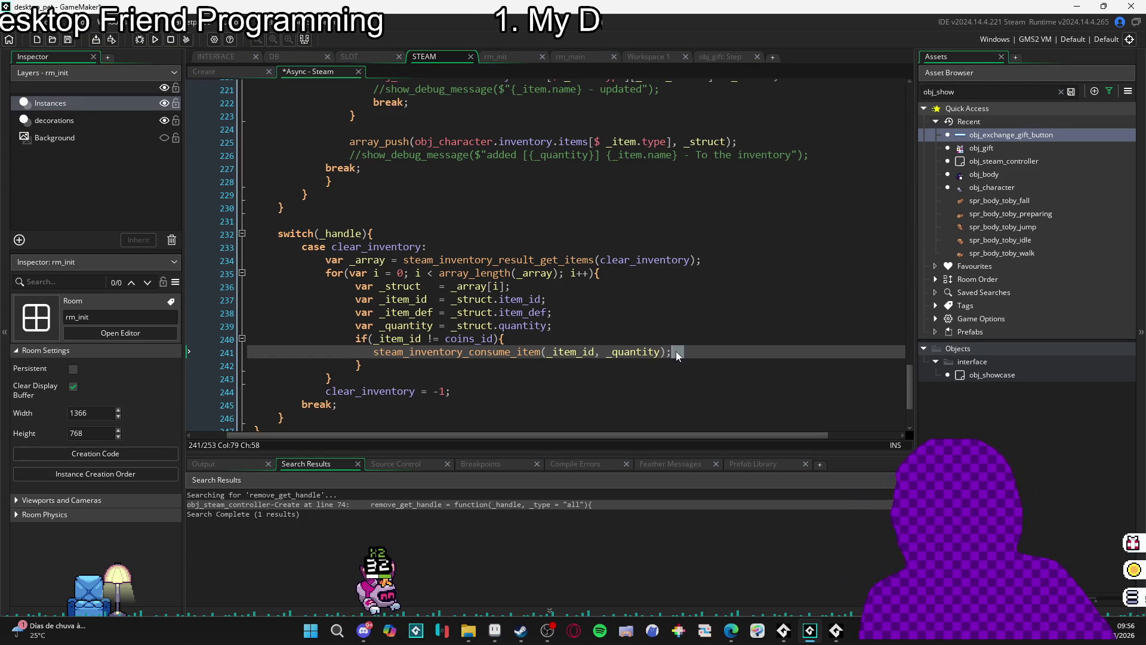
key(Left)
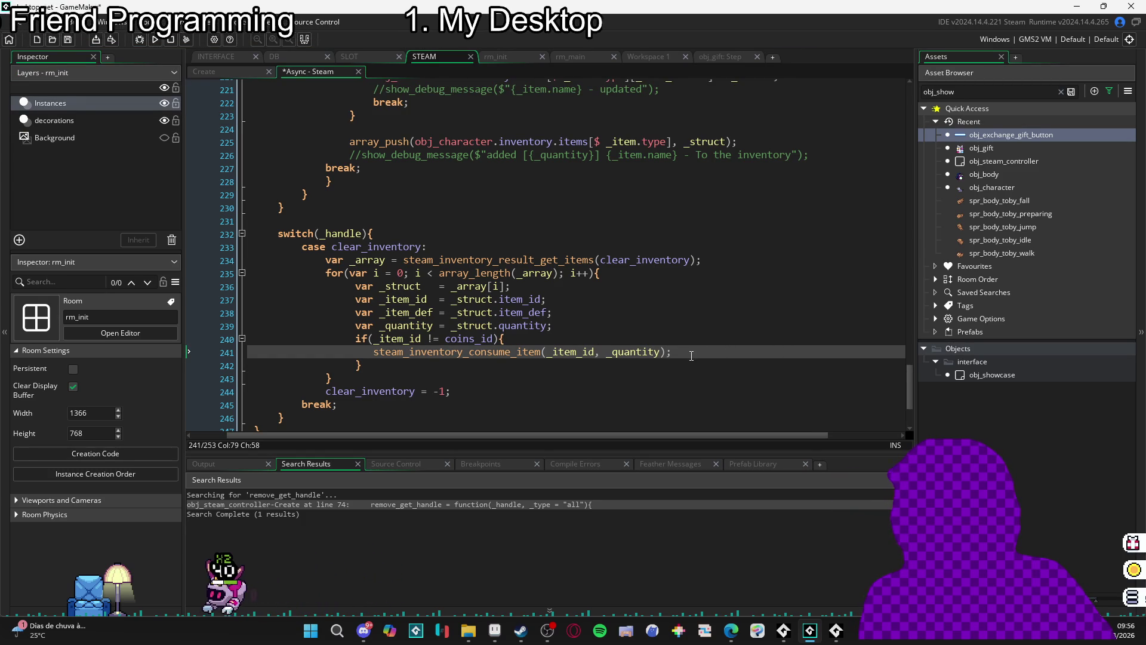
key(Up)
key(Up)
key(Up)
key(Up)
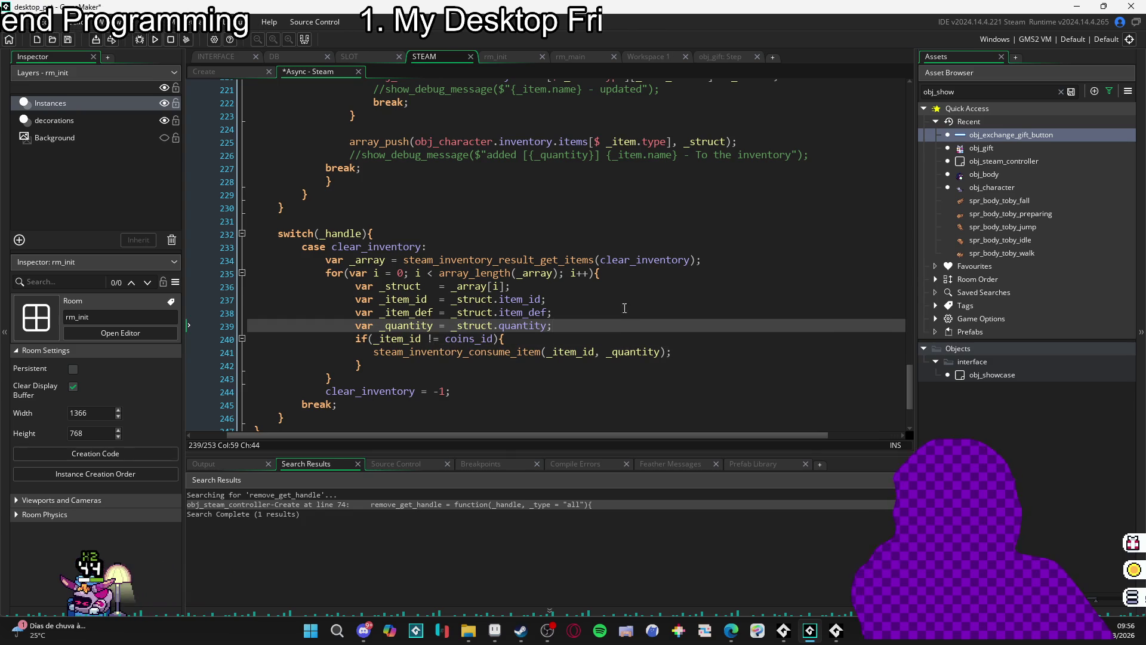
key(Up)
key(Up)
key(Up)
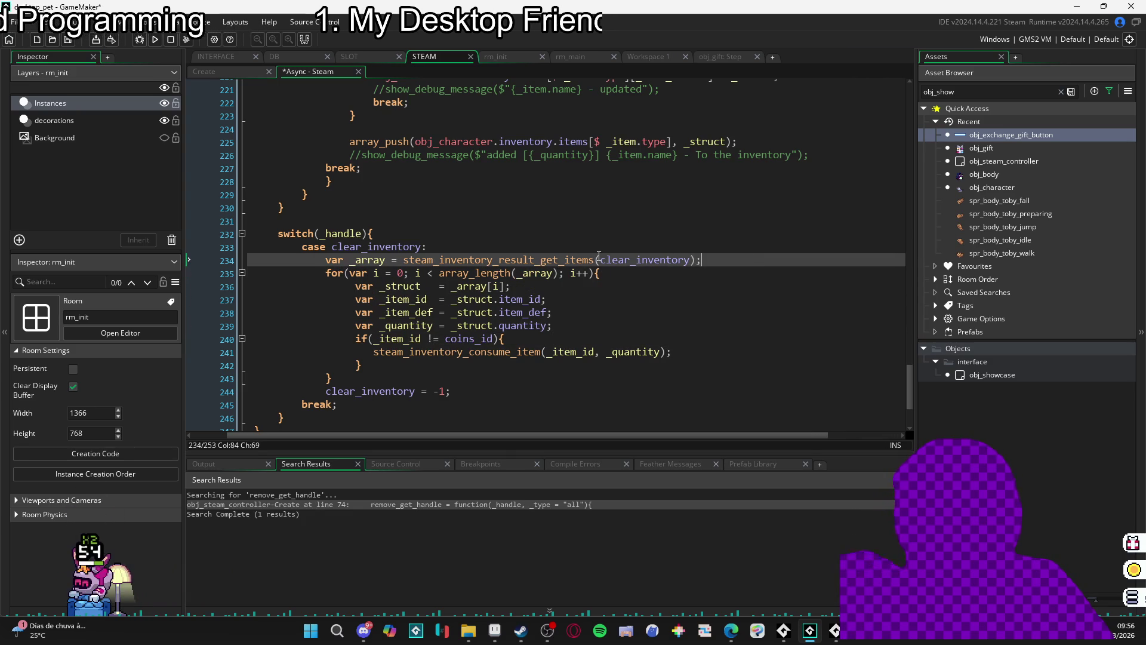
click(206, 226)
key(Up)
key(Up)
key(Up)
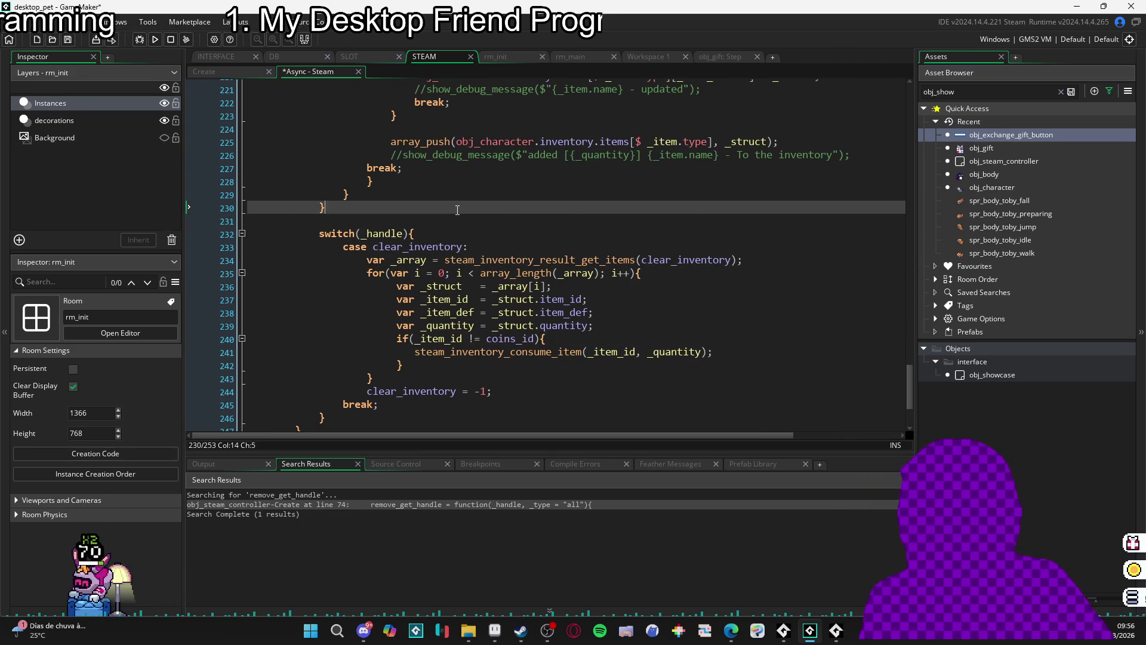
click(549, 164)
click(867, 147)
scroll(867, 146, up, 2)
key(Up)
key(Up)
key(Up)
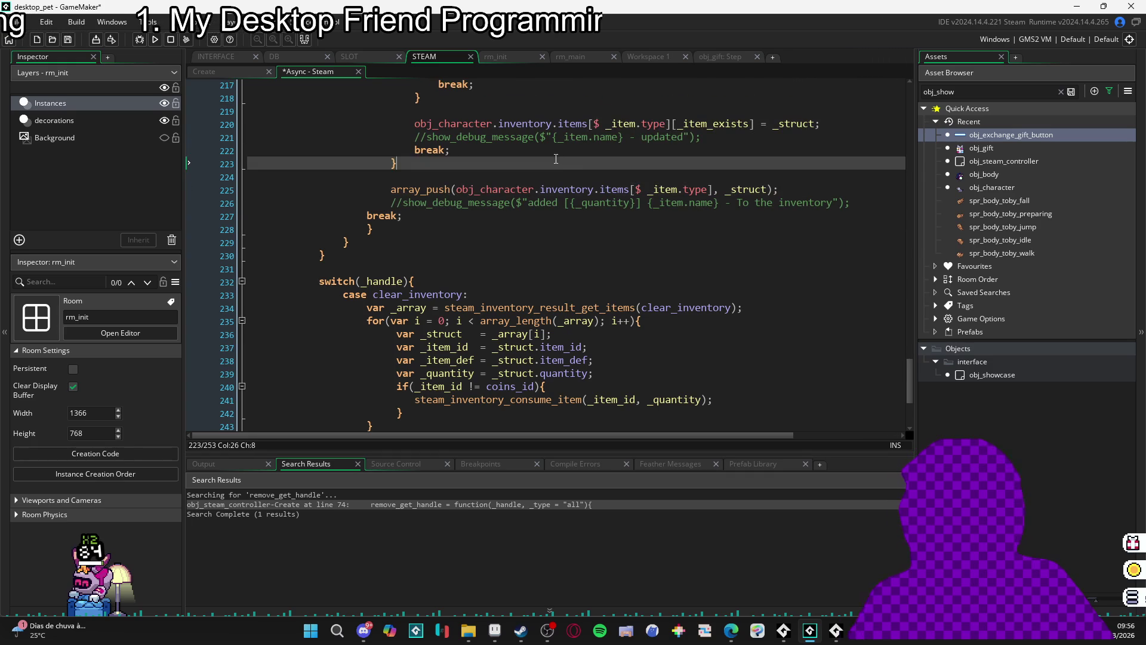
key(Up)
key(Up)
key(End)
scroll(738, 141, up, 2)
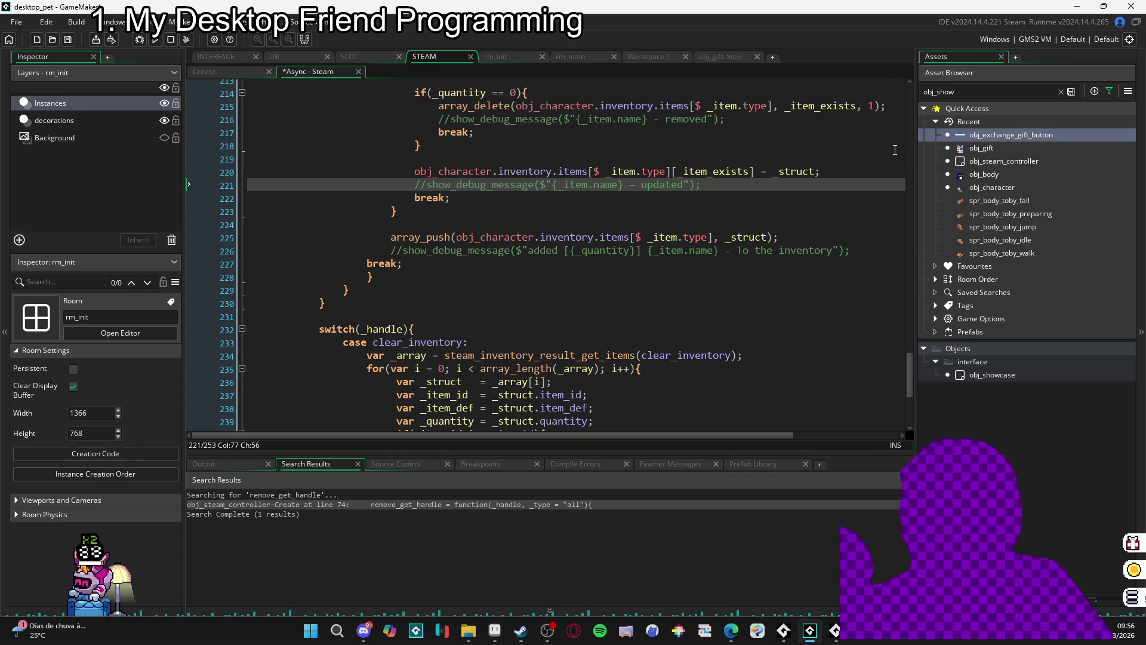
scroll(712, 217, down, 5)
scroll(712, 218, down, 2)
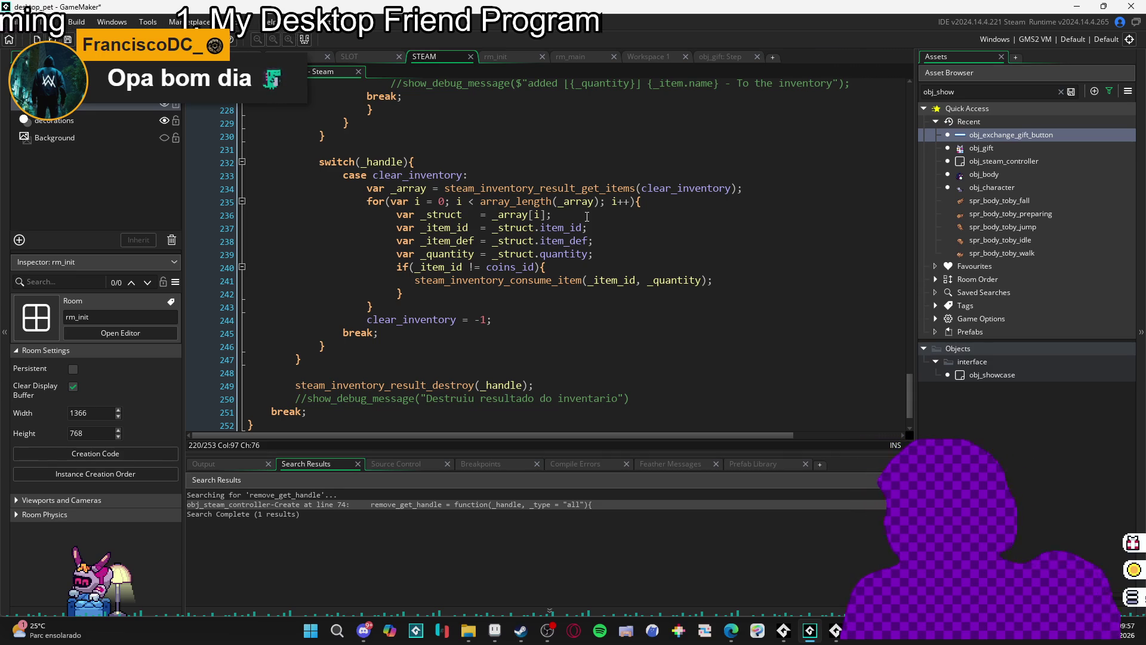
- Delete the trailing semicolons from loop lines 236–239
key(BackSpace)
key(Up)
key(BackSpace)
key(Up)
key(BackSpace)
key(Up)
key(BackSpace)
key(Down)
key(Down)
key(Down)
- Visit the consume-item line and line 242, and revert an accidental indent of the line 240 if
click(783, 276)
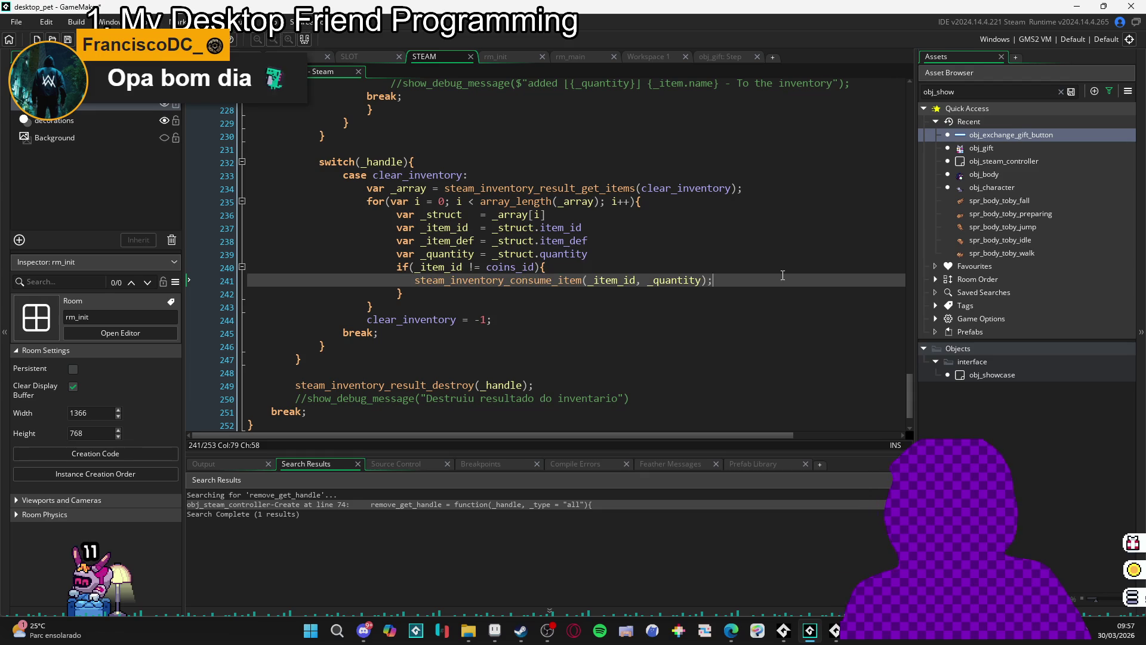
click(661, 252)
click(678, 290)
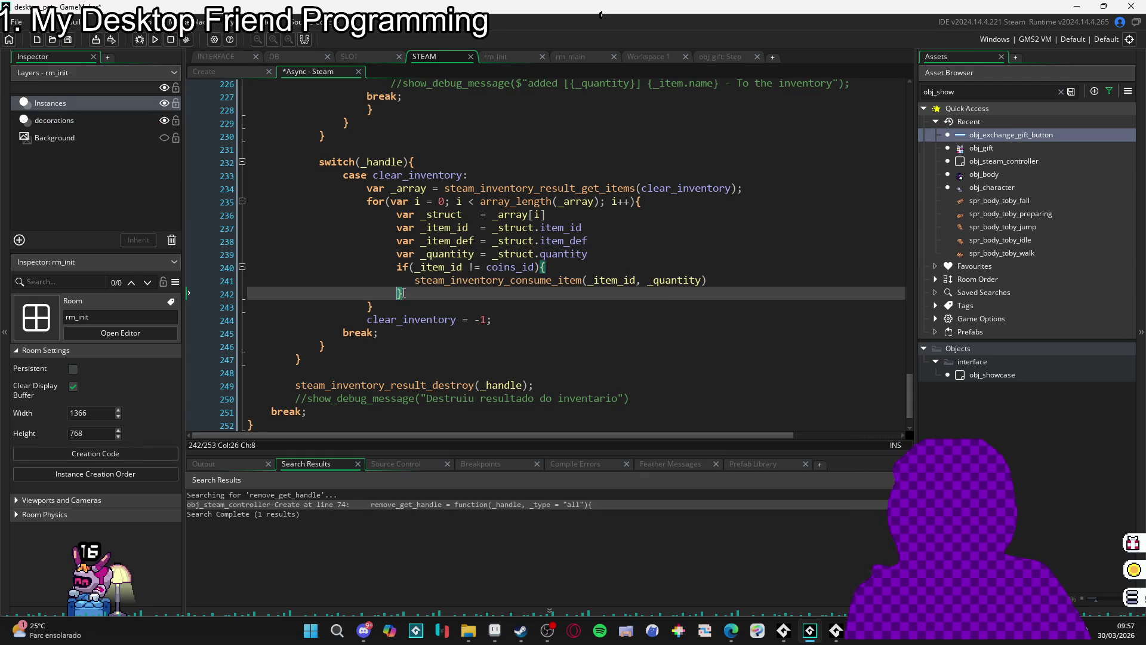
click(396, 262)
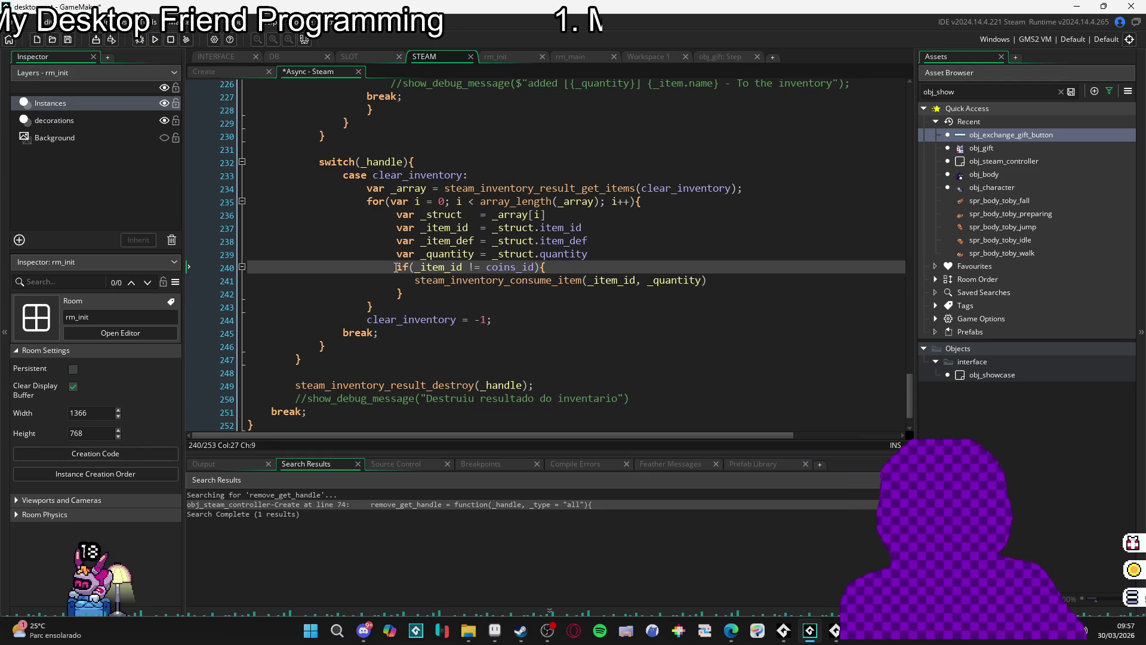
key(Tab)
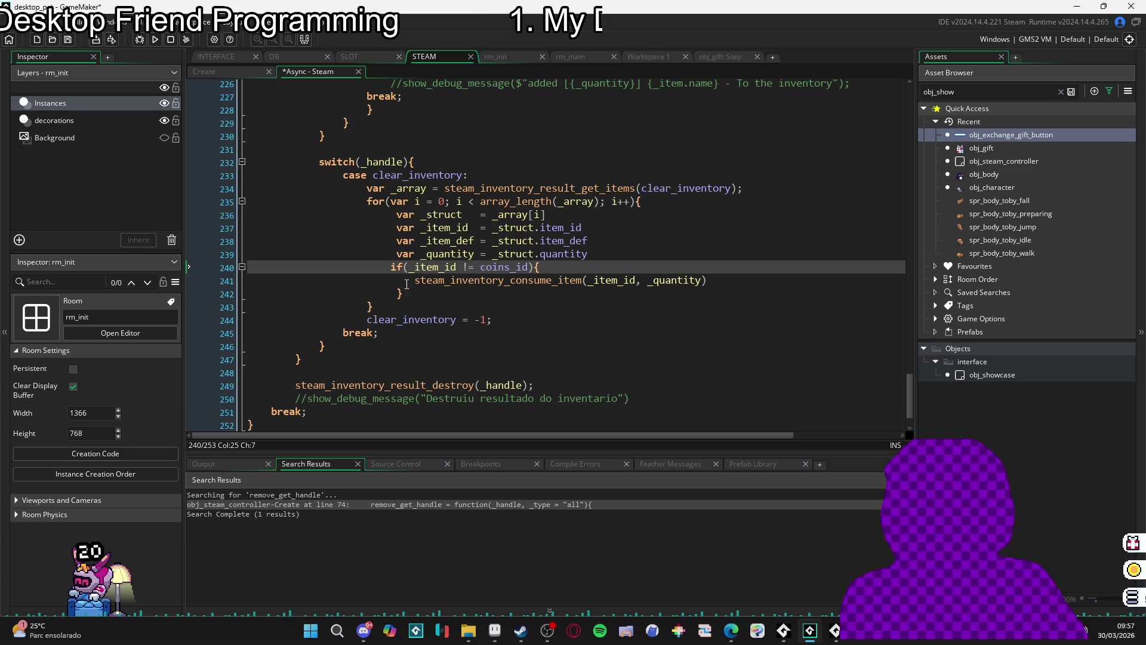
key(ctrl+z)
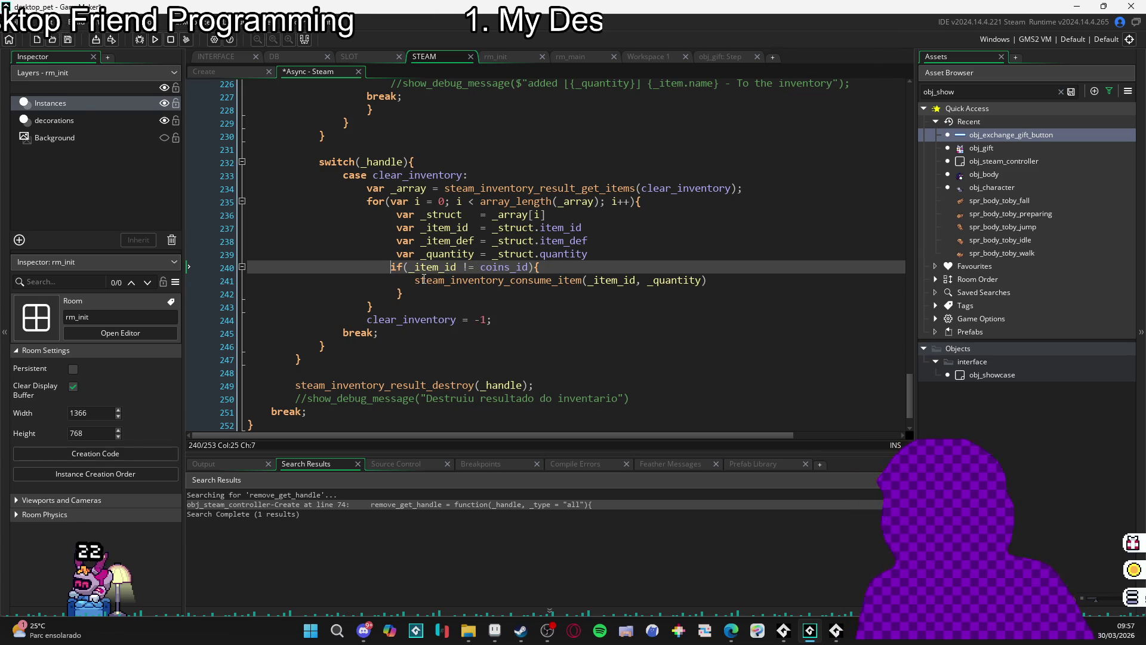
- Review the loop's closing brace, the clear_inventory reset line, and the closing braces on lines 246–247
click(393, 306)
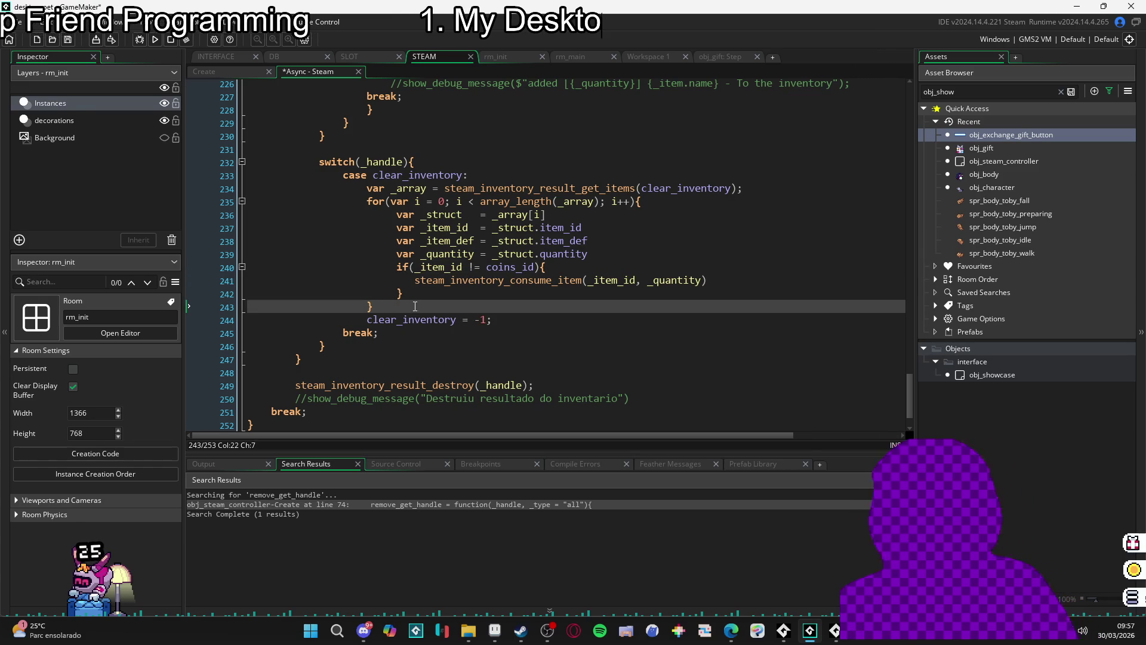
key(Up)
key(Down)
key(Down)
key(Up)
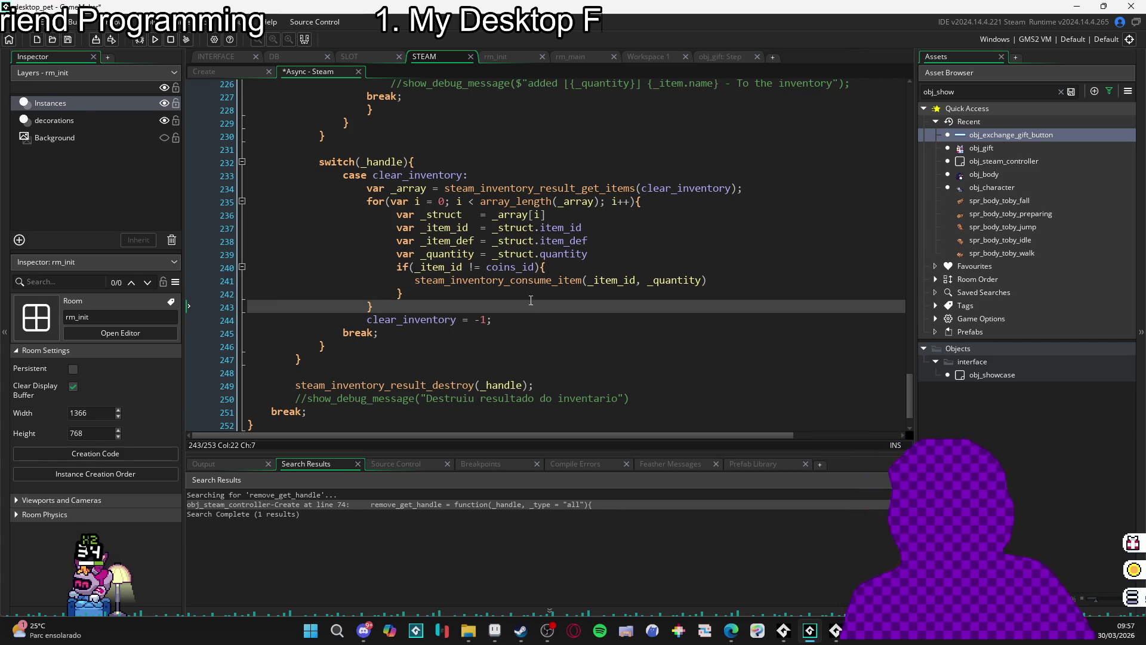
click(541, 324)
key(Down)
key(Down)
key(Down)
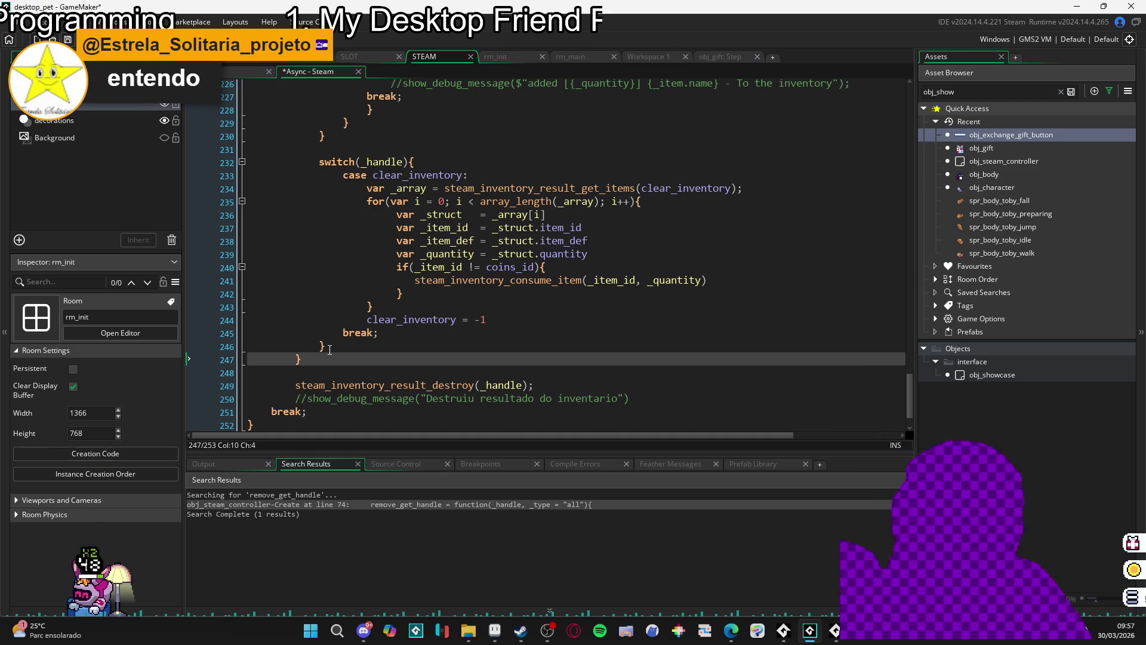
key(Down)
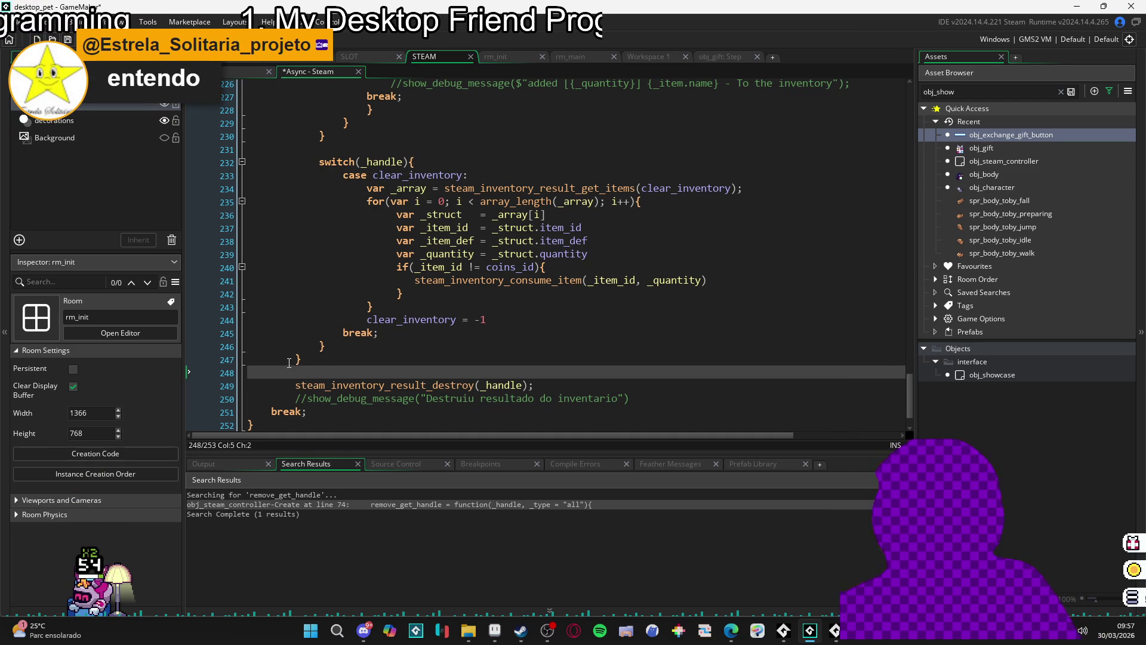
key(Up)
click(325, 343)
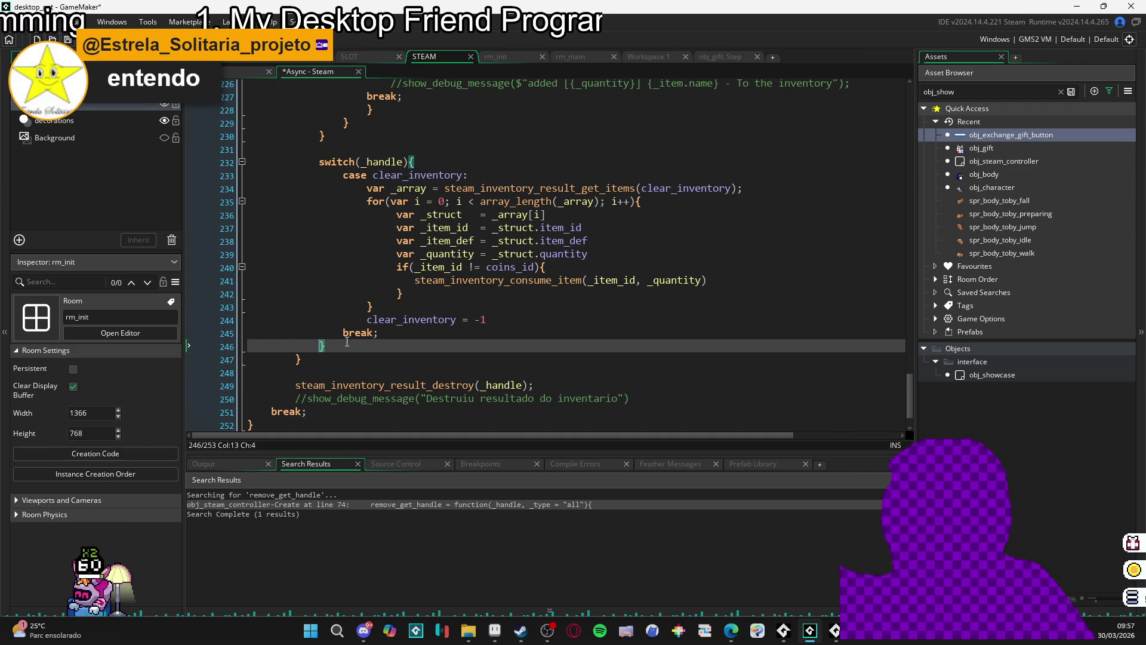
click(297, 360)
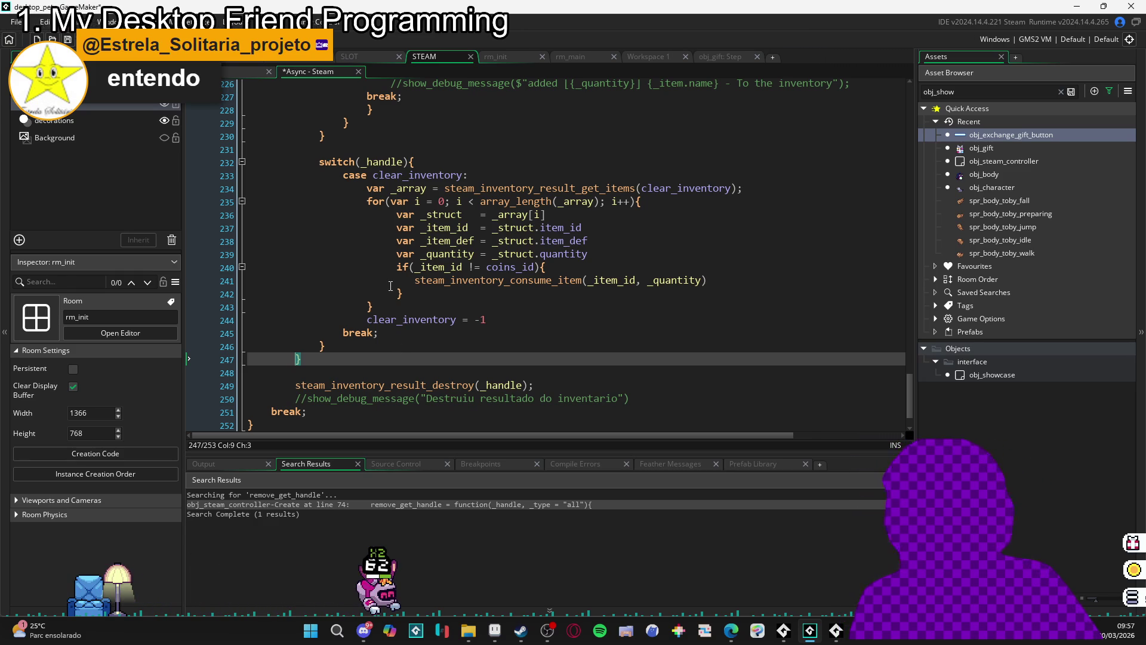
click(314, 349)
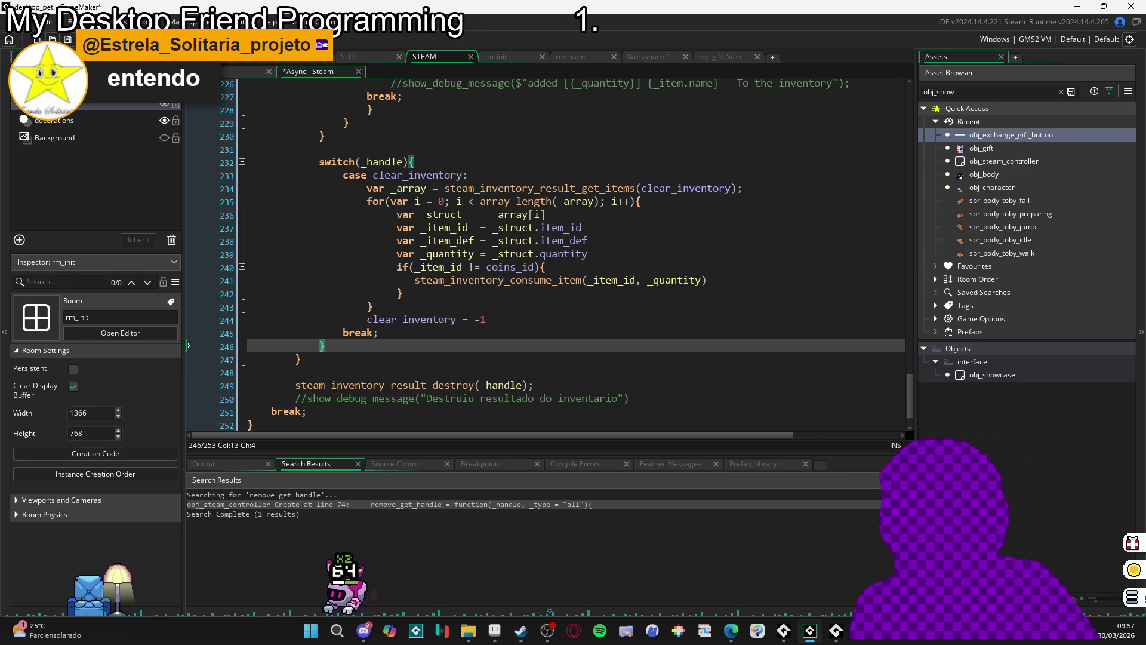
click(358, 349)
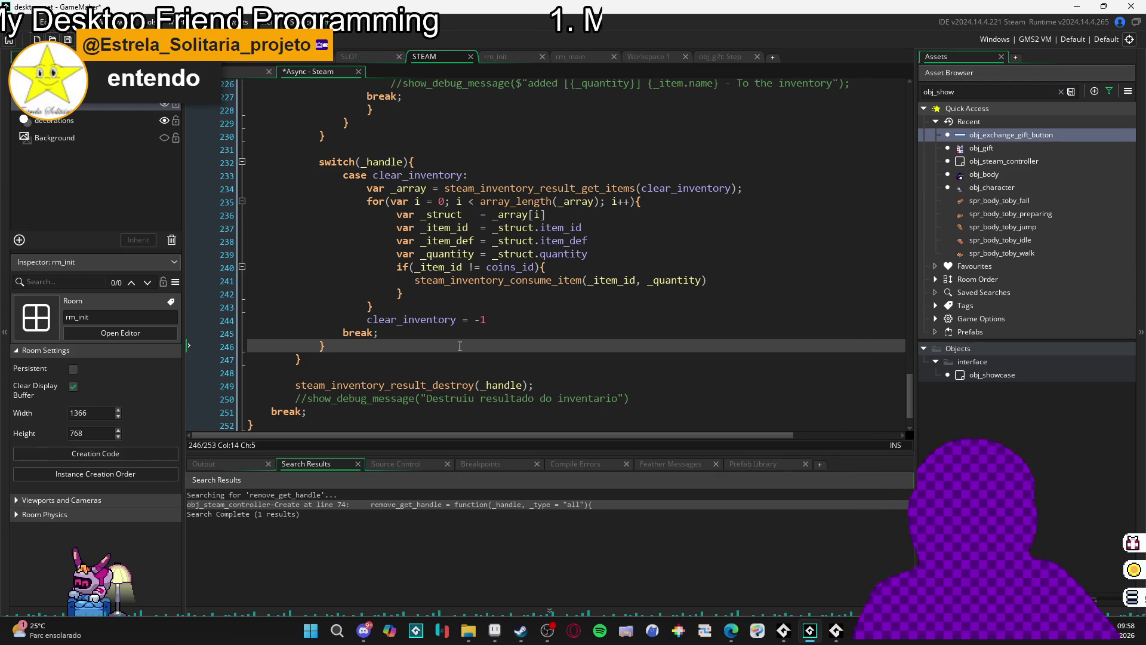
scroll(504, 302, up, 5)
scroll(504, 302, up, 10)
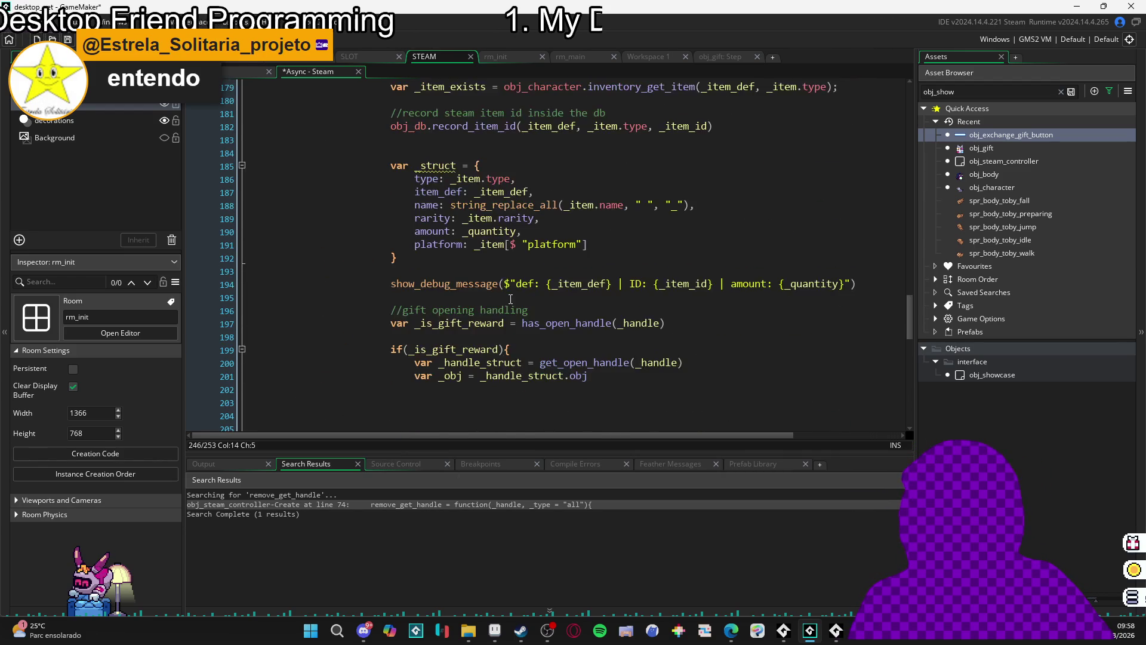
scroll(520, 302, up, 4)
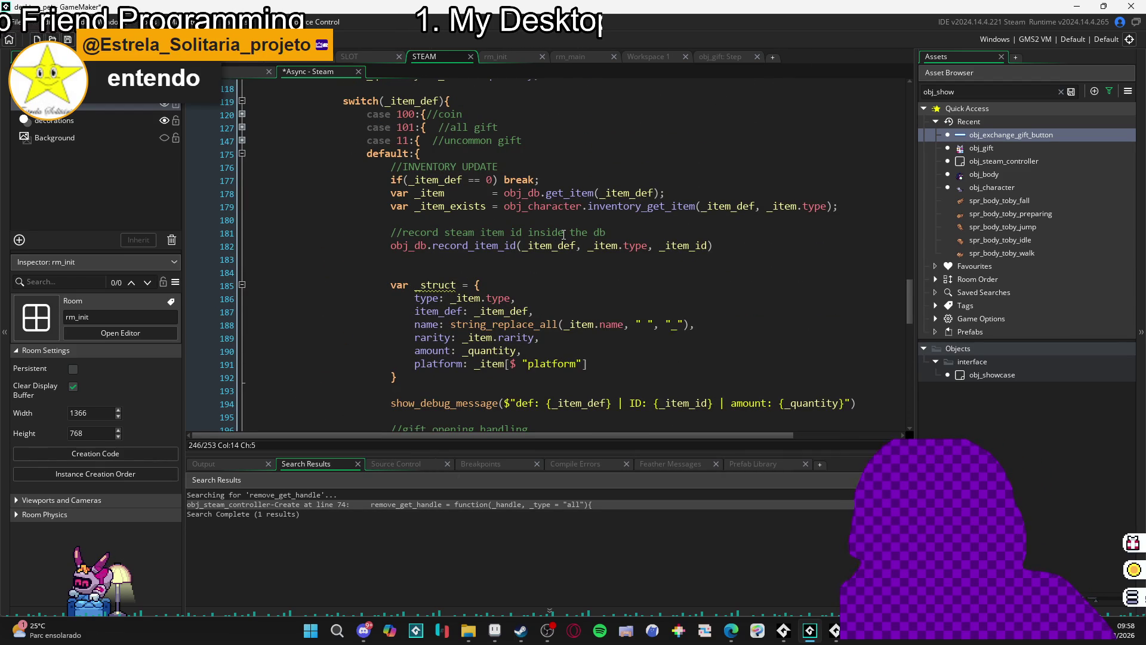
scroll(561, 234, down, 1)
scroll(428, 205, down, 2)
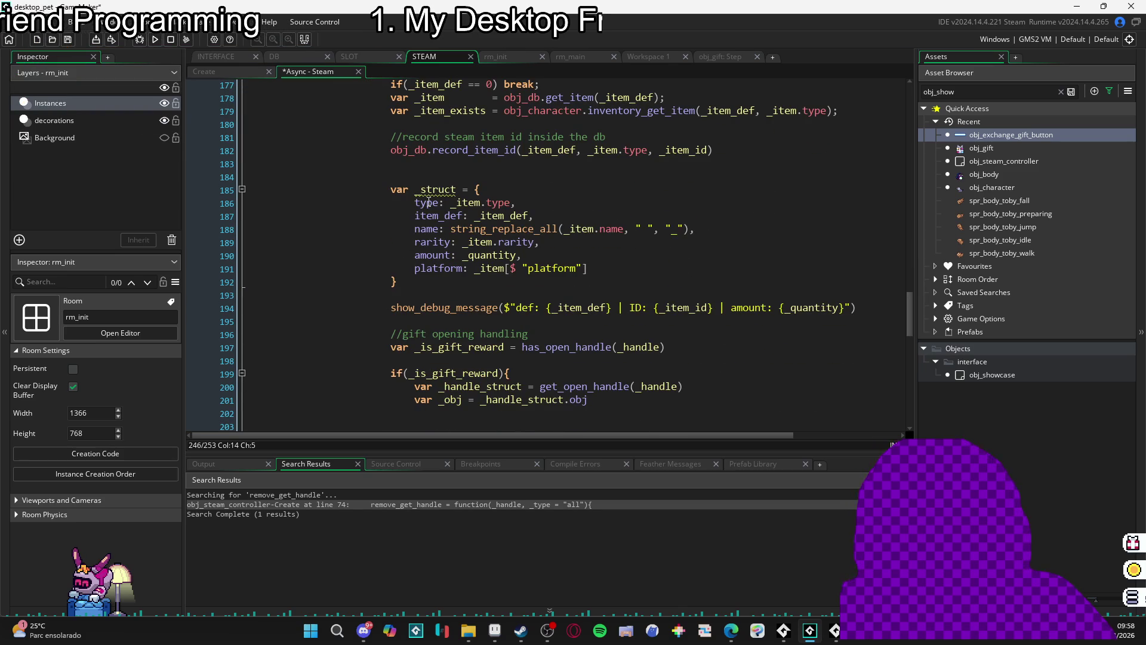
scroll(709, 283, down, 1)
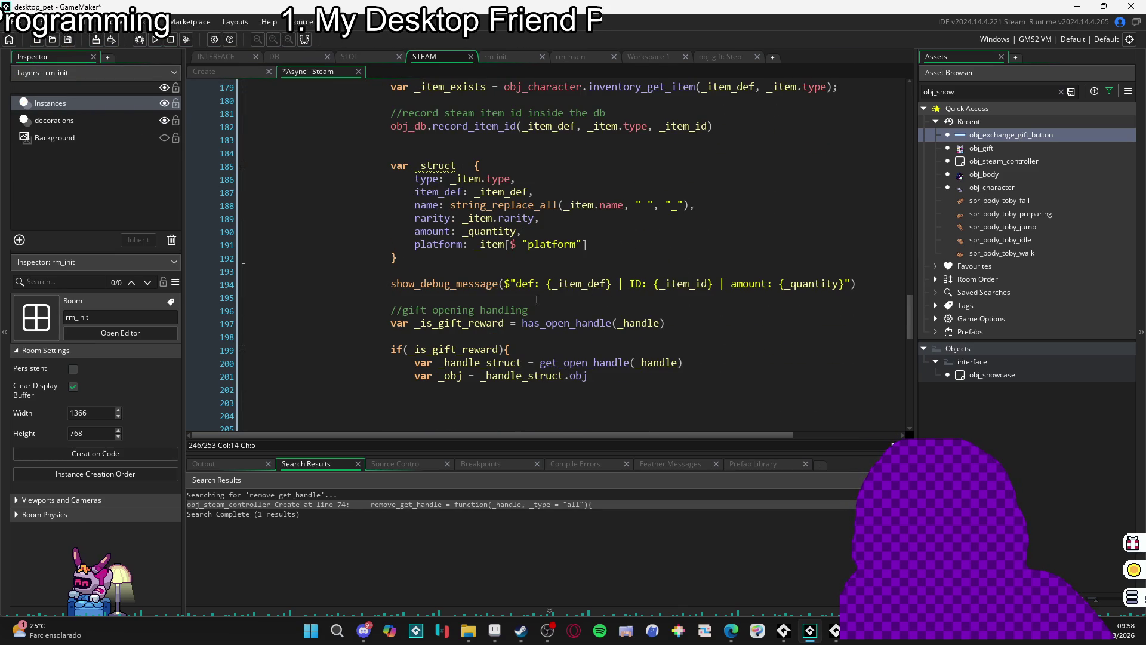
scroll(436, 313, down, 2)
scroll(426, 267, down, 1)
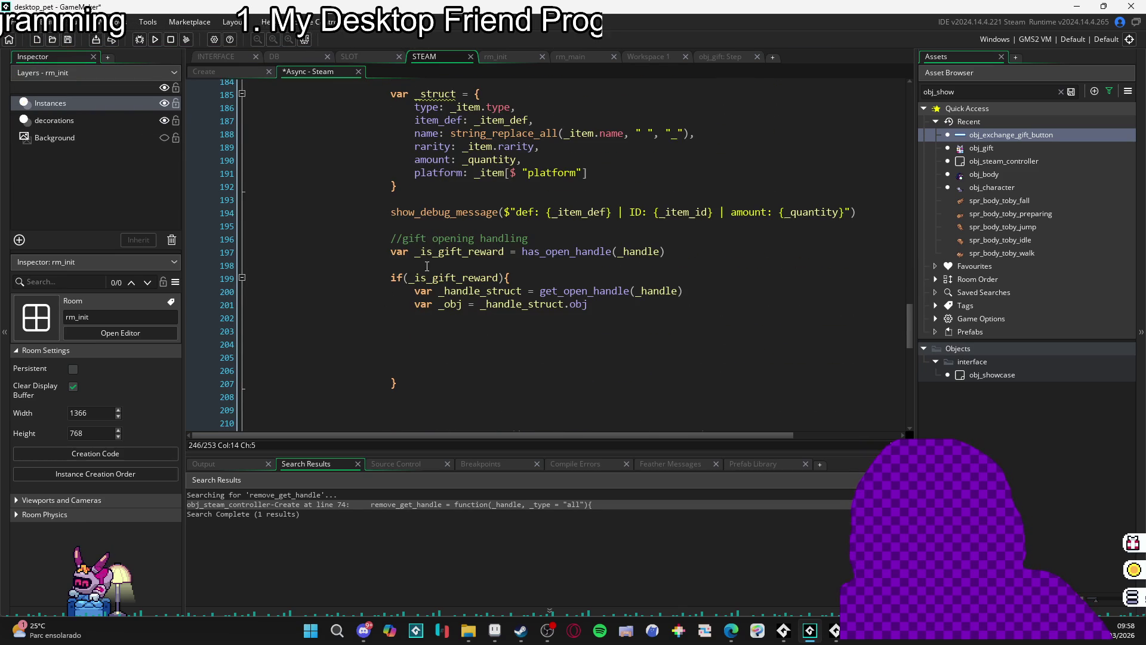
scroll(469, 300, down, 2)
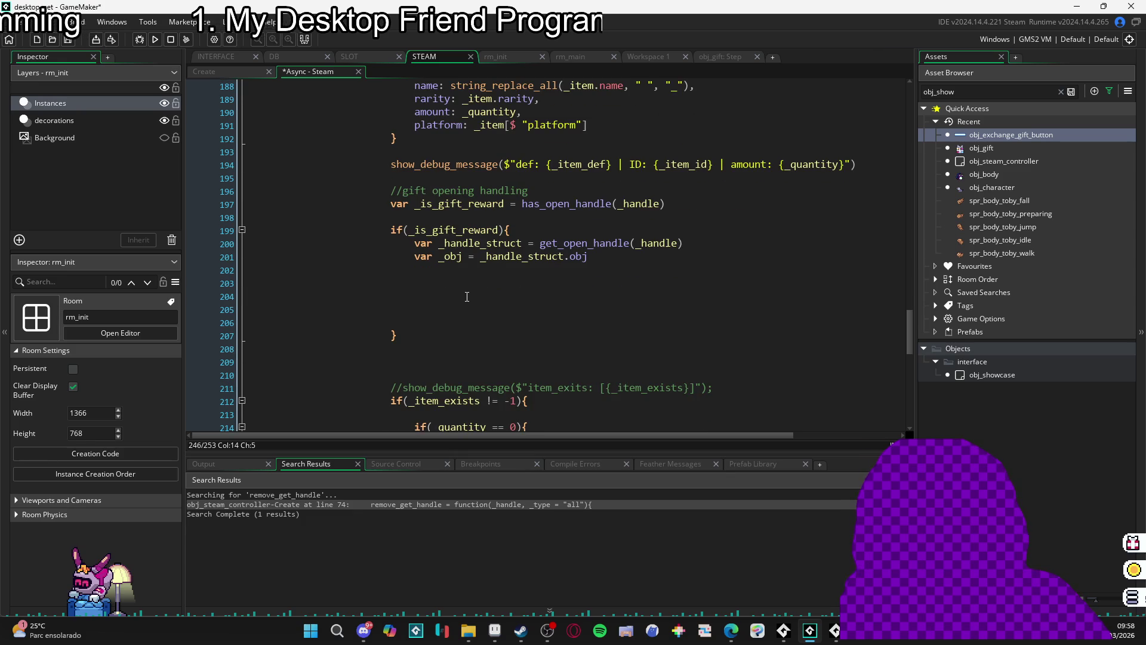
scroll(468, 297, up, 1)
scroll(468, 297, down, 8)
scroll(469, 296, up, 3)
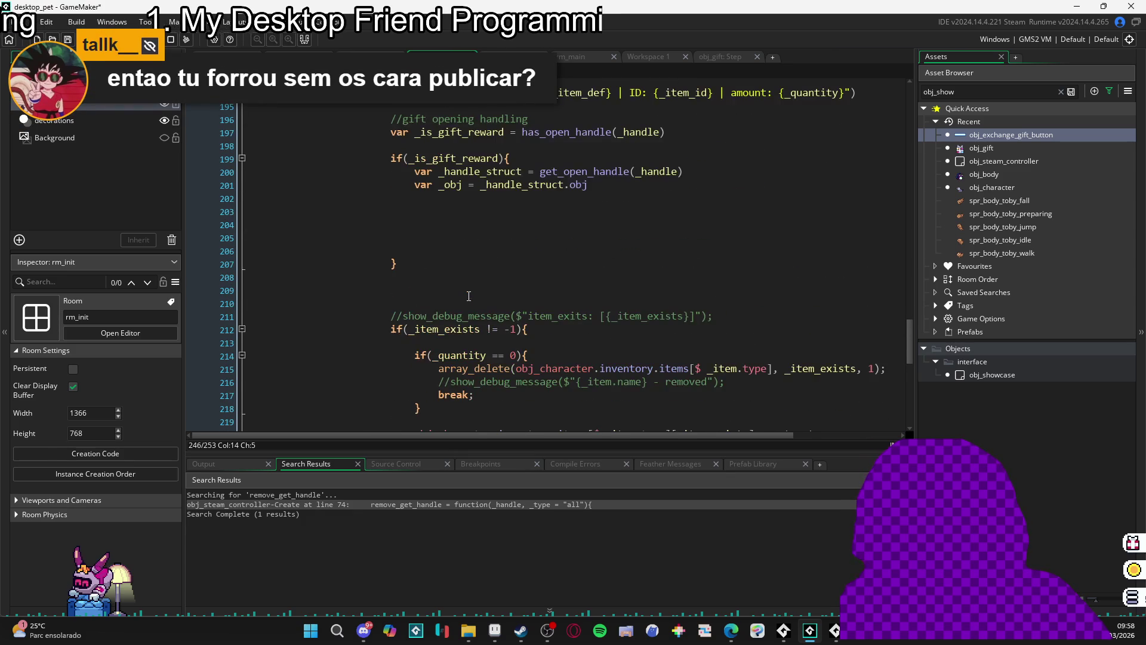
scroll(469, 296, down, 10)
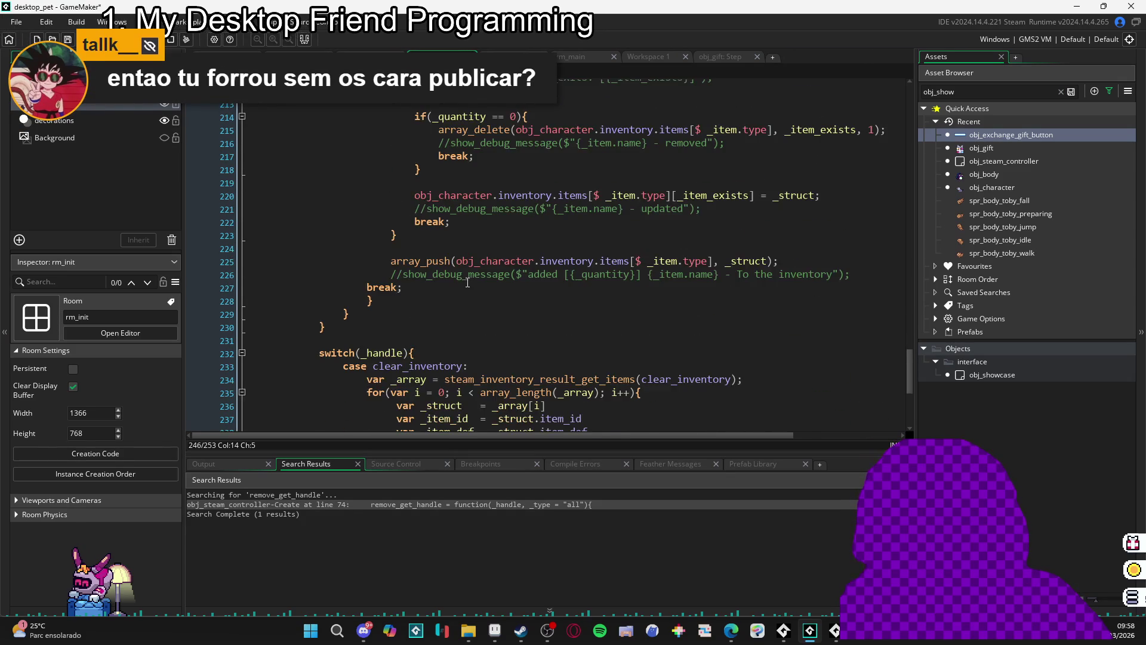
scroll(470, 283, up, 12)
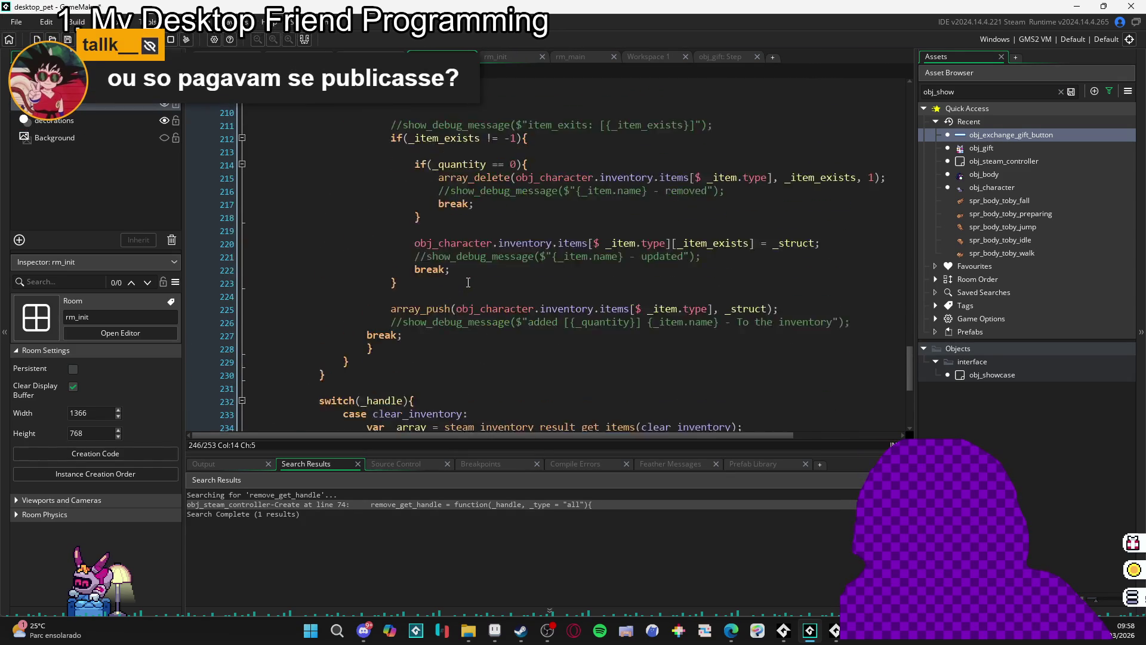
scroll(471, 282, down, 3)
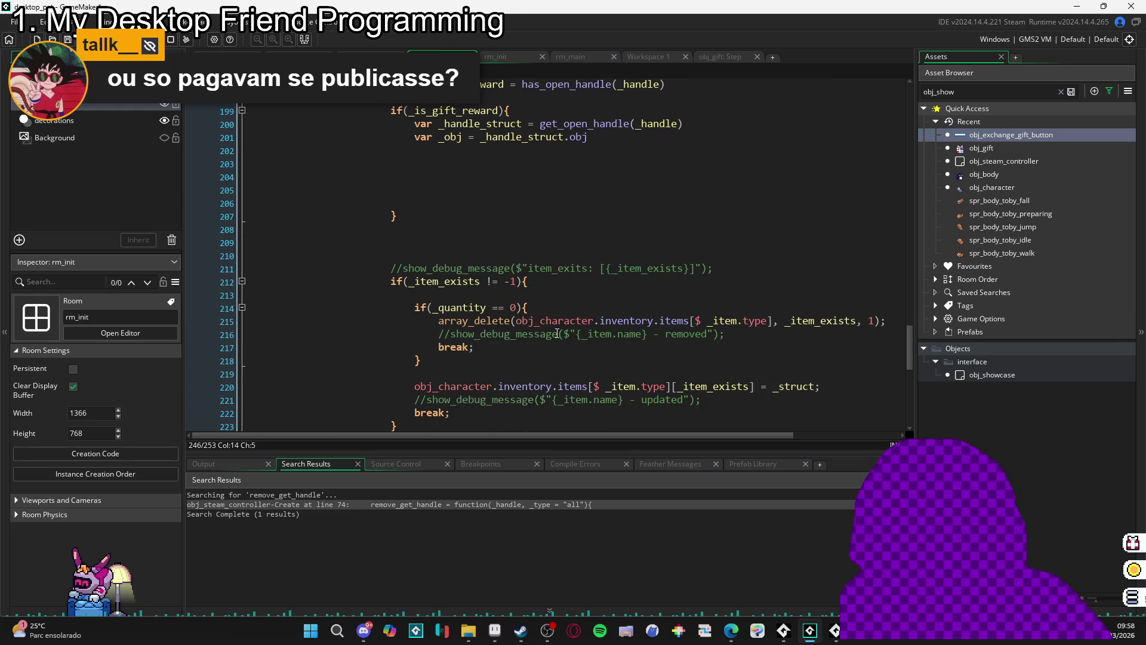
- Paste the commented showcase code into the gift branch and uncomment lines 204–233
scroll(555, 330, up, 1)
click(448, 213)
key(ctrl+v)
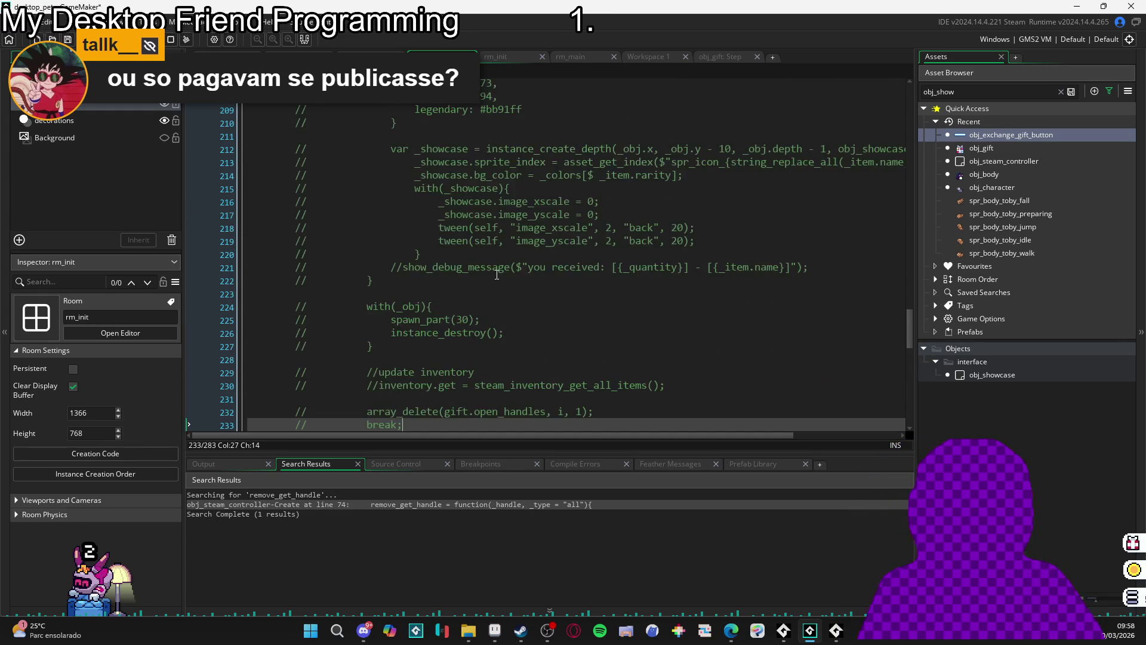
scroll(426, 344, down, 3)
mouse_move(432, 323)
mouse_down()
mouse_move(414, 324)
mouse_move(261, 217)
mouse_up()
scroll(414, 324, up, 8)
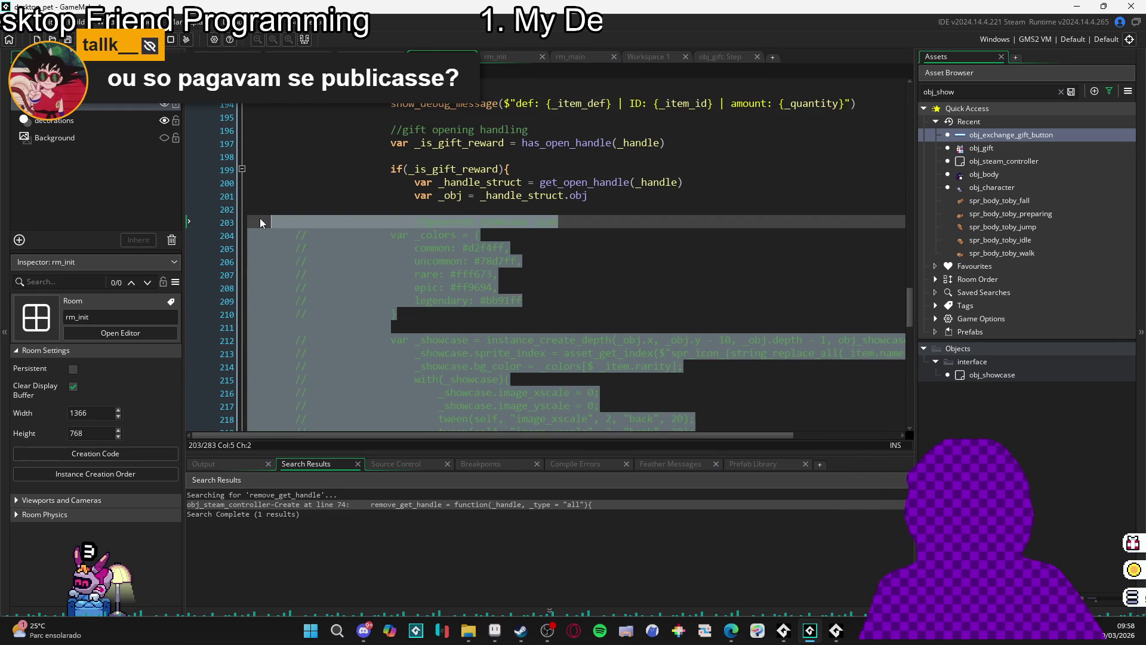
key(ctrl+shift+k)
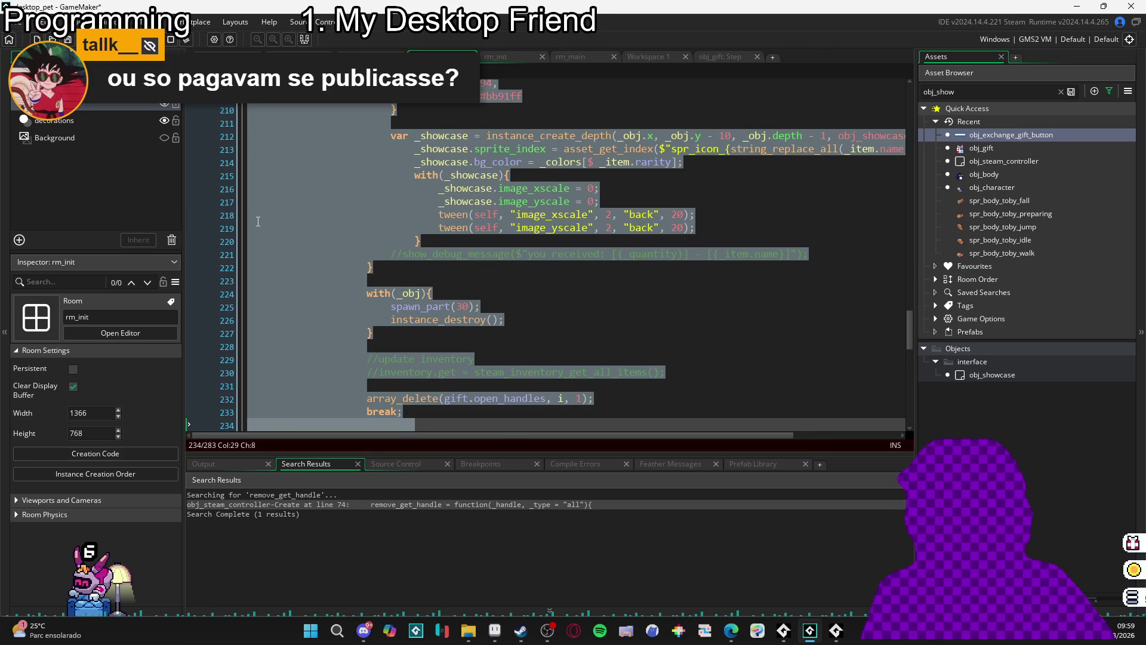
- Indent the pasted showcase block one level deeper
scroll(323, 238, up, 8)
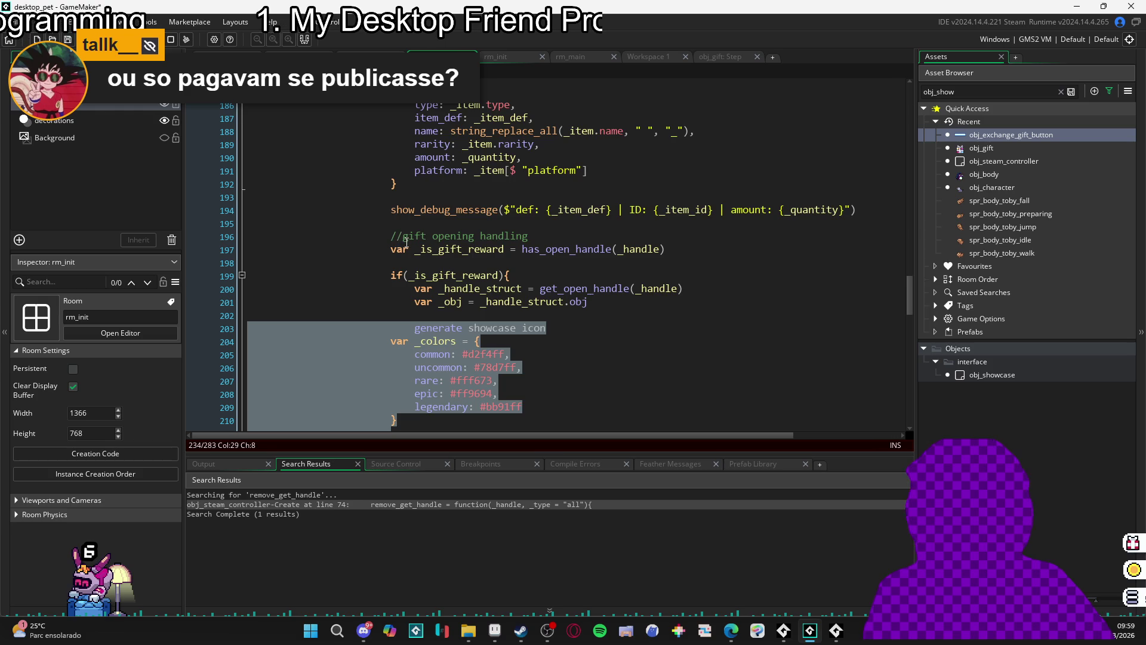
scroll(409, 235, down, 2)
scroll(466, 197, up, 3)
scroll(466, 198, down, 5)
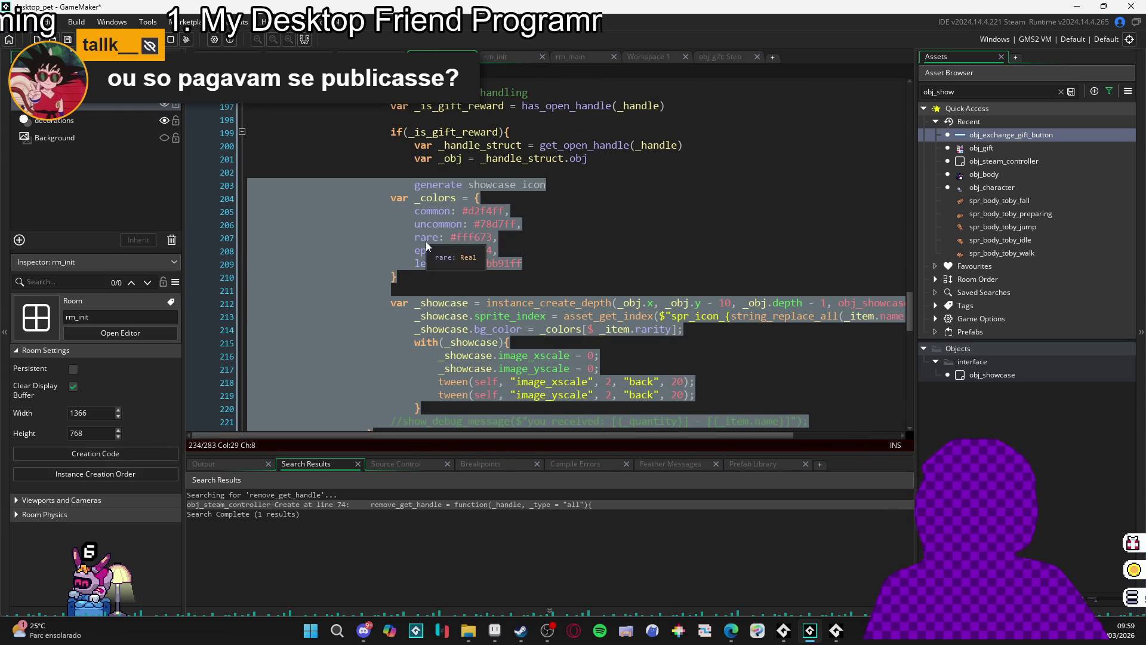
key(Tab)
click(450, 248)
- Trace which blocks the closing braces on lines 253, 237 and 222 close, including with(_obj)
scroll(458, 240, down, 4)
scroll(459, 240, down, 9)
scroll(451, 276, up, 7)
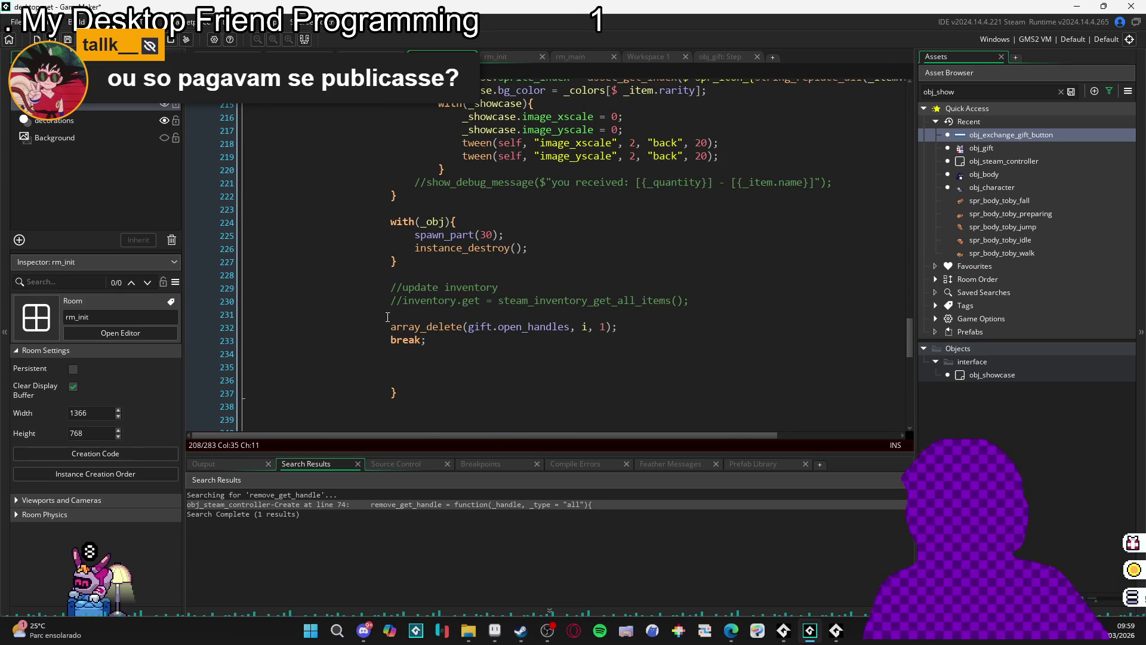
scroll(408, 347, down, 4)
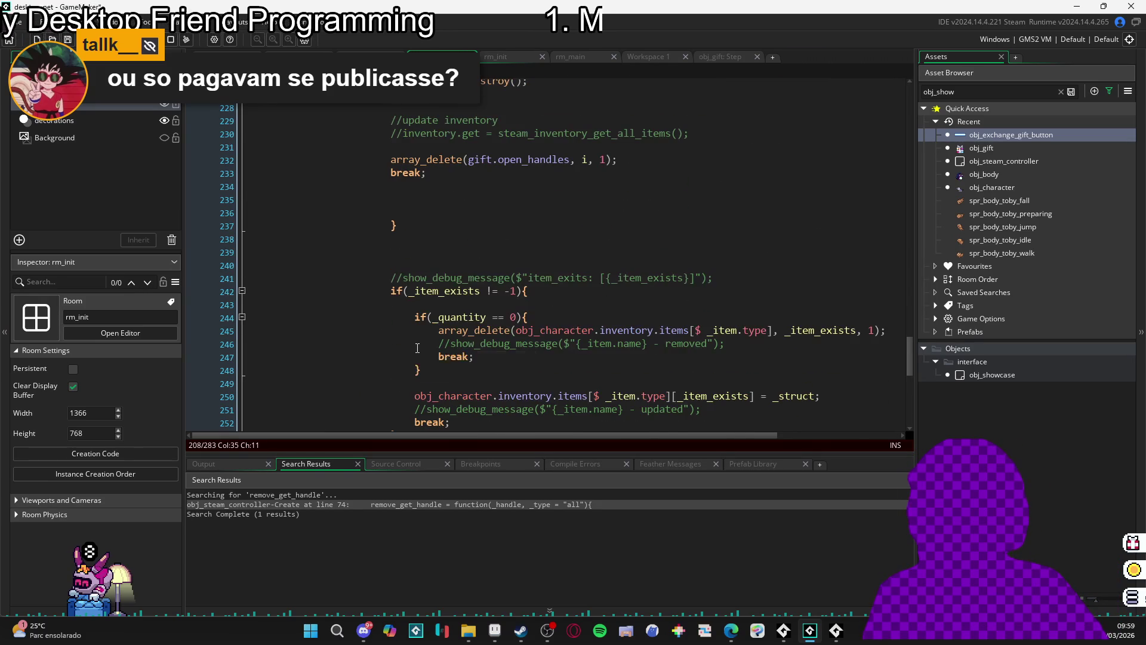
scroll(427, 347, up, 2)
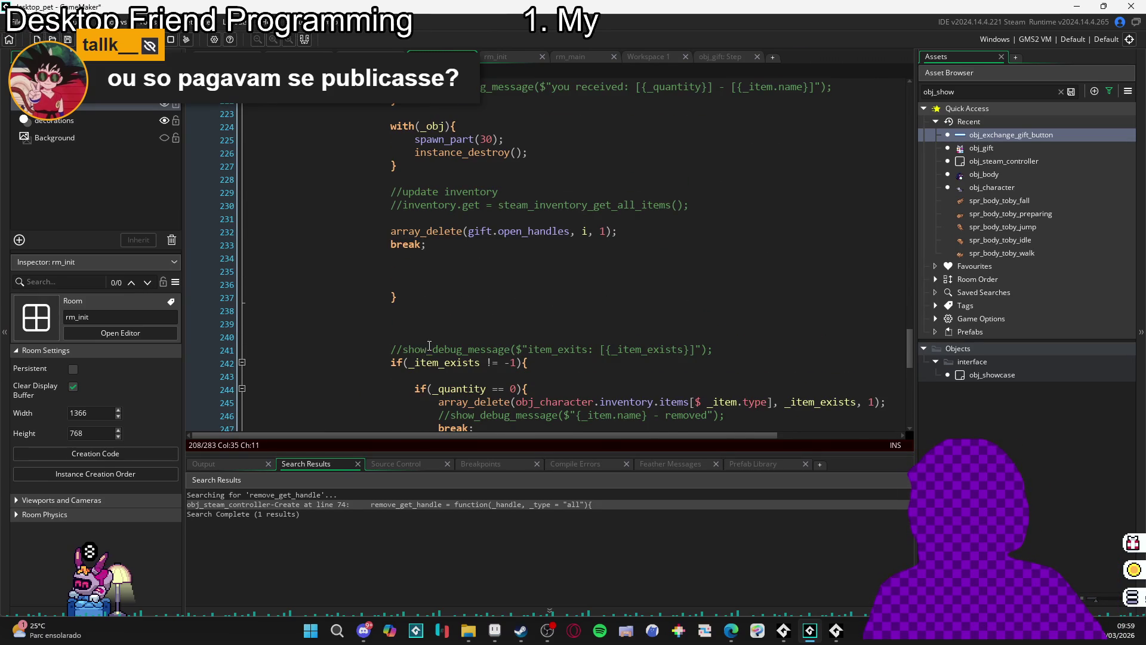
click(463, 325)
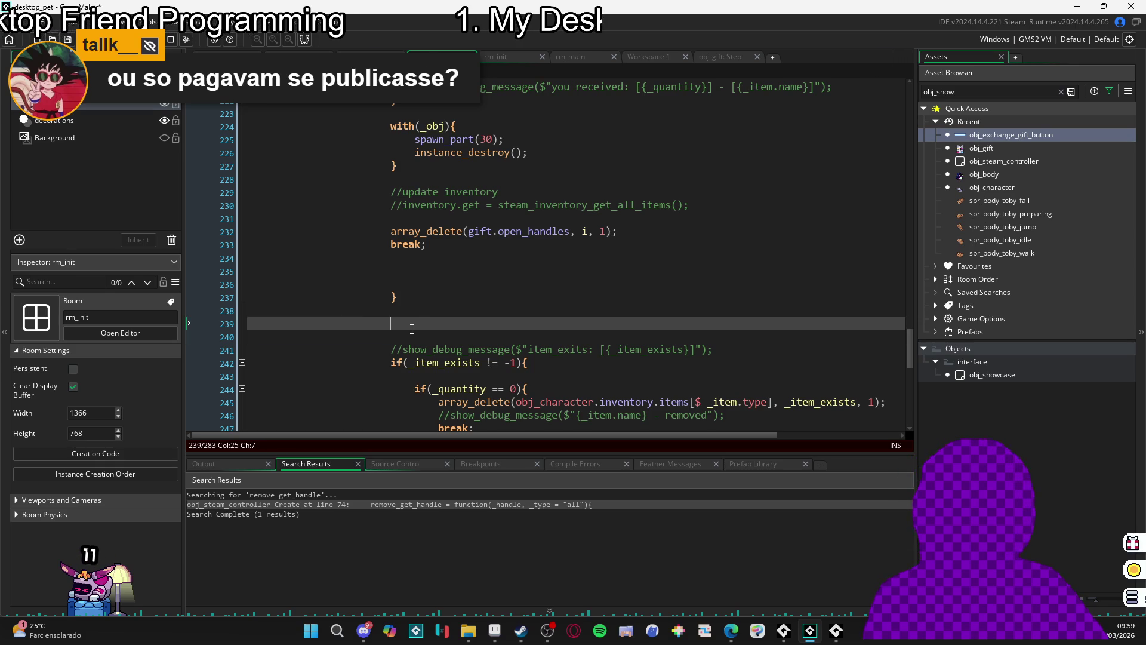
scroll(412, 328, down, 5)
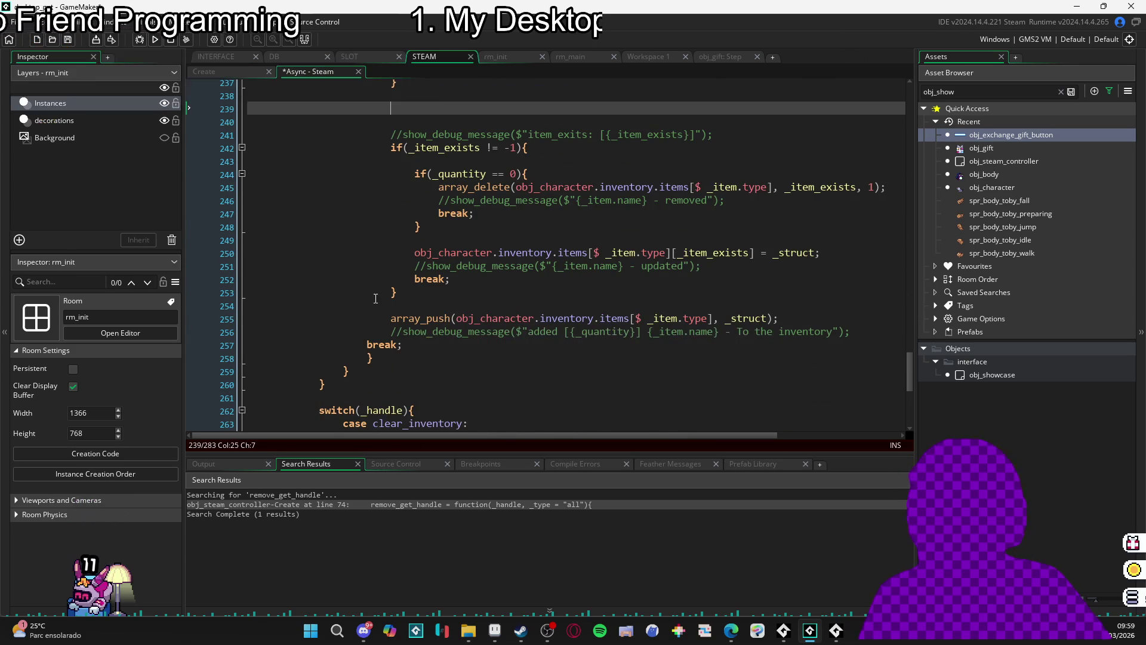
click(391, 291)
scroll(385, 322, up, 7)
click(382, 347)
scroll(389, 348, up, 3)
click(387, 333)
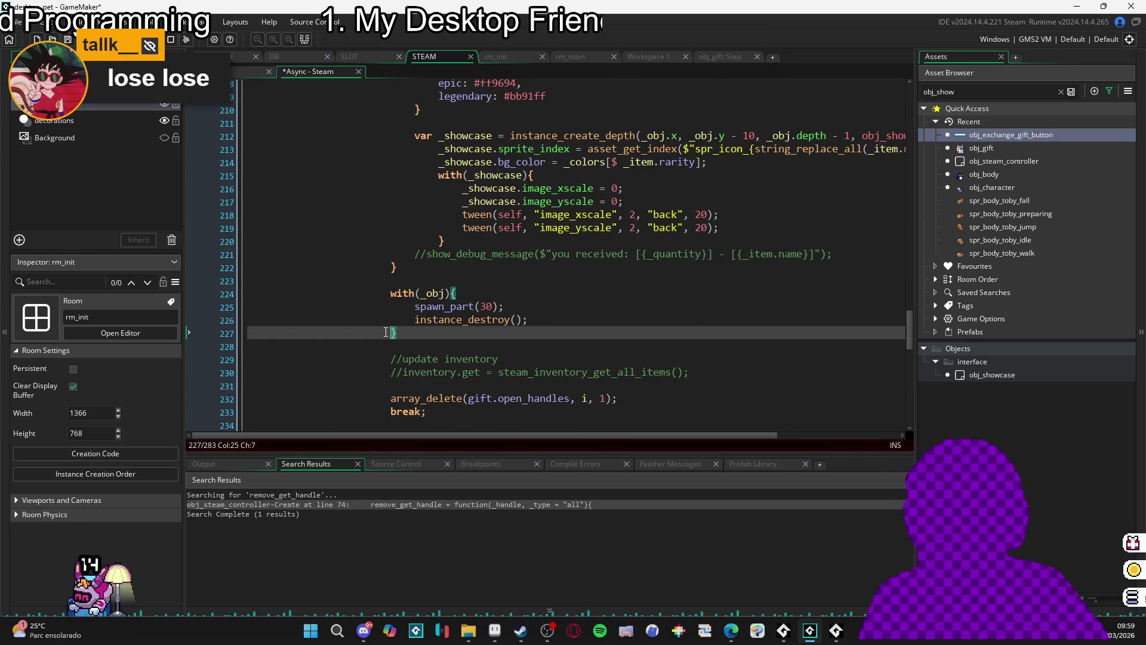
scroll(387, 332, up, 3)
click(403, 380)
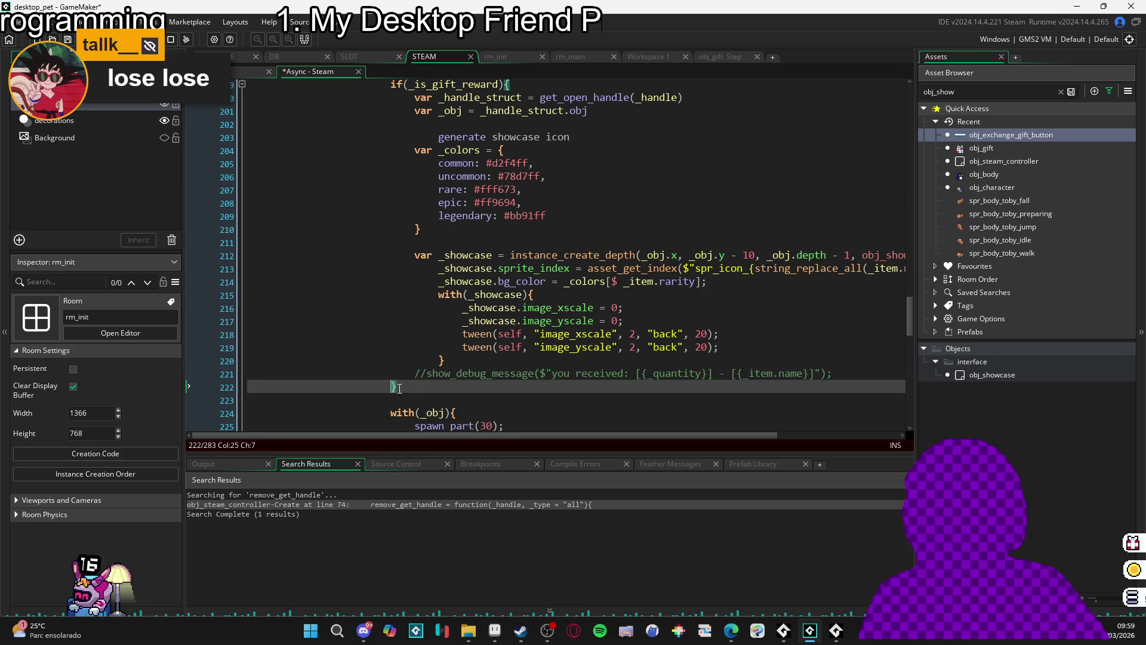
- Recheck the closing brace on line 237 against blank line 236 above it
scroll(406, 380, up, 4)
scroll(415, 369, up, 8)
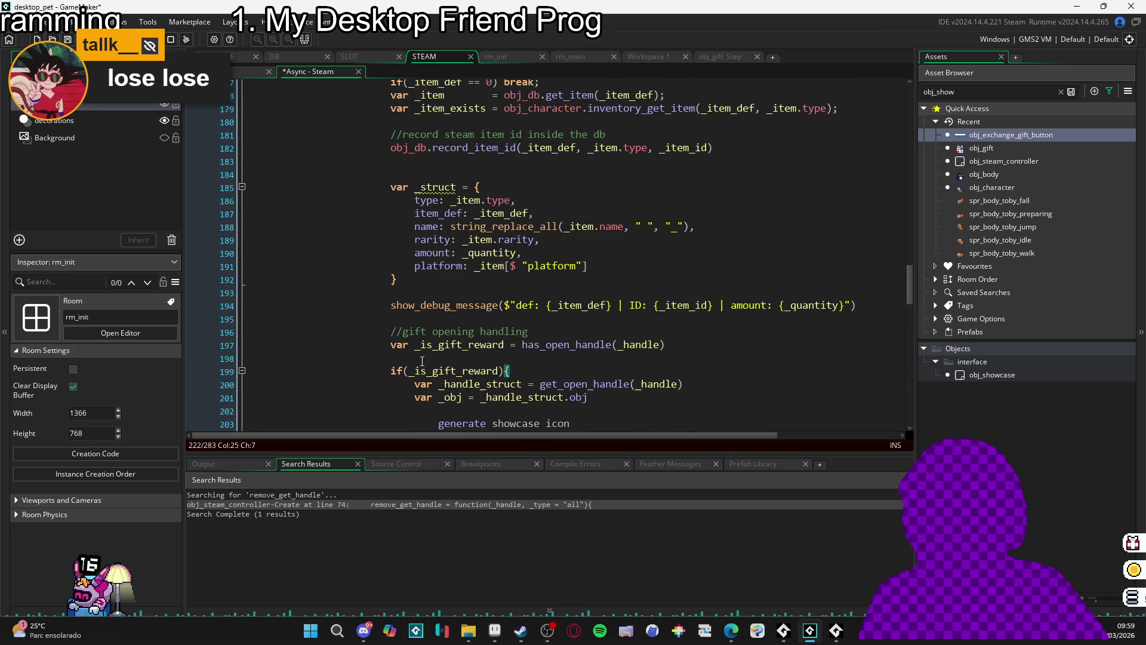
scroll(425, 359, down, 7)
scroll(425, 358, down, 11)
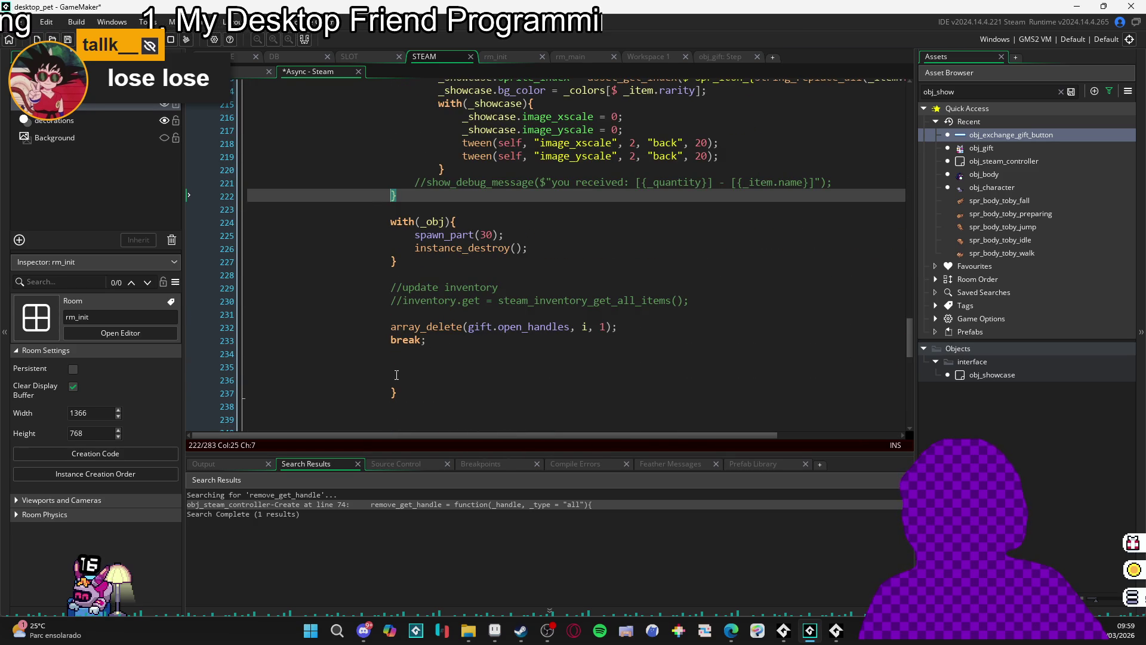
click(418, 392)
scroll(424, 385, down, 3)
scroll(427, 380, up, 3)
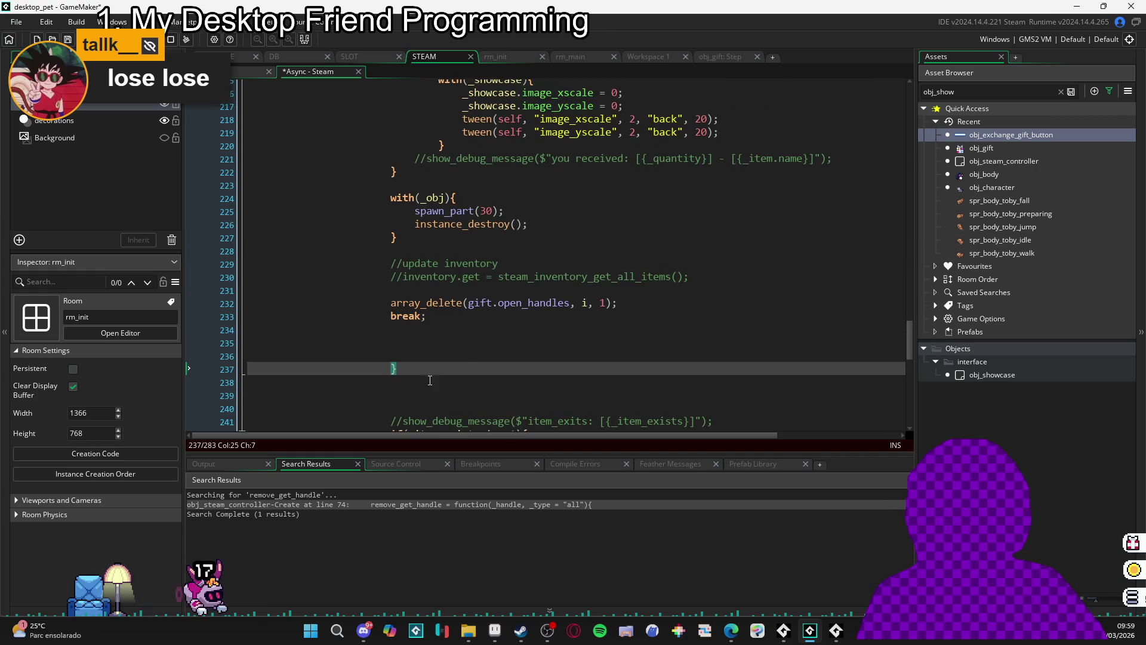
key(Up)
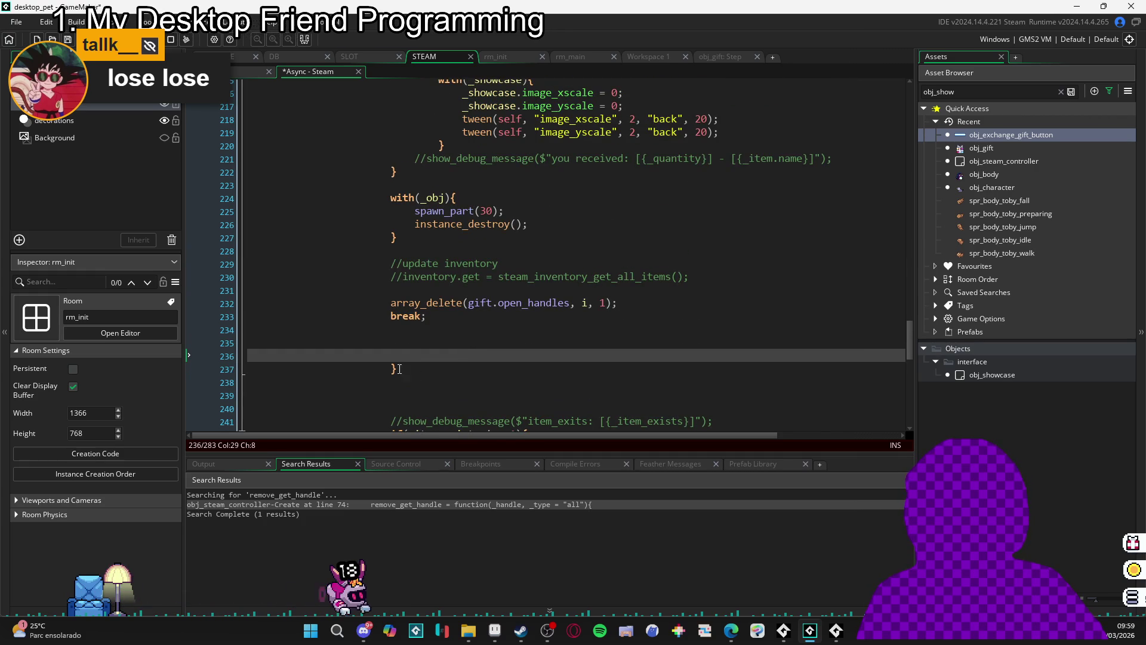
key(Down)
scroll(471, 347, up, 10)
scroll(472, 346, up, 6)
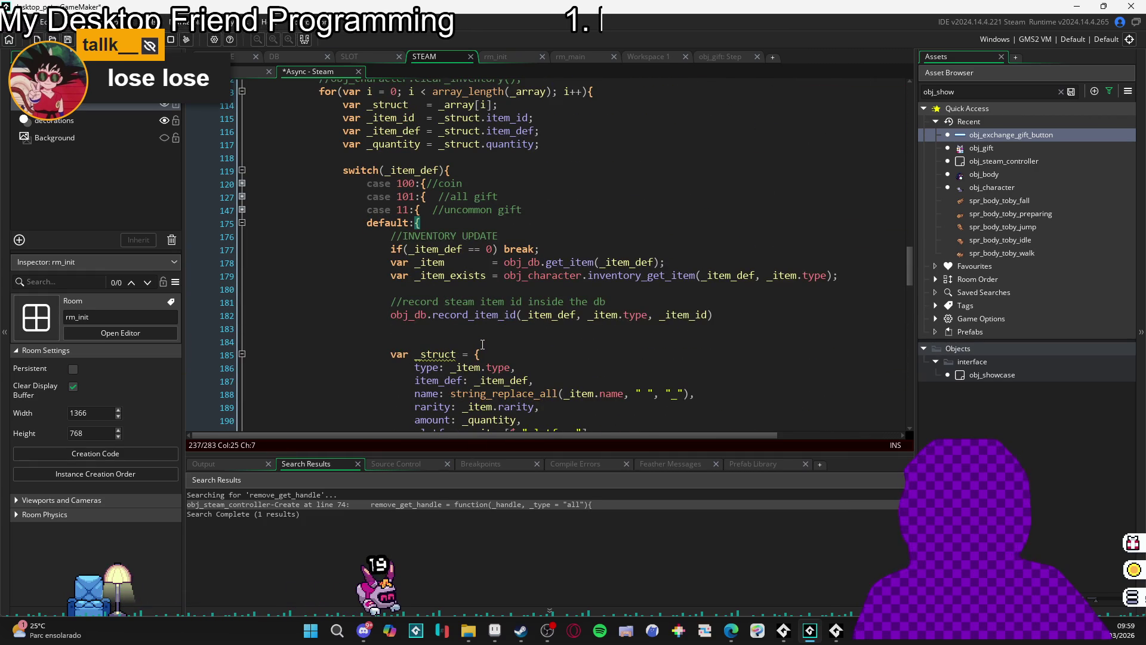
scroll(430, 296, down, 15)
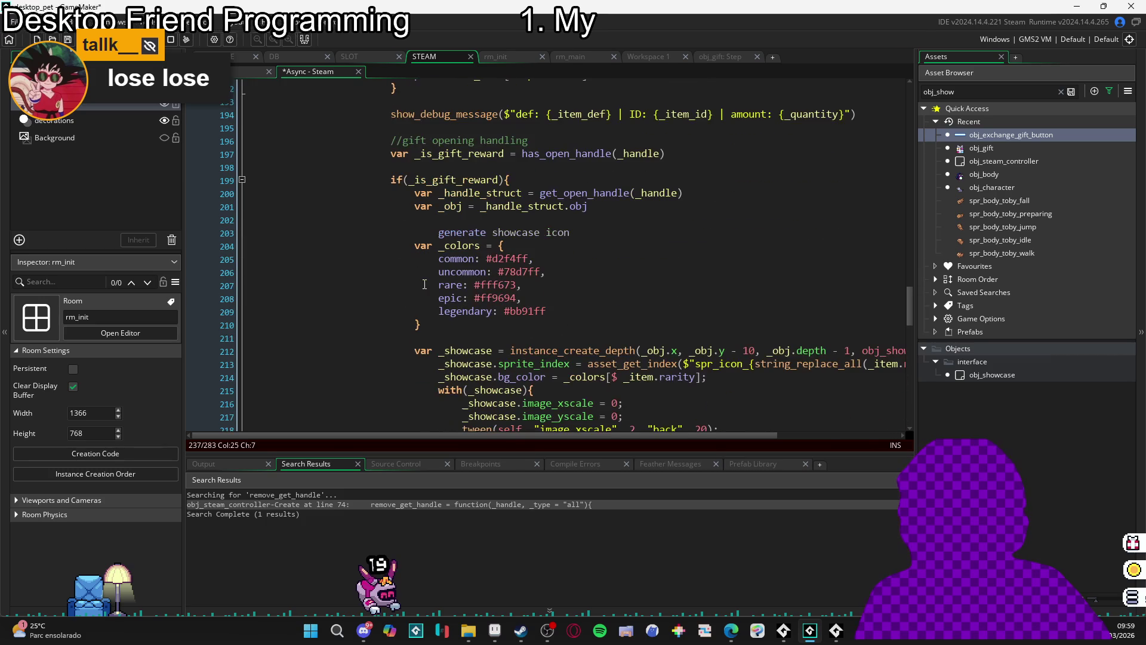
scroll(431, 278, up, 4)
scroll(442, 286, down, 5)
scroll(445, 287, down, 2)
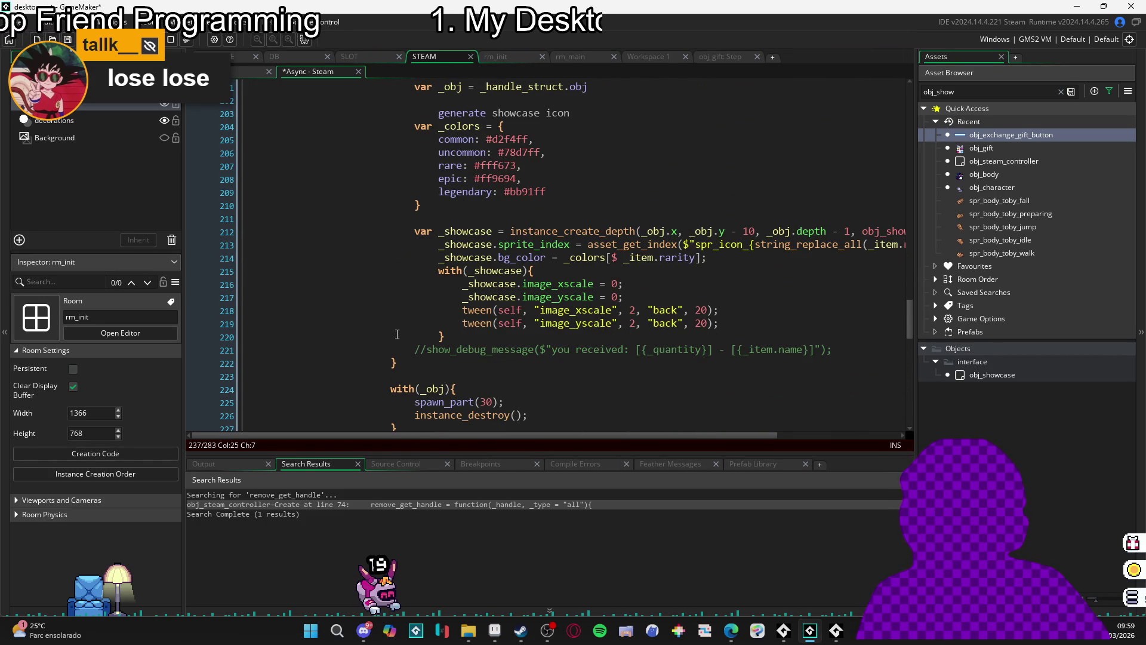
- Confirm line 222 closes the gift reward block, then reinspect the brace on line 237
click(388, 370)
key(Up)
scroll(406, 358, up, 3)
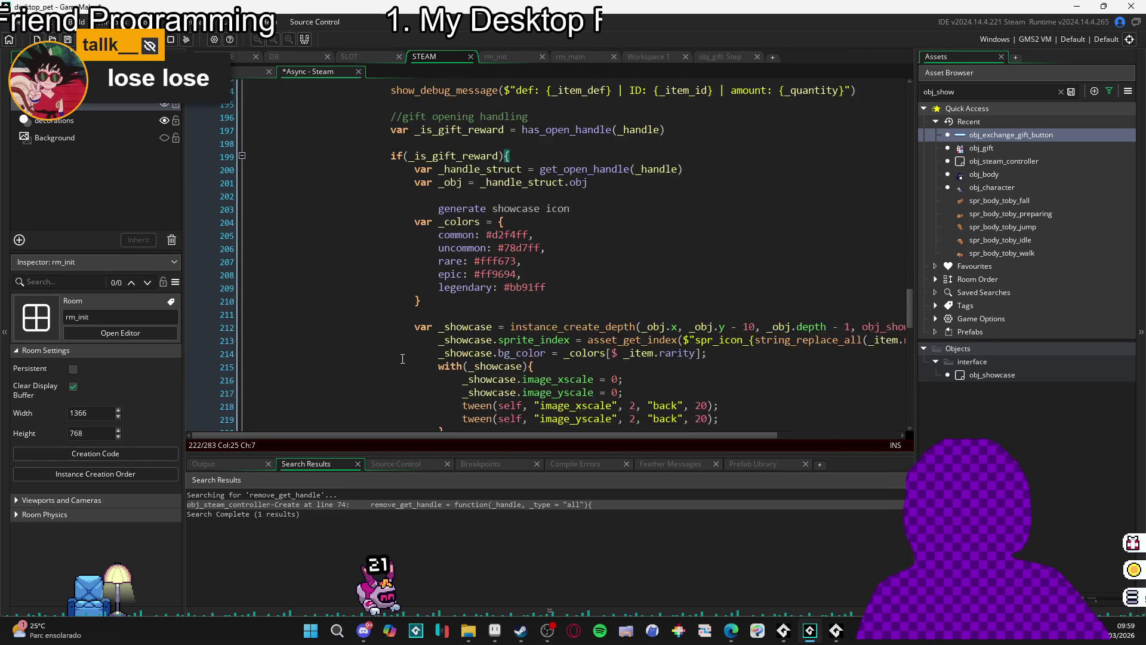
scroll(412, 346, down, 4)
key(Right)
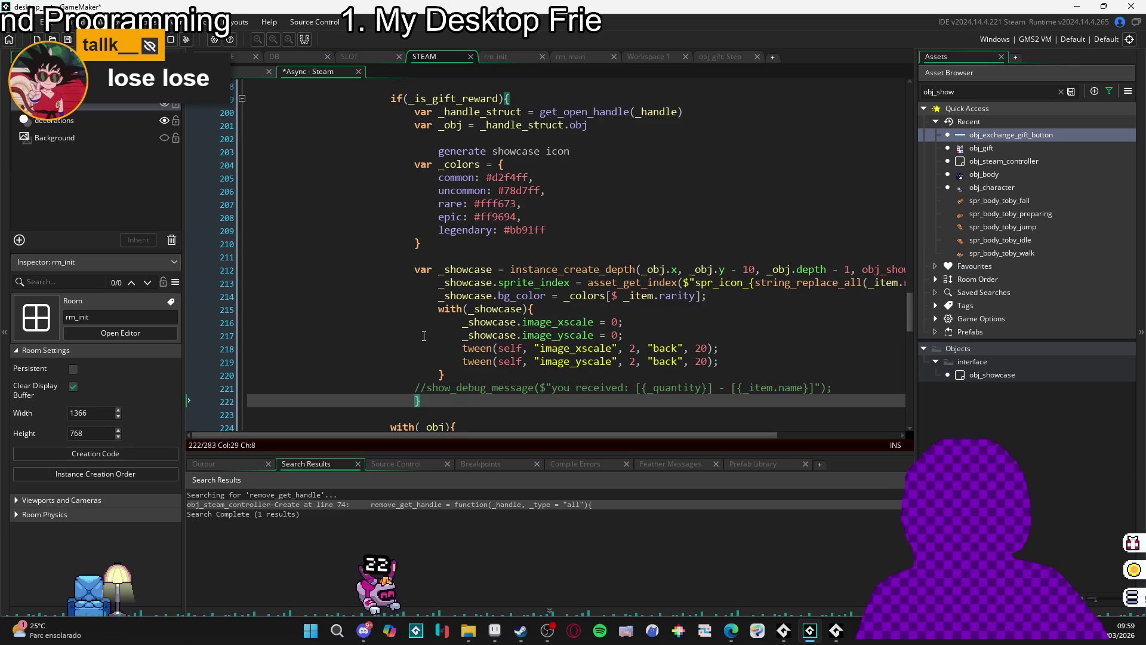
scroll(422, 323, up, 2)
scroll(423, 324, down, 2)
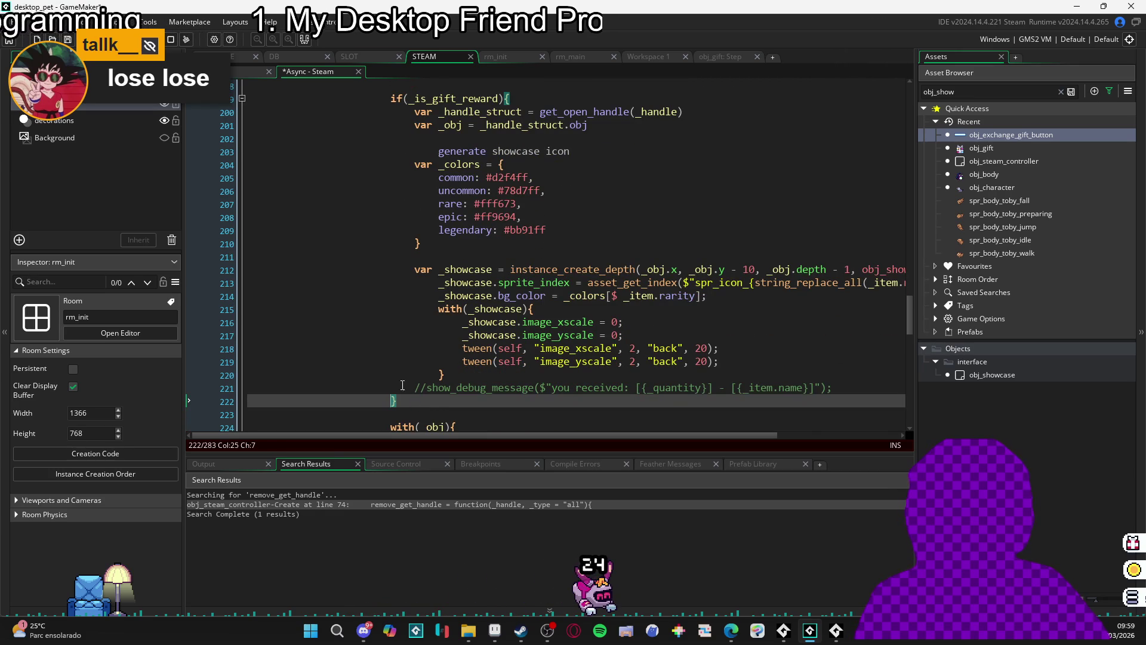
scroll(415, 266, down, 2)
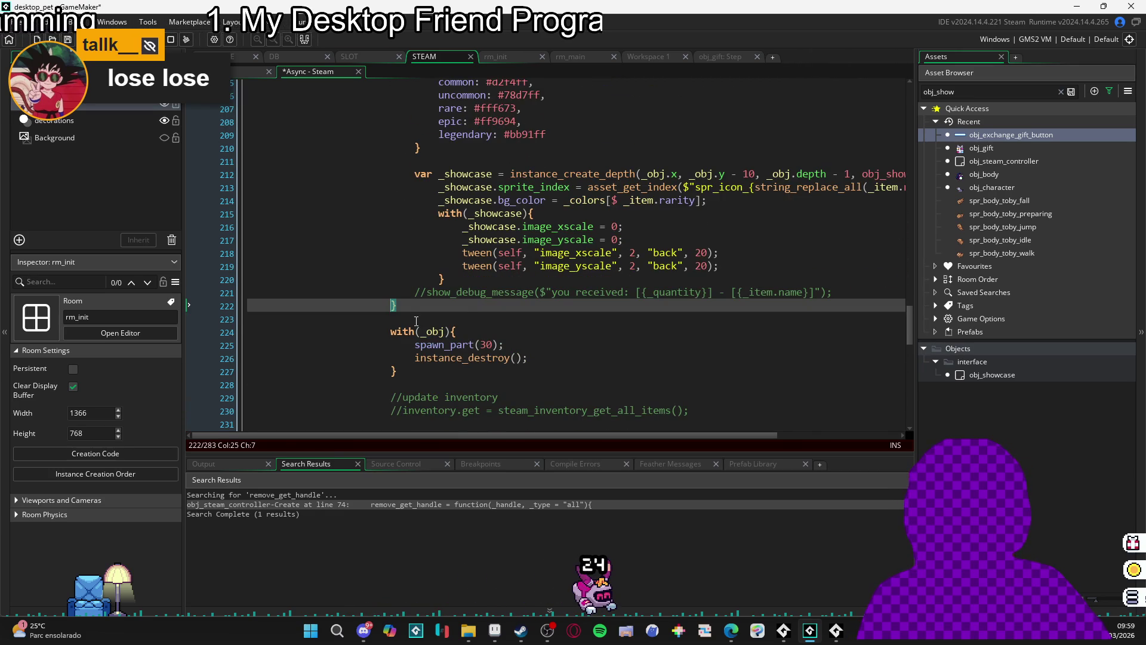
scroll(416, 320, down, 3)
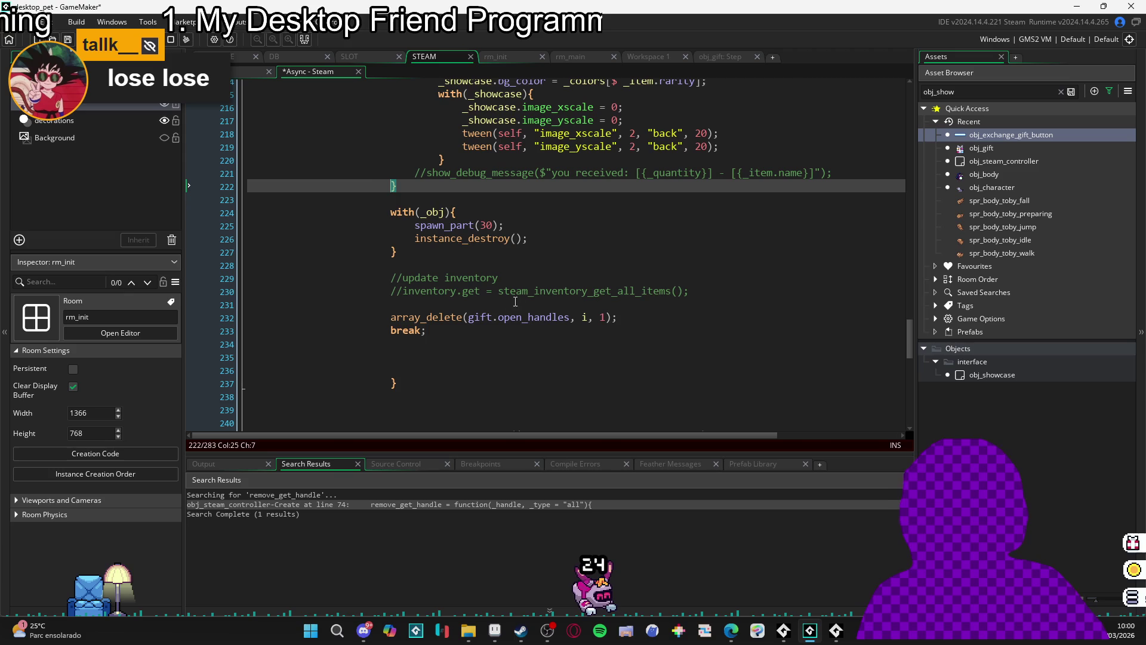
scroll(485, 301, down, 2)
click(388, 287)
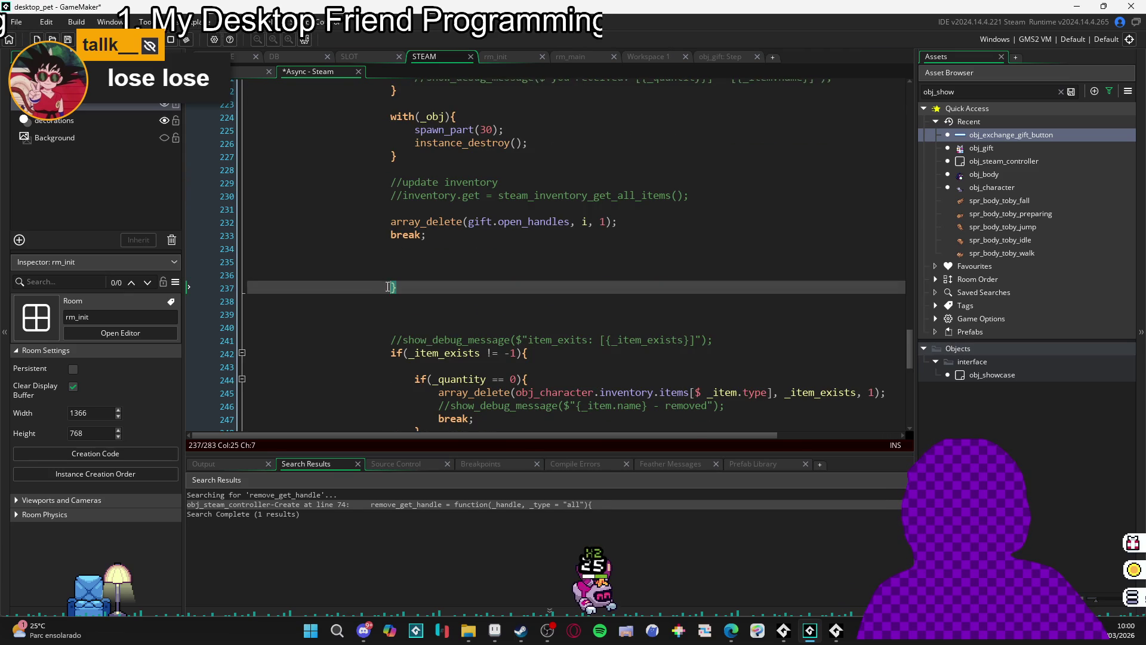
scroll(460, 309, up, 5)
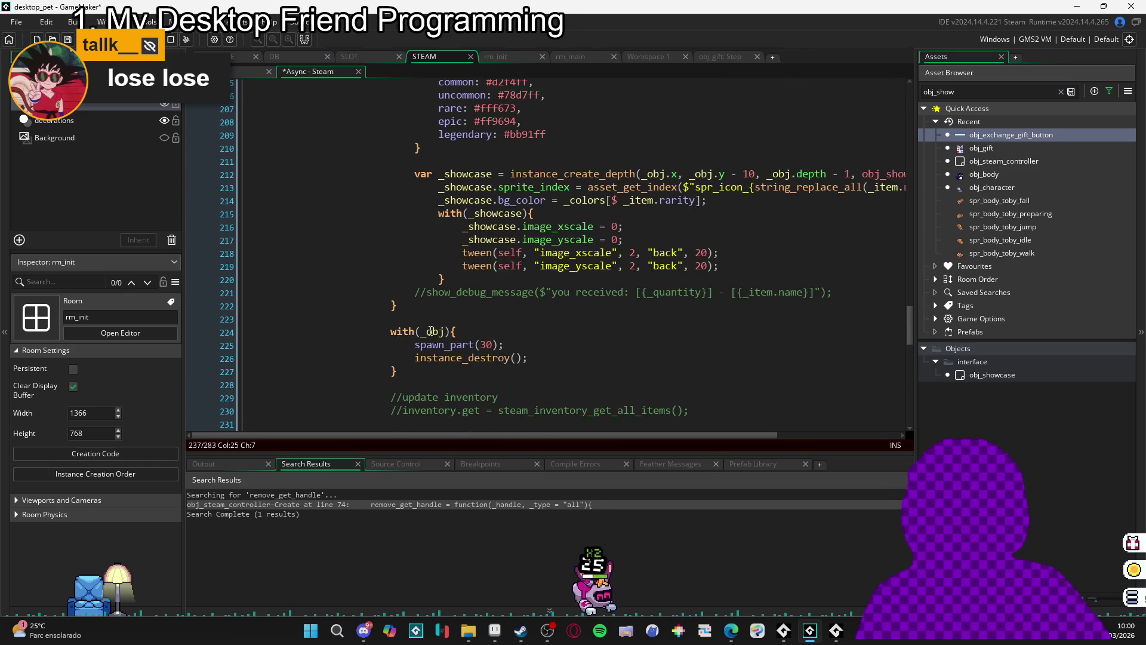
scroll(431, 331, up, 10)
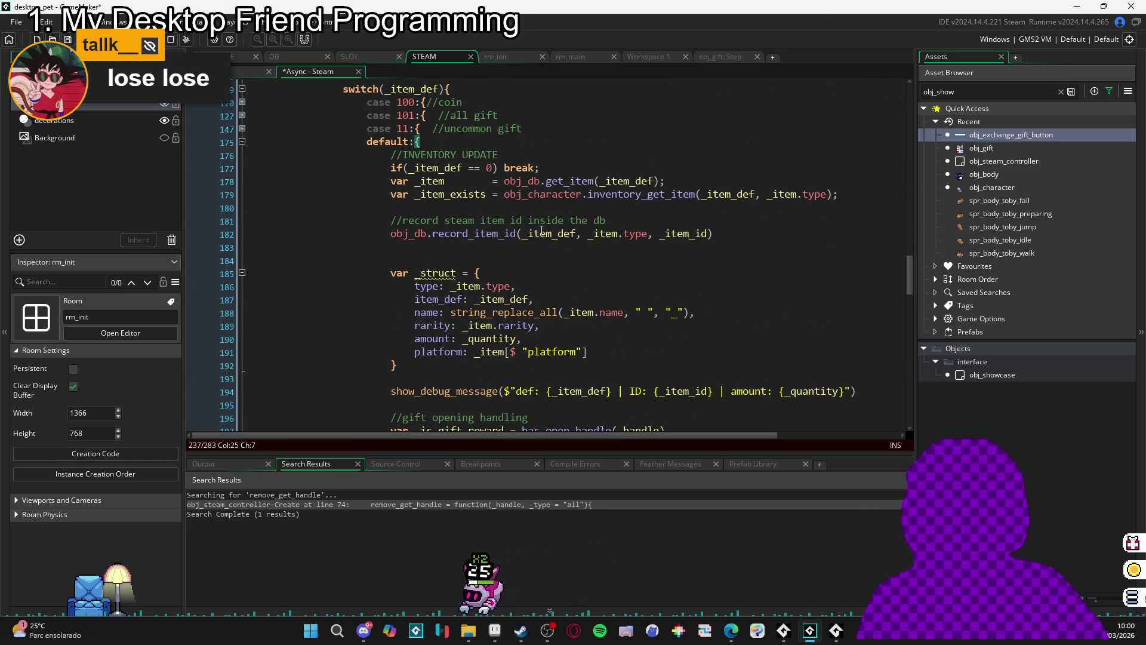
scroll(570, 270, down, 6)
scroll(570, 270, down, 1)
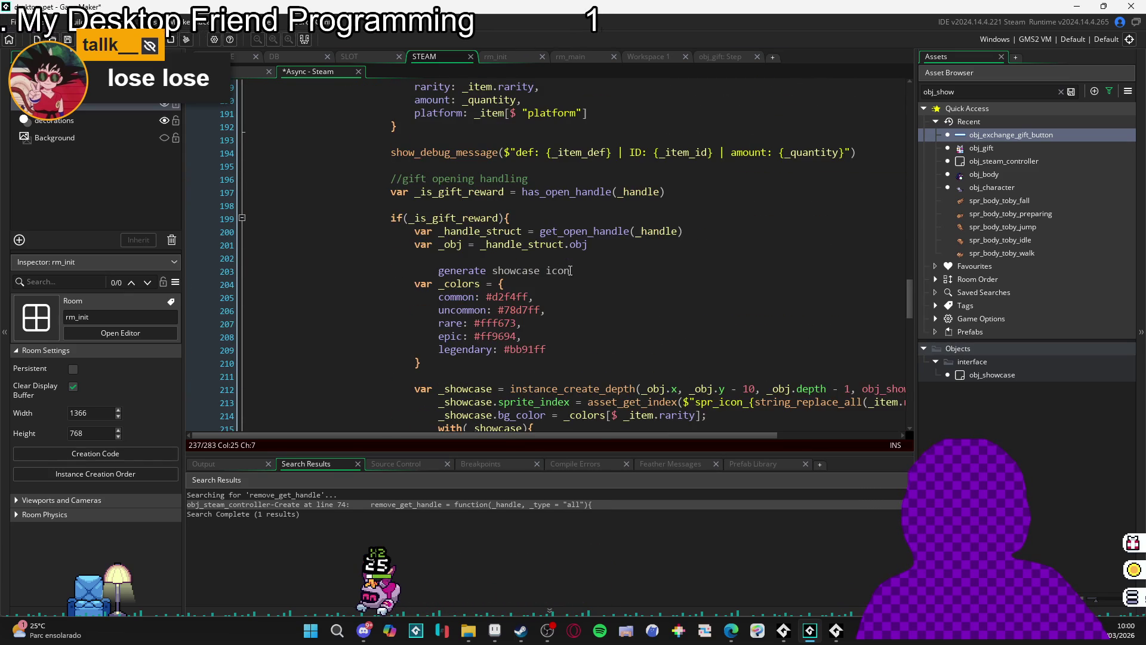
- Highlight every use of _obj, then delete the two blank lines 239–240
double_click(450, 251)
scroll(627, 317, down, 4)
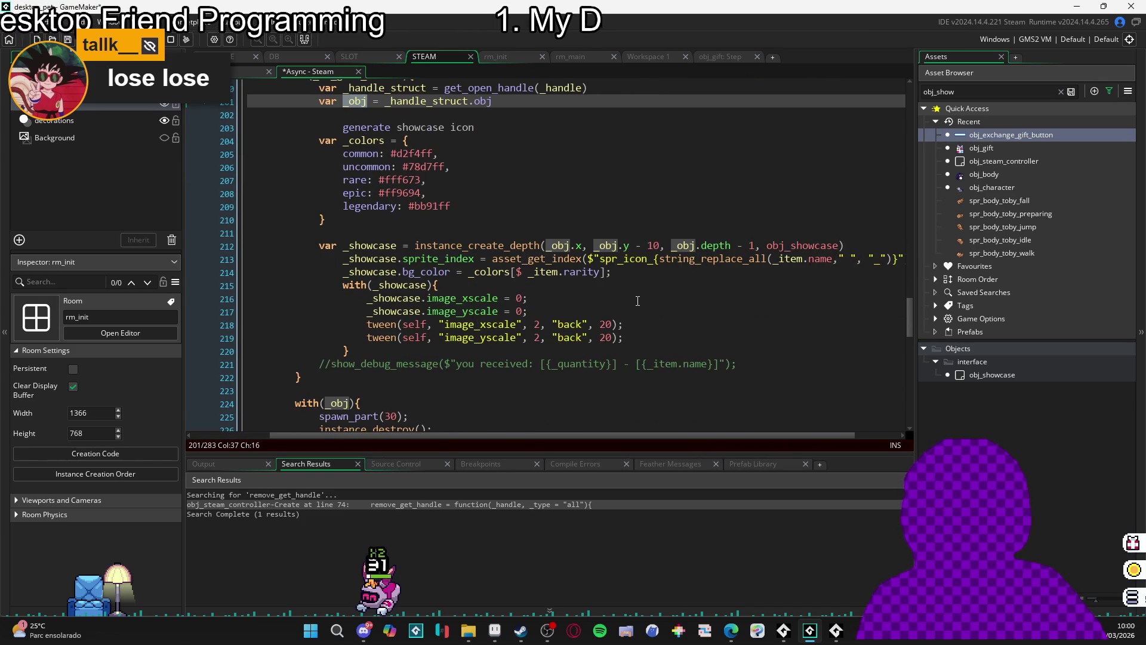
scroll(638, 299, right, 5)
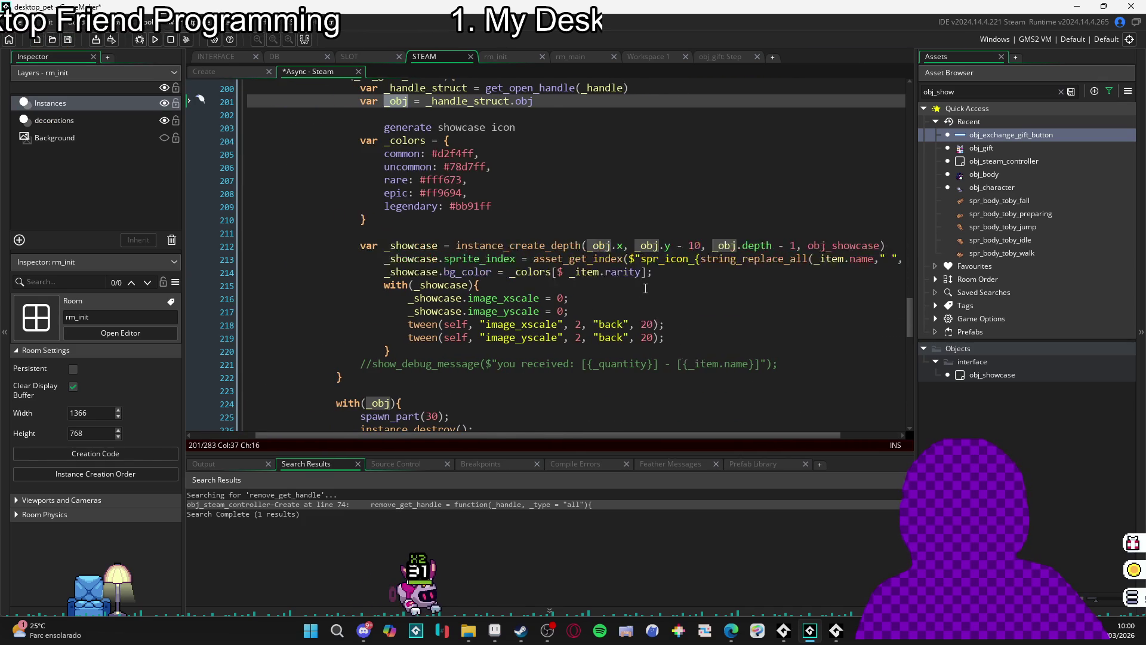
scroll(567, 358, down, 8)
drag(460, 438, 253, 428)
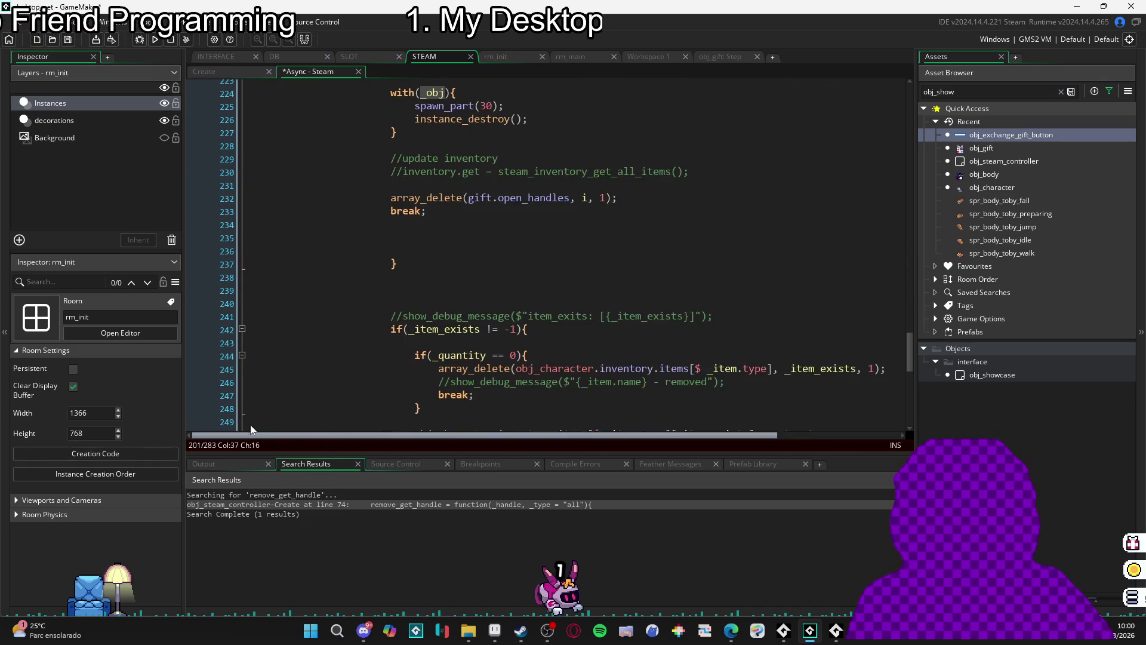
drag(447, 275, 263, 264)
key(BackSpace)
- Place the caret at the stray closing brace after line 237
click(392, 240)
scroll(442, 268, up, 4)
scroll(442, 268, up, 15)
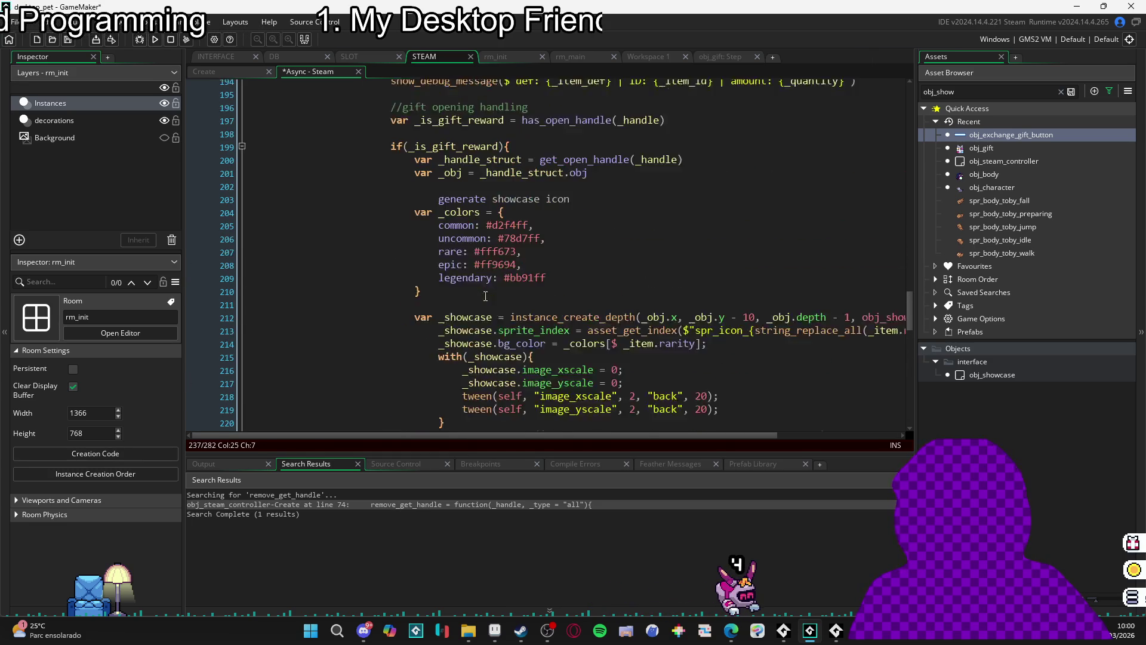
scroll(753, 340, down, 15)
scroll(747, 335, down, 4)
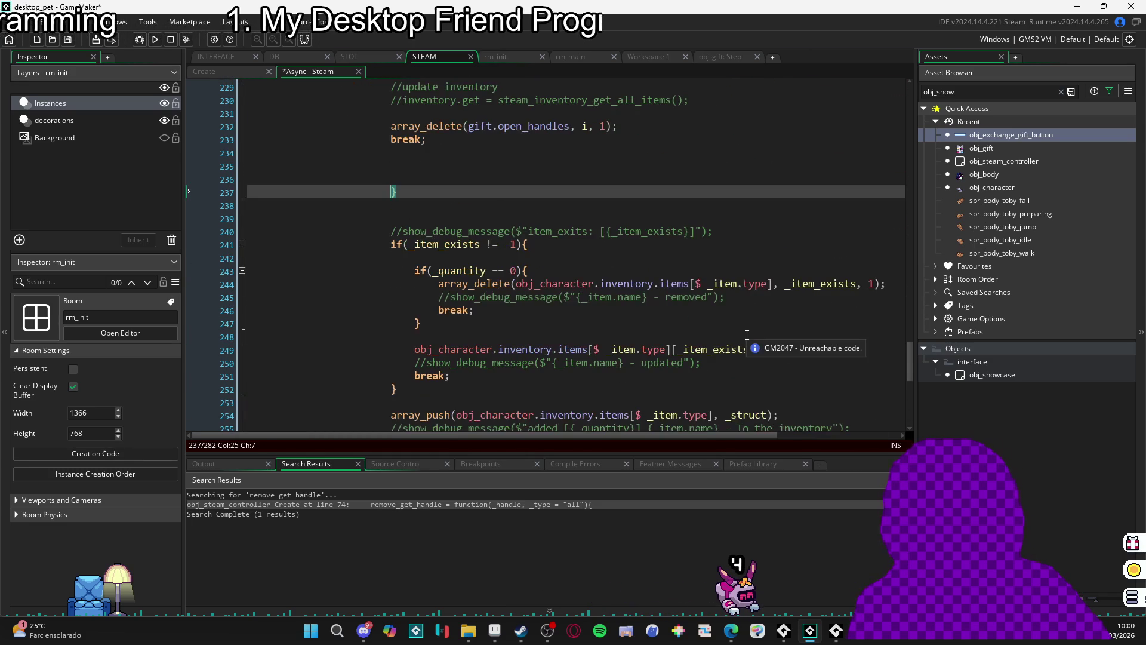
scroll(492, 281, up, 3)
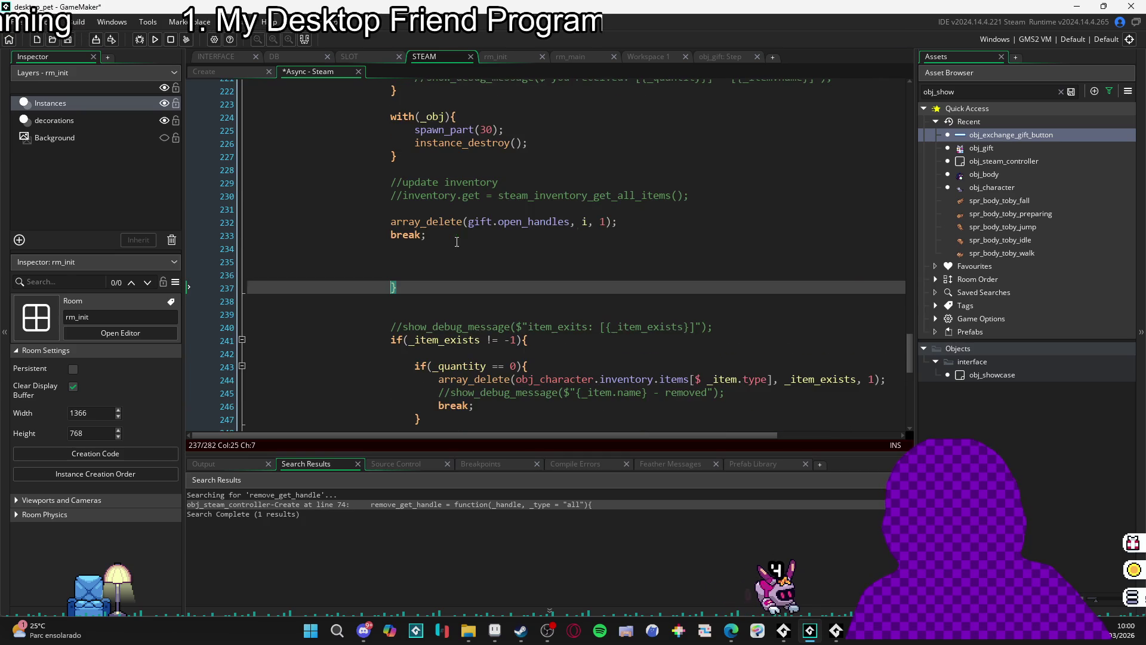
click(407, 284)
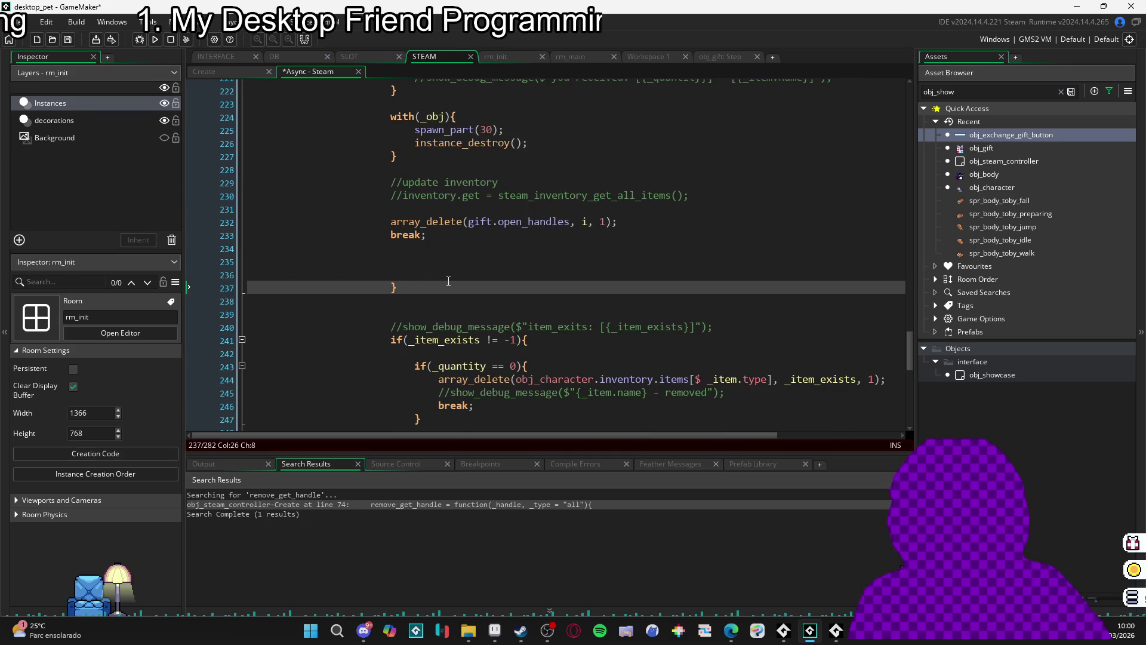
scroll(449, 281, up, 2)
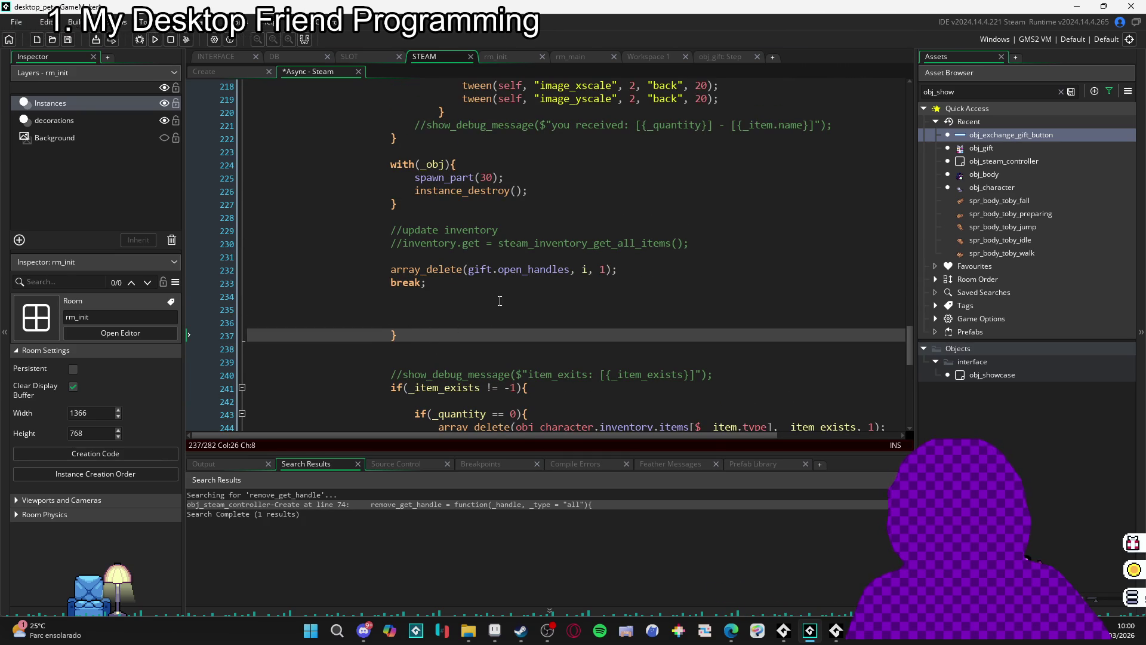
click(384, 296)
- Delete the stray closing brace on line 237, the break statement and five empty lines
key(Down)
key(Down)
key(Down)
key(shift+Home)
key(BackSpace)
key(Up)
key(Up)
key(Up)
key(Down)
key(Up)
key(shift+End)
key(BackSpace)
key(shift+Down)
key(shift+Down)
key(shift+Down)
key(Delete)
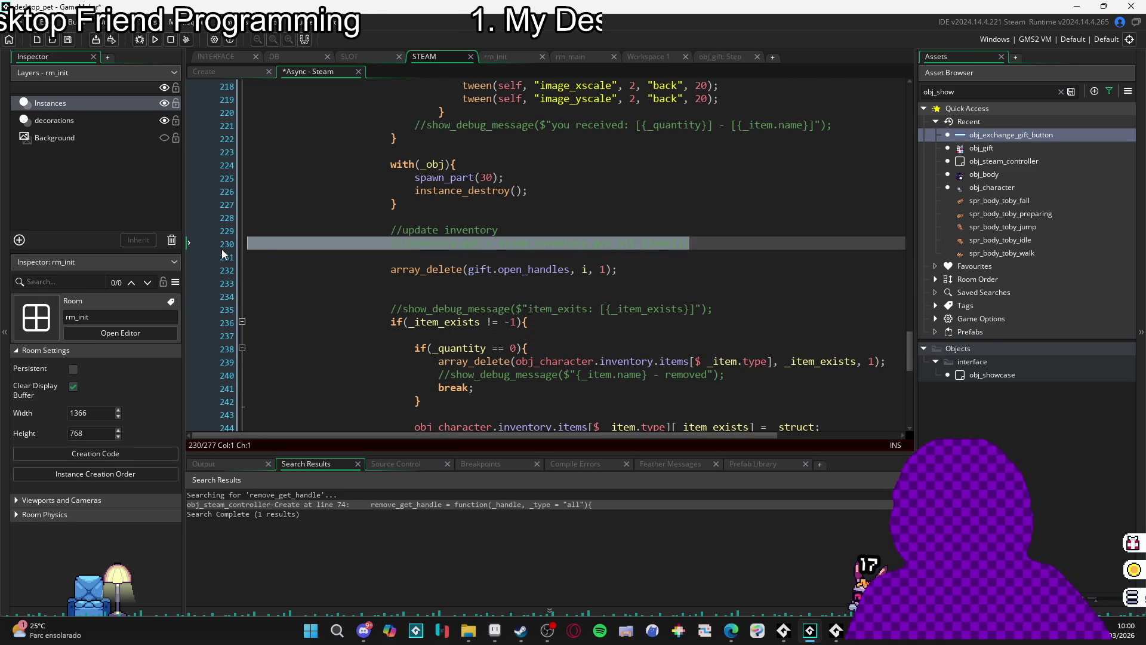
- Delete the two commented update-inventory lines and the blank line after them
click(526, 244)
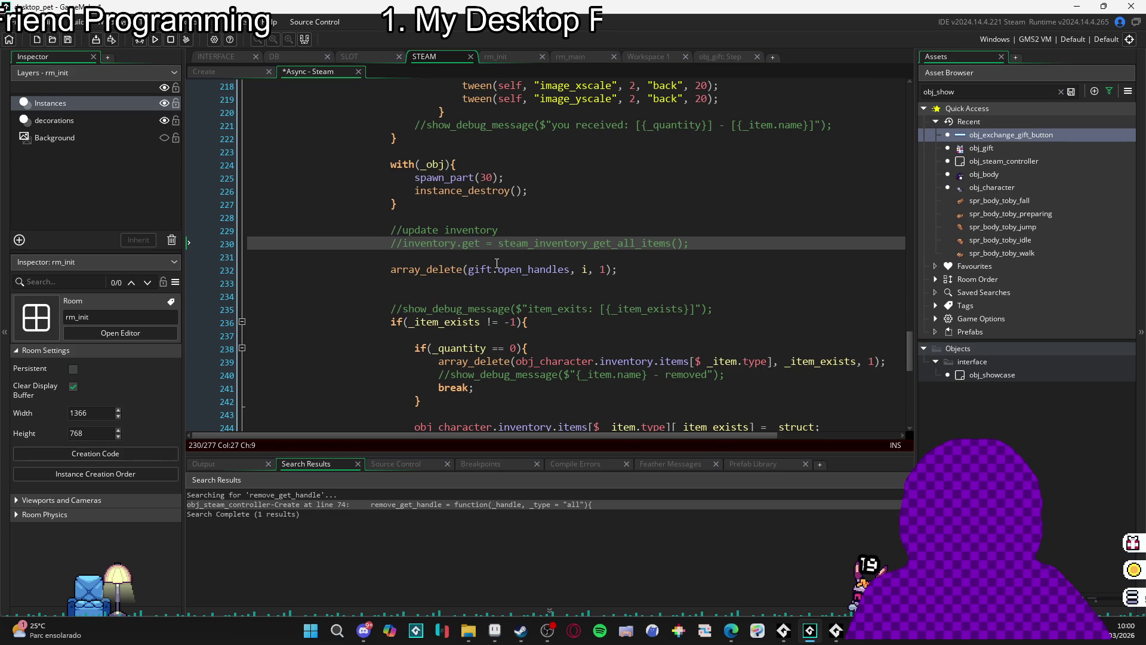
click(346, 257)
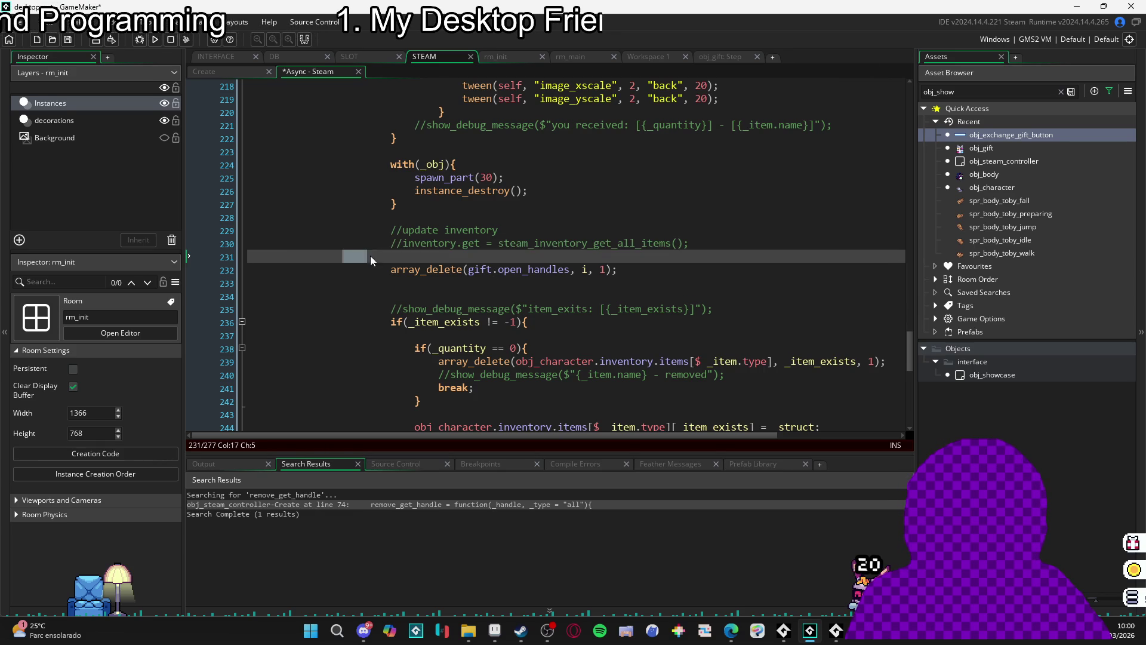
shift+click(204, 241)
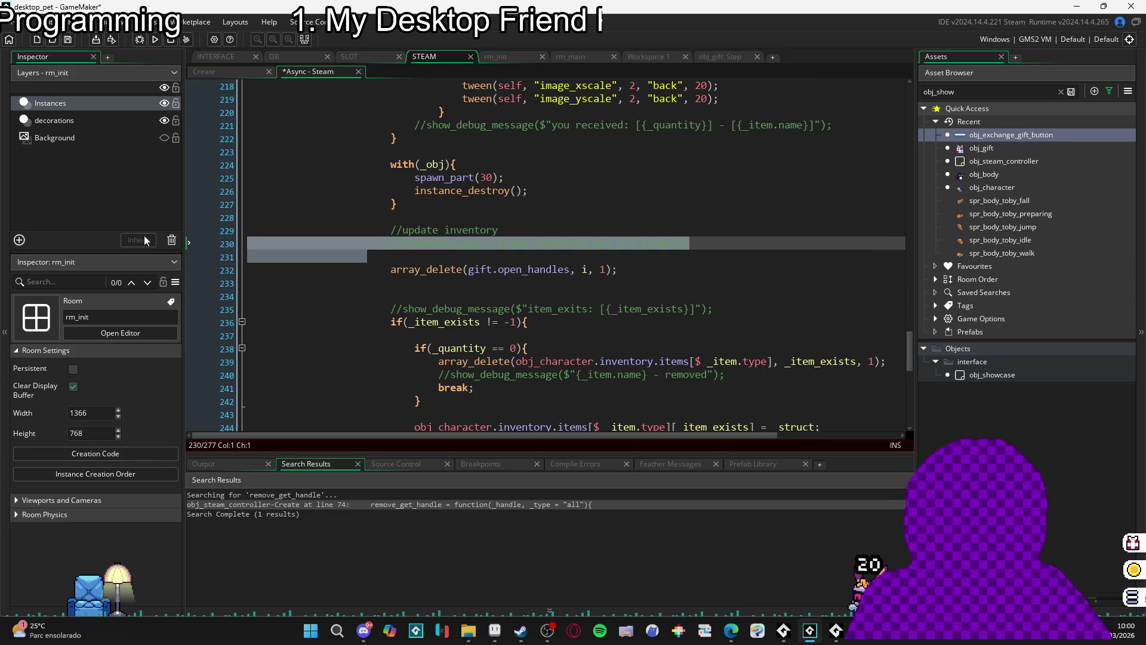
click(432, 218)
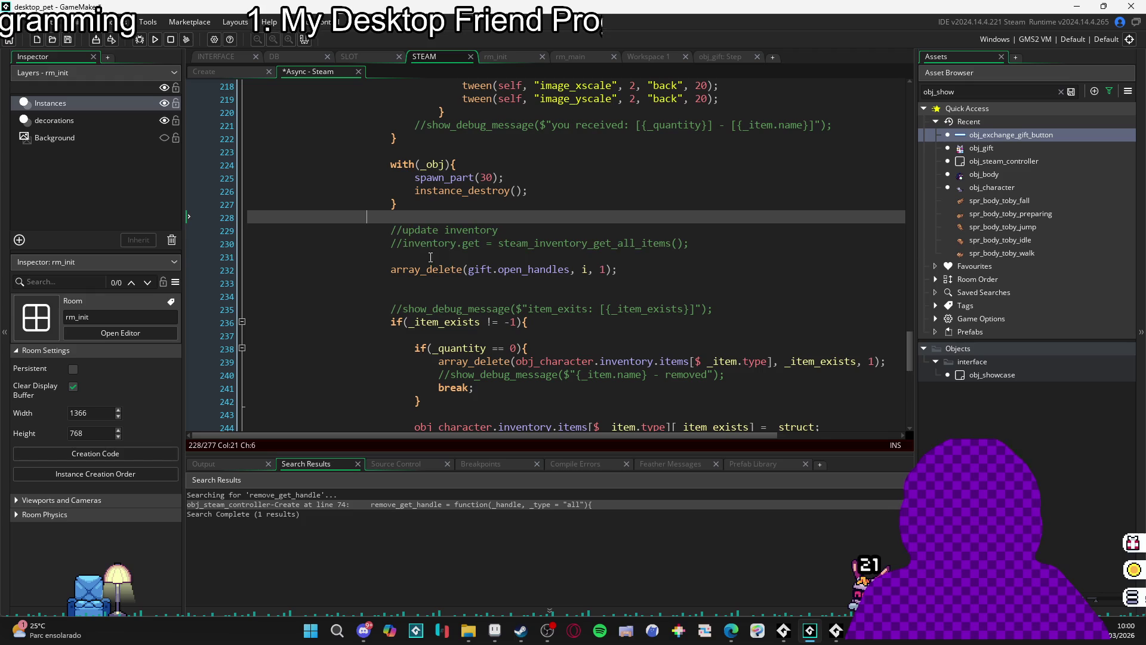
key(shift+Down)
key(shift+Down)
key(shift+Down)
key(Delete)
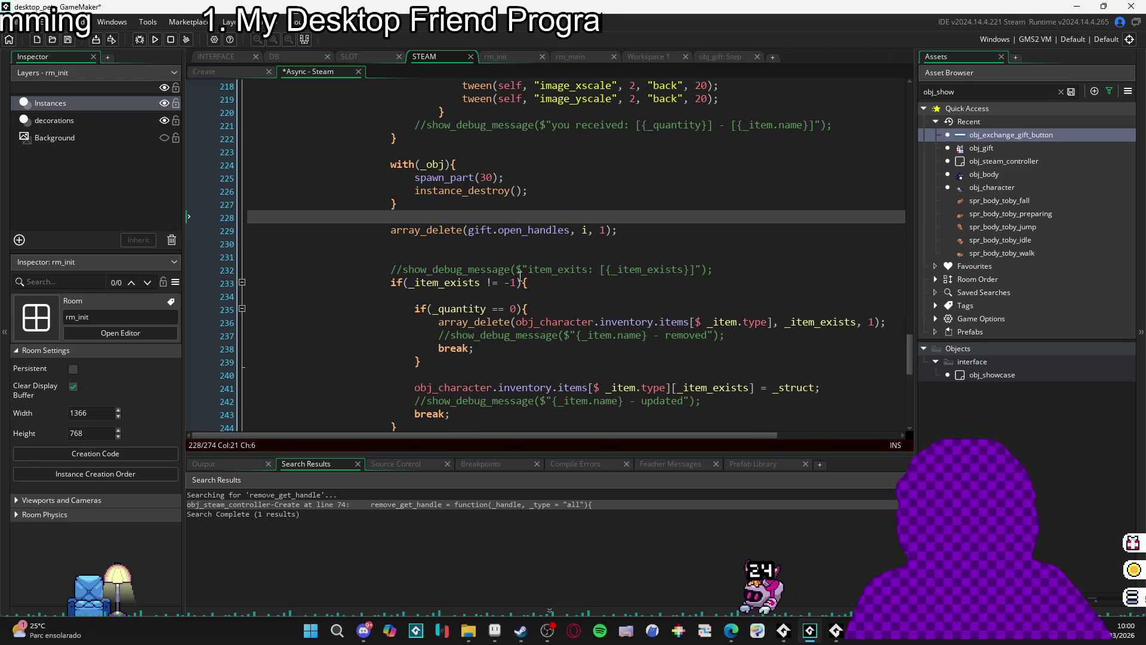
- Delete the commented show_debug_message line and the empty line 221 it leaves
scroll(501, 273, up, 3)
scroll(477, 269, down, 3)
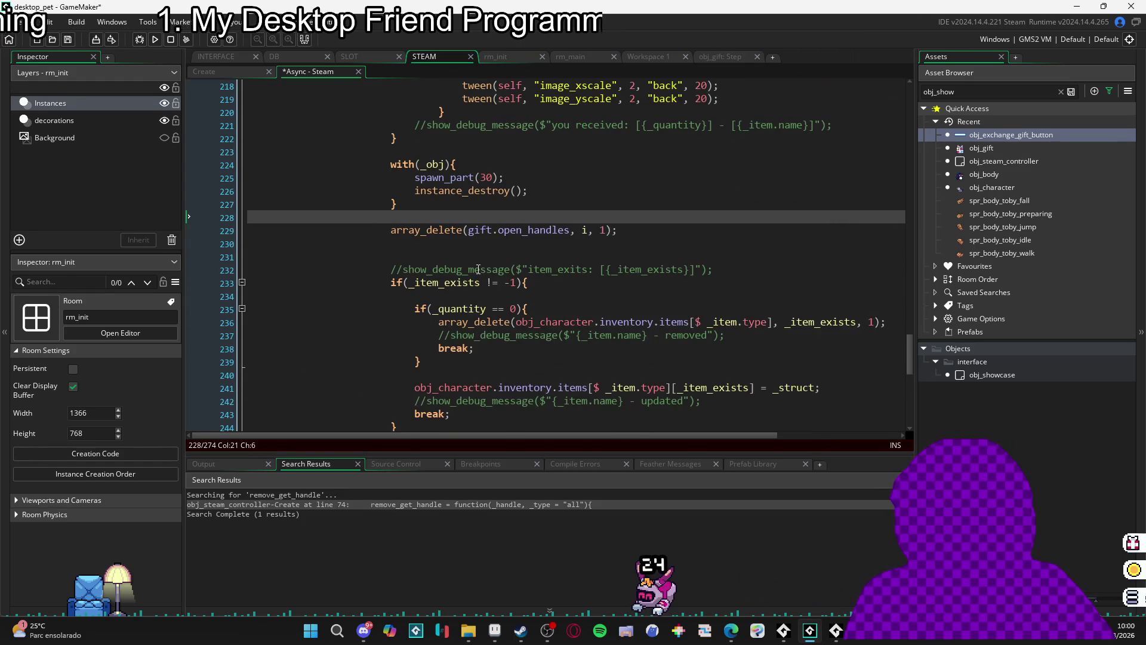
scroll(478, 270, up, 3)
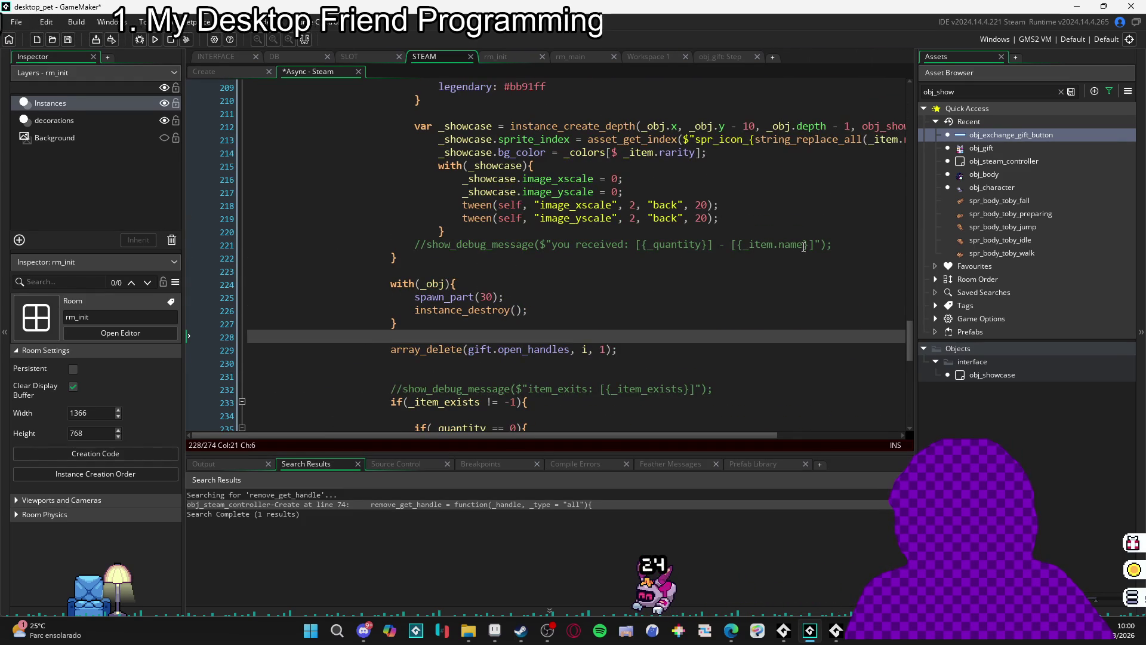
scroll(485, 270, up, 1)
triple_click(484, 269)
key(Delete)
key(BackSpace)
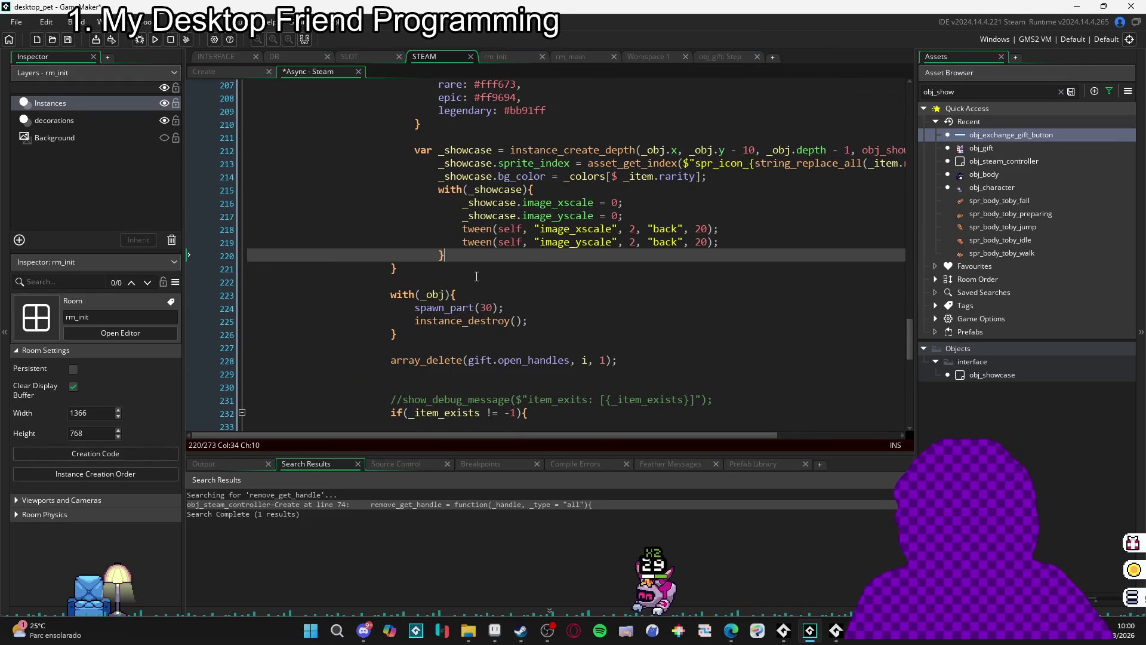
key(Down)
- Outdent the with(_showcase) block, lines 215–220, by one level
scroll(370, 292, up, 7)
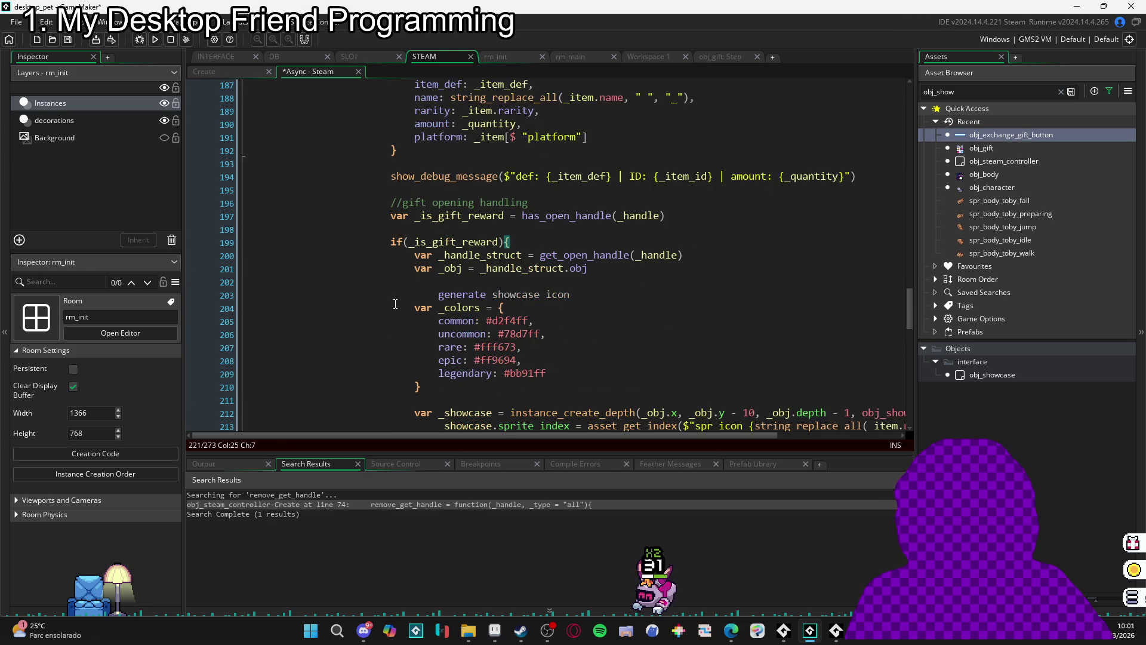
scroll(395, 304, down, 3)
scroll(568, 210, down, 1)
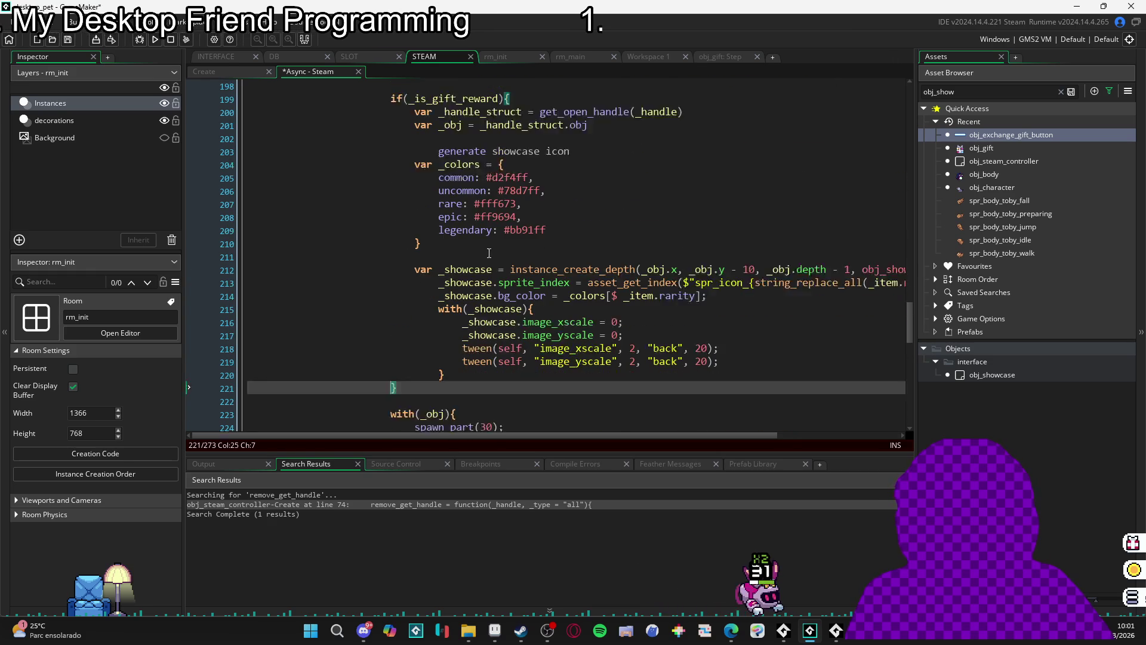
scroll(568, 210, up, 1)
scroll(490, 275, down, 3)
scroll(448, 311, up, 3)
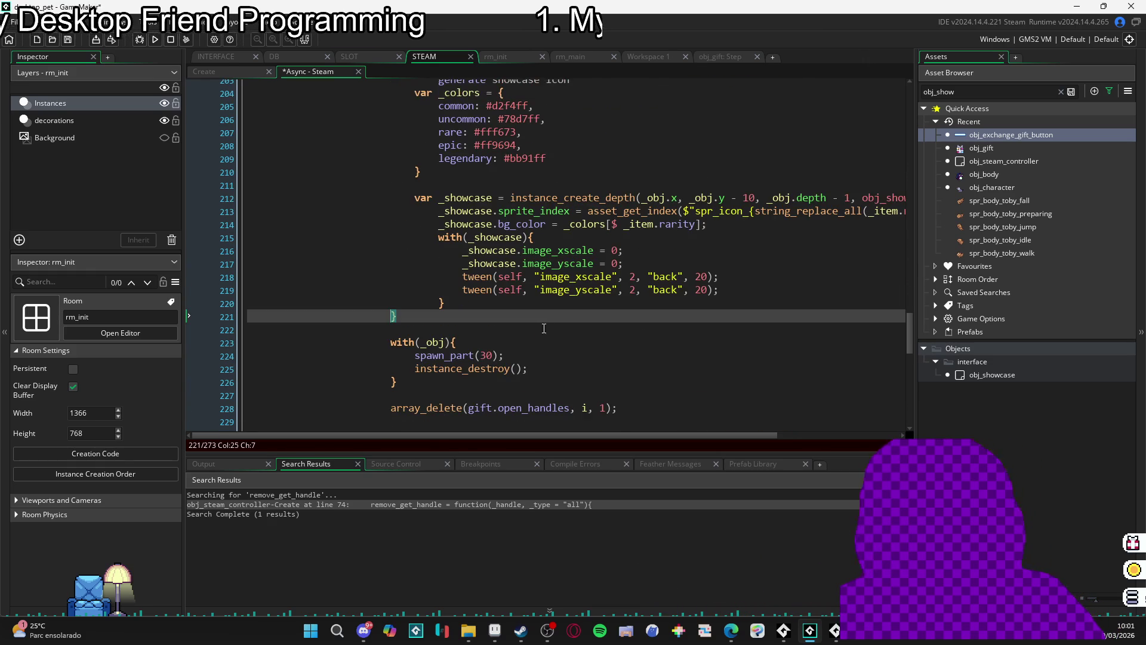
scroll(414, 345, down, 1)
scroll(397, 337, up, 1)
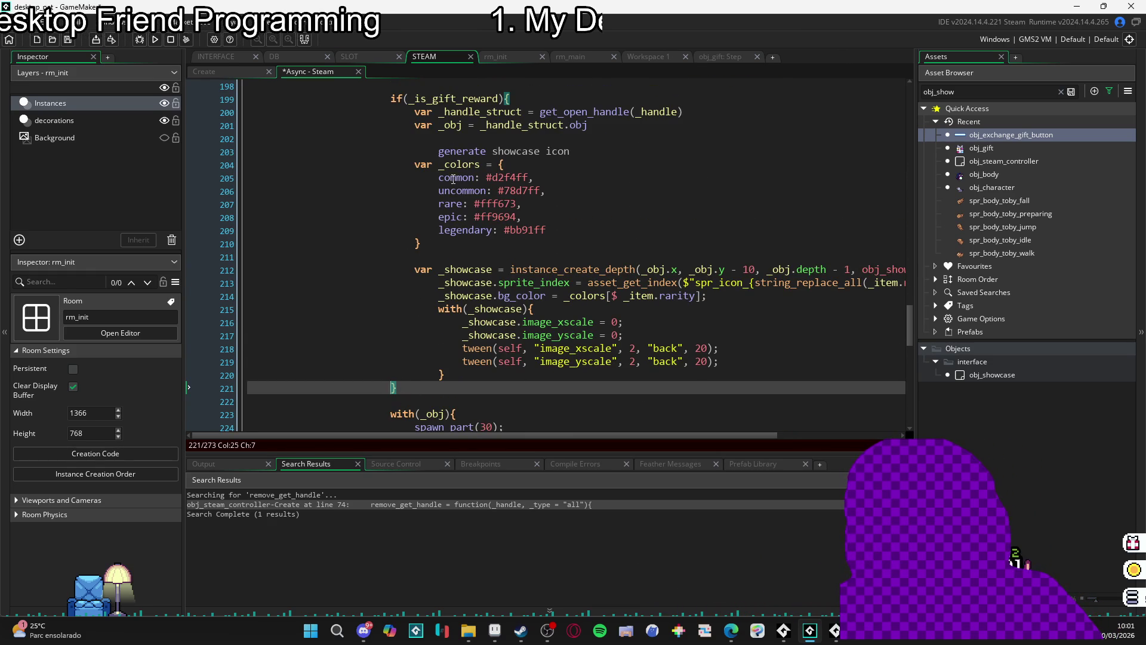
scroll(448, 181, up, 2)
scroll(453, 248, down, 3)
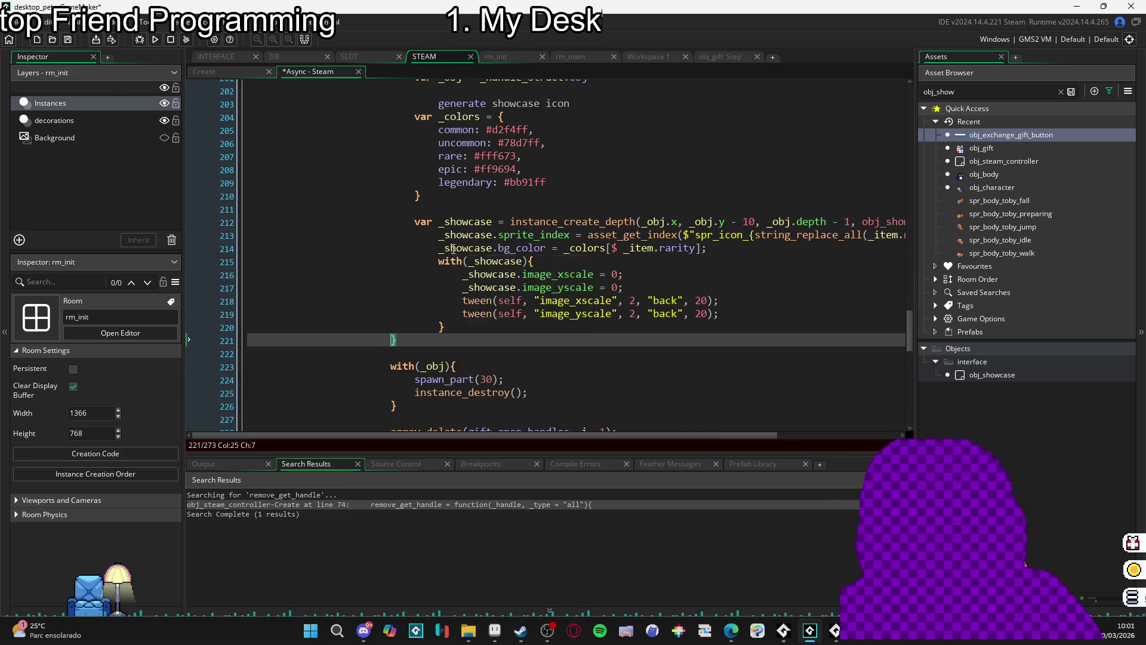
click(439, 327)
drag(475, 327, 425, 262)
key(shift+Tab)
click(499, 333)
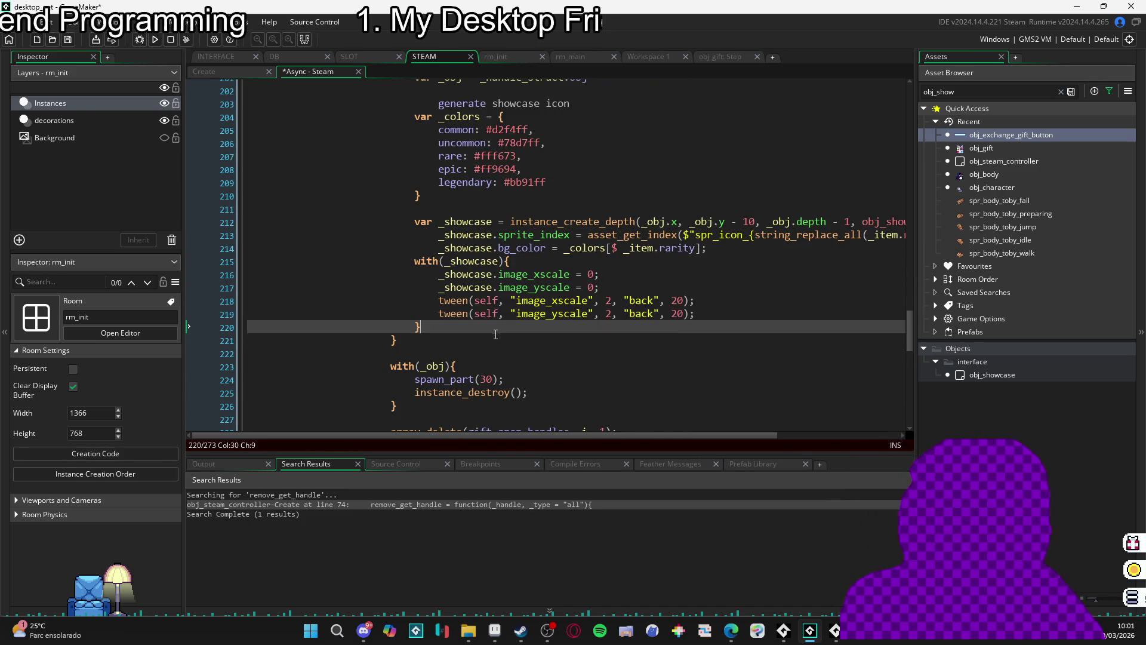